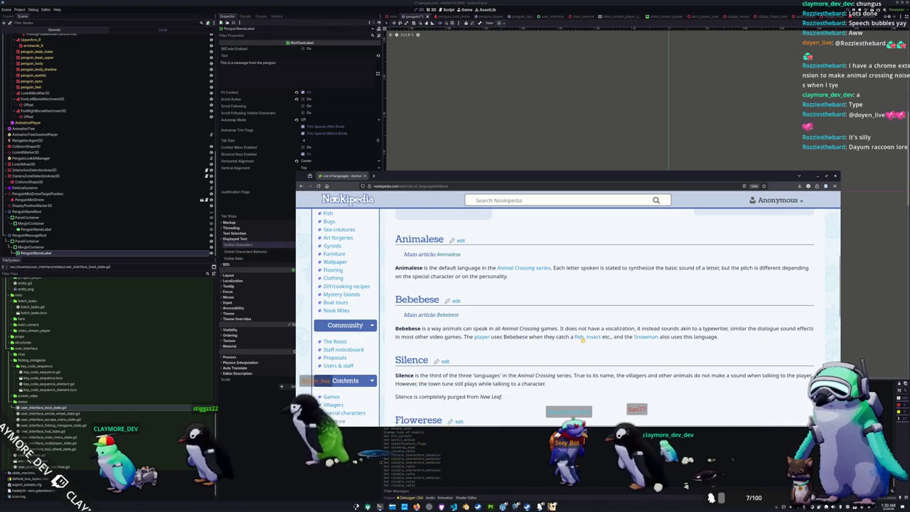
# Step: Scroll through the sections of Nookipedia's List of languages page
pyautogui.moveTo(648, 339)
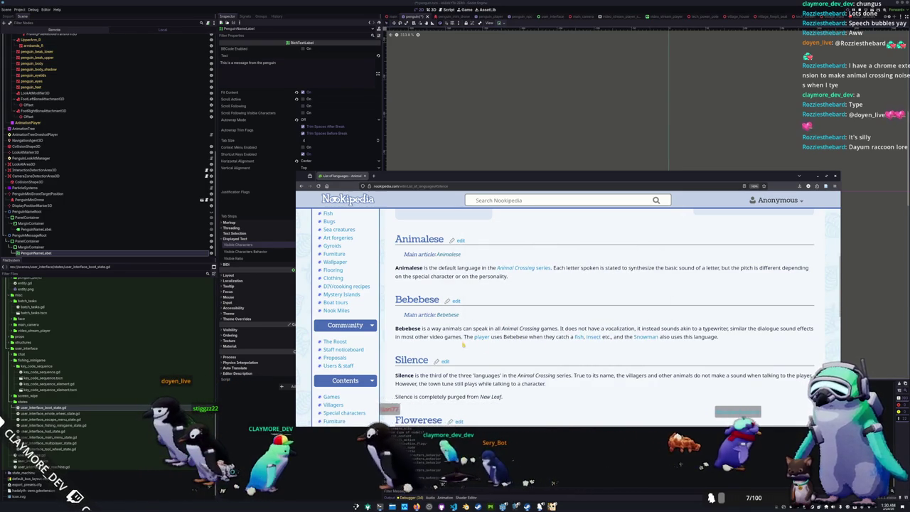
pyautogui.scroll(-5, 393, 350)
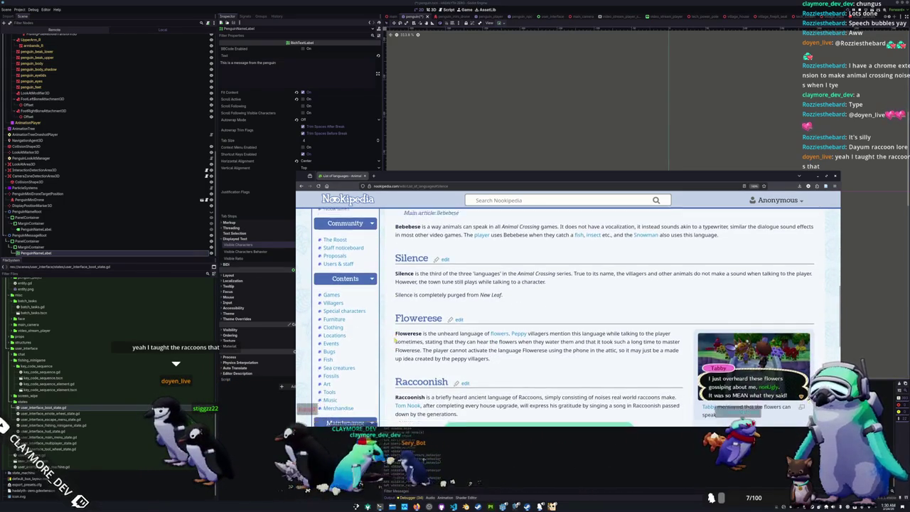
pyautogui.scroll(-1, 395, 340)
pyautogui.scroll(1, 395, 340)
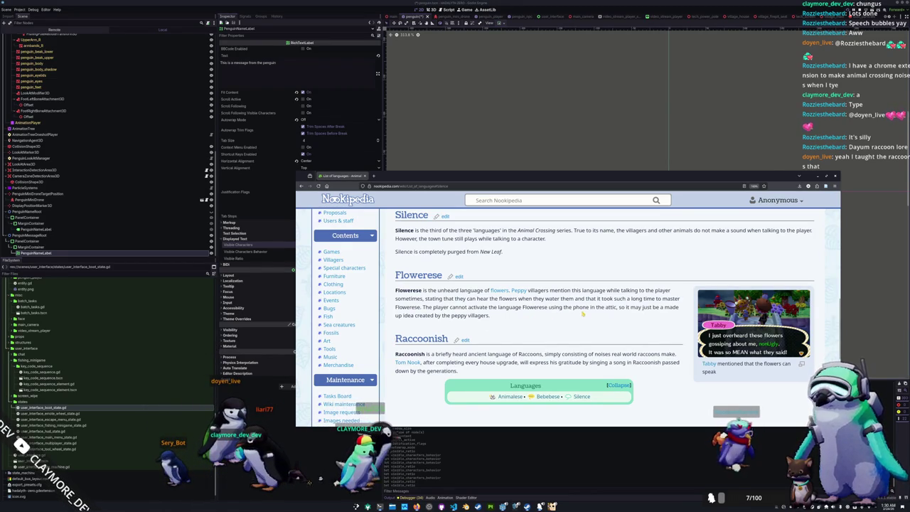
# Step: Jump back to the top of the page and bring up the application launcher
pyautogui.press('Home')
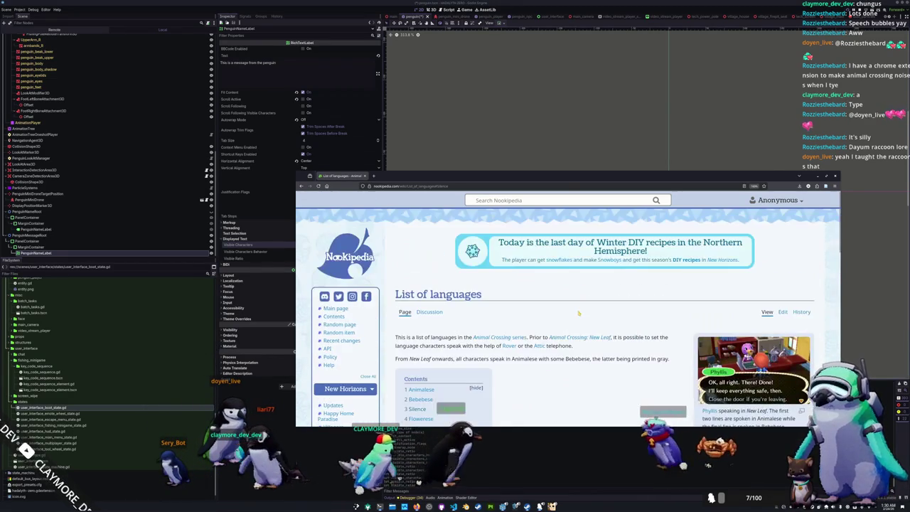
pyautogui.scroll(-3, 579, 313)
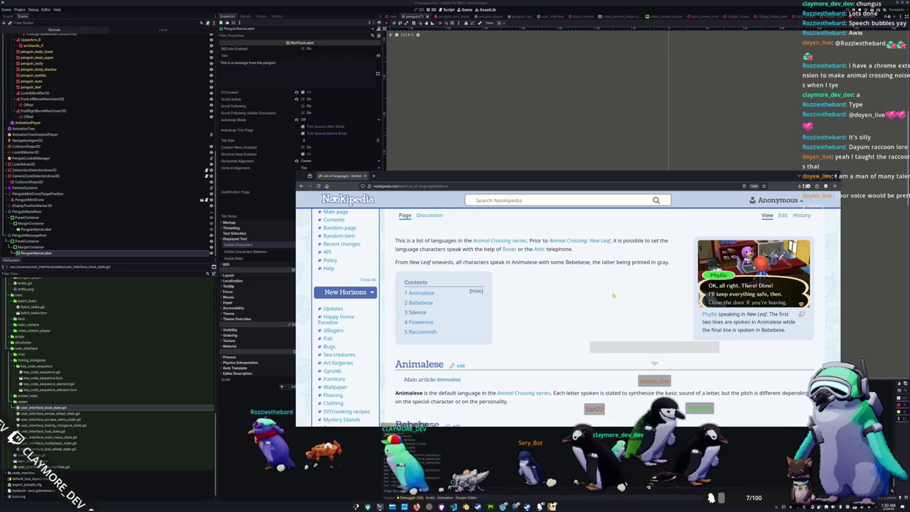
pyautogui.press('super')
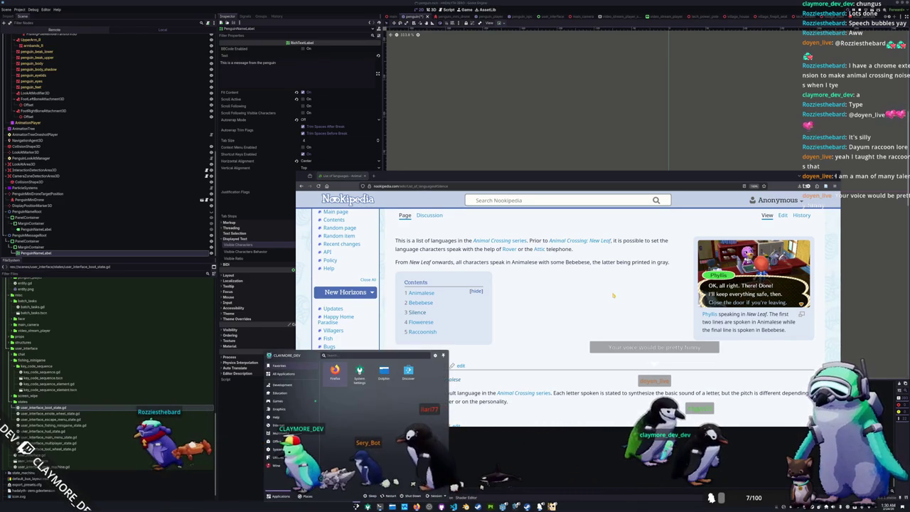
# Step: Launch Audacity from an 'aud' launcher search and skip the crash recovery prompt
pyautogui.write('aud')
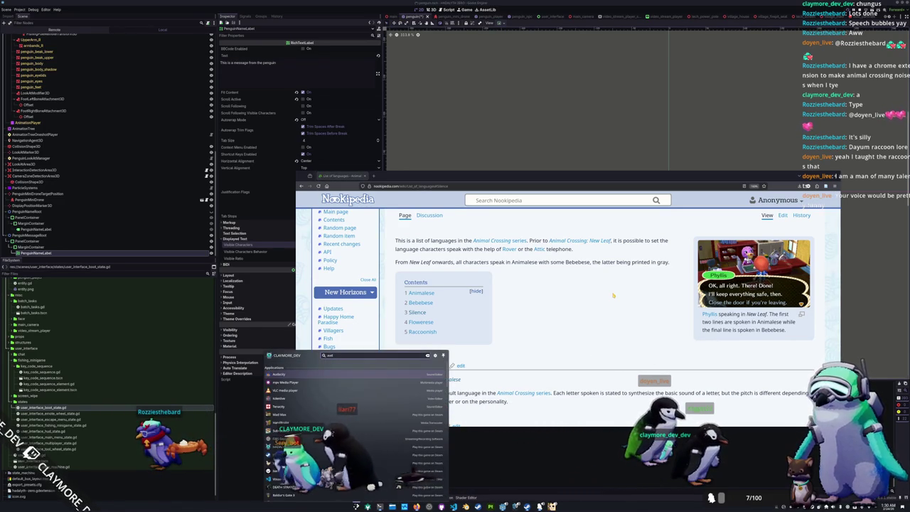
pyautogui.press('Return')
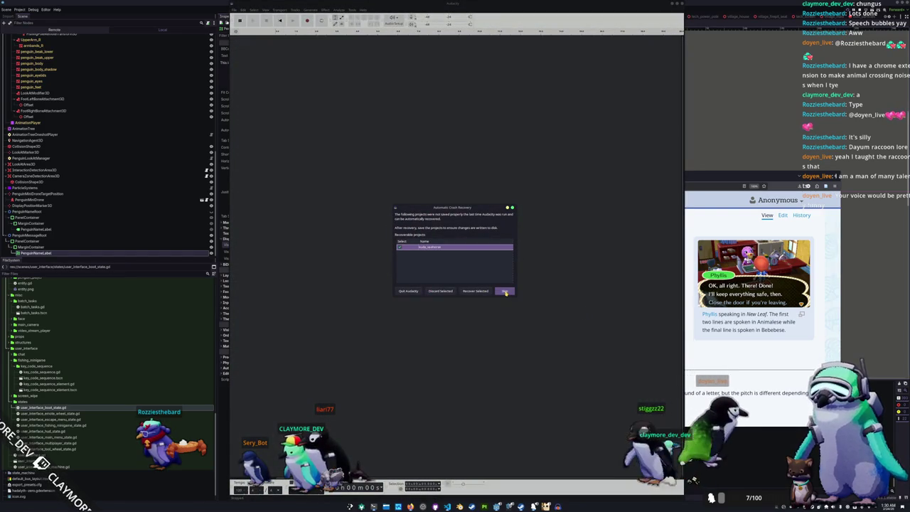
pyautogui.click(505, 292)
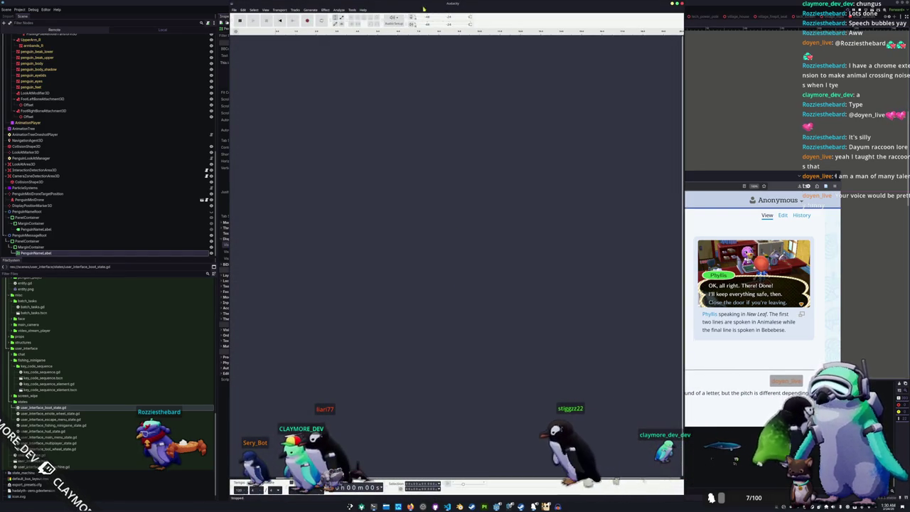
# Step: Shrink the Audacity window to the screen centre, then switch to the YouTube alphabet video
pyautogui.moveTo(453, 5)
pyautogui.mouseDown()
pyautogui.moveTo(478, 99)
pyautogui.moveTo(462, 227)
pyautogui.moveTo(542, 172)
pyautogui.mouseUp()
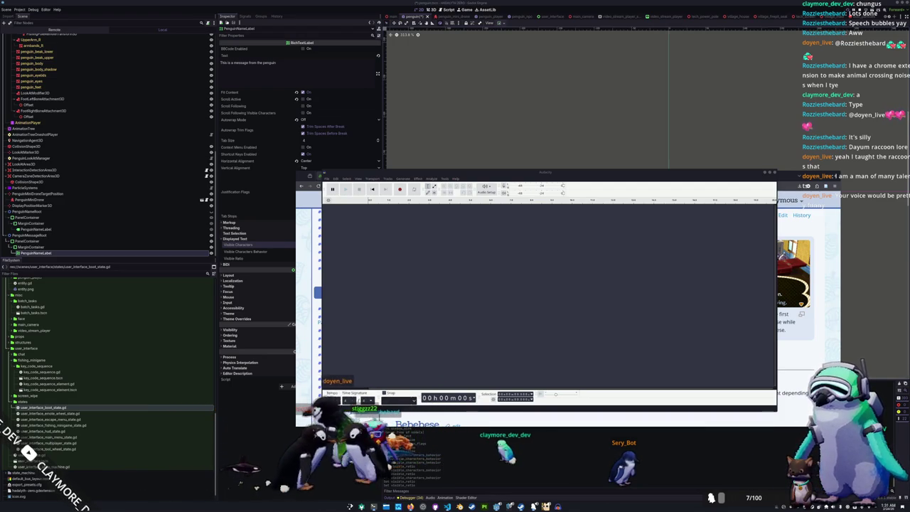
pyautogui.hotkey('alt', 'Tab')
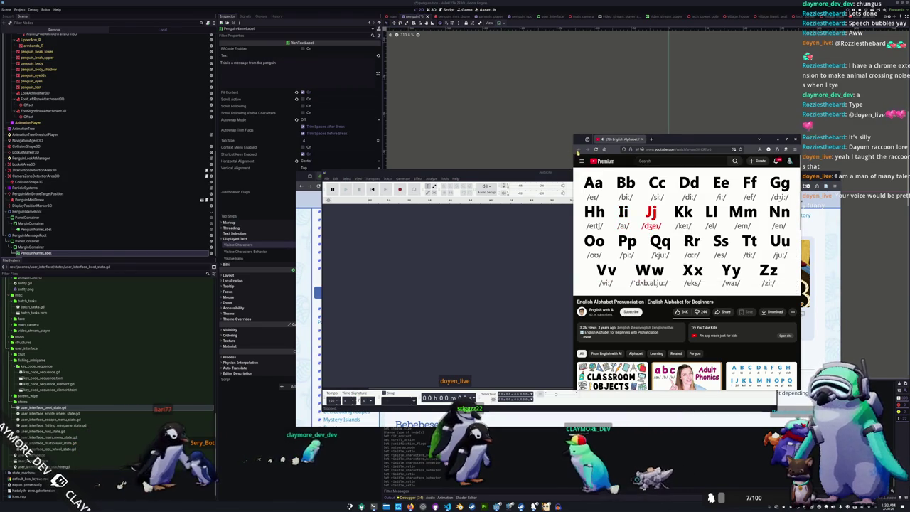
# Step: Minimize the YouTube alphabet pronunciation video window
pyautogui.click(777, 139)
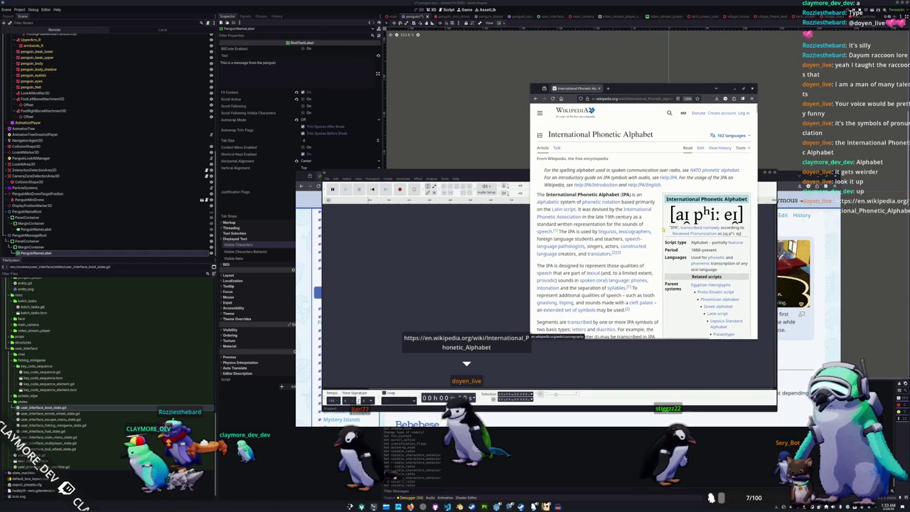
# Step: Open the Wikipedia article's IPA chart image as a standalone file
pyautogui.scroll(-5, 660, 225)
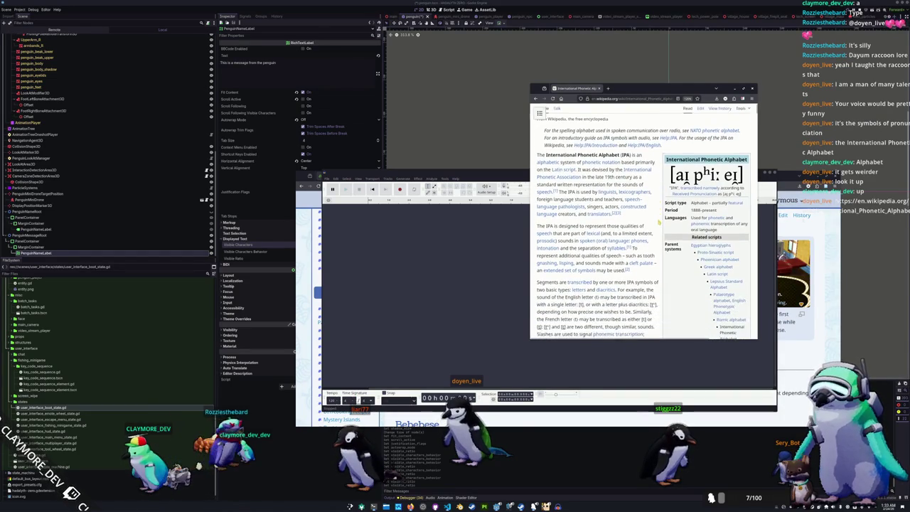
pyautogui.scroll(-5, 644, 221)
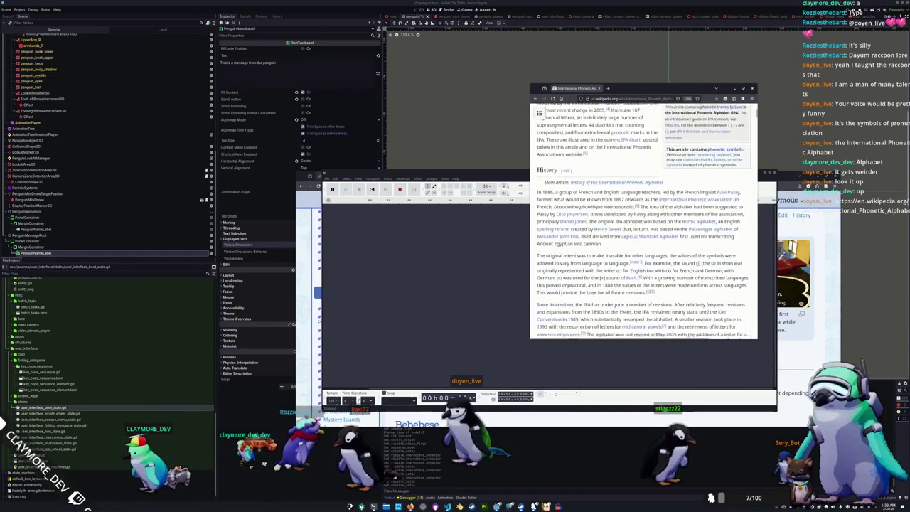
pyautogui.click(747, 160)
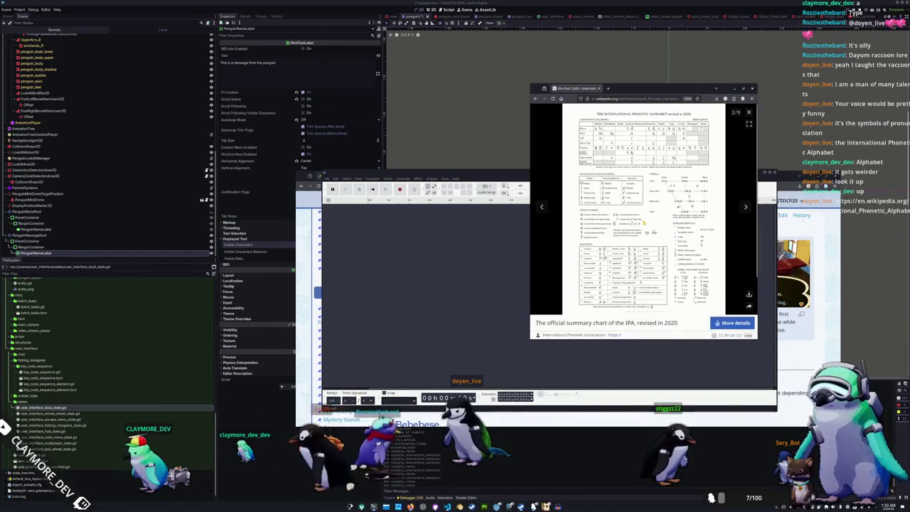
pyautogui.click(749, 294)
pyautogui.click(635, 89)
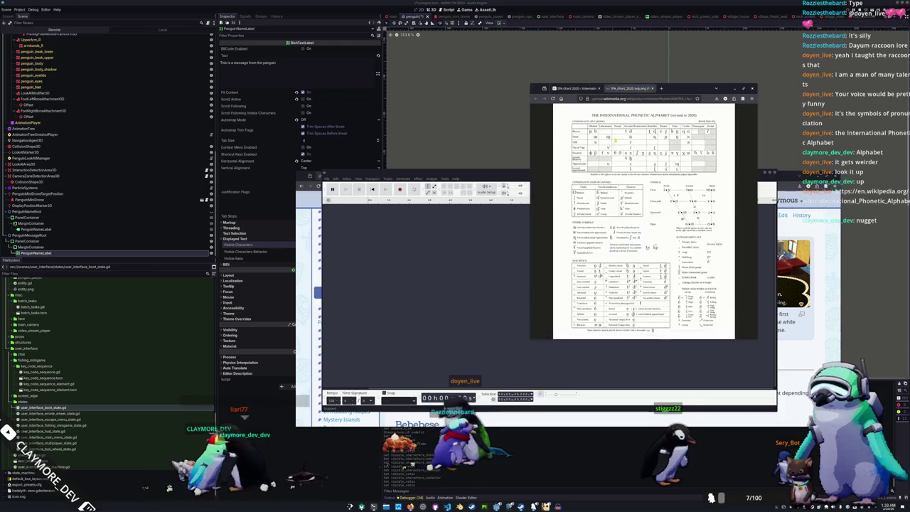
# Step: Pan around the zoomed IPA chart's consonant, vowel and diacritic tables, then fit it to the window
pyautogui.scroll(4, 562, 245)
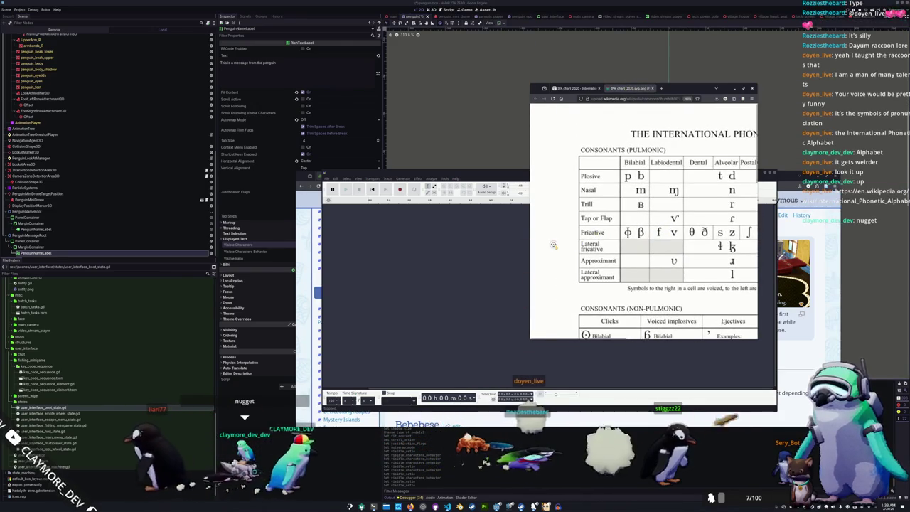
pyautogui.scroll(-2, 562, 246)
pyautogui.scroll(-2, 563, 245)
pyautogui.scroll(2, 565, 243)
pyautogui.scroll(1, 566, 243)
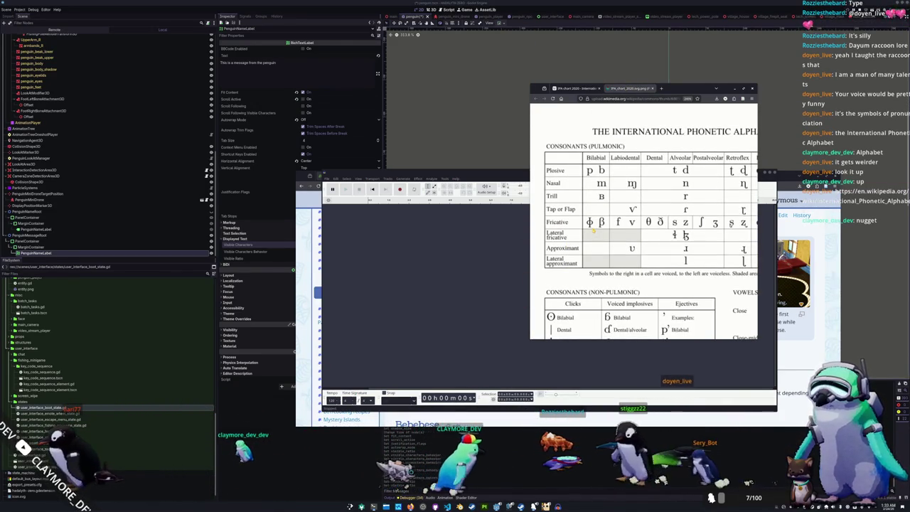
pyautogui.hscroll(1, 592, 230)
pyautogui.hscroll(1, 591, 228)
pyautogui.hscroll(2, 591, 230)
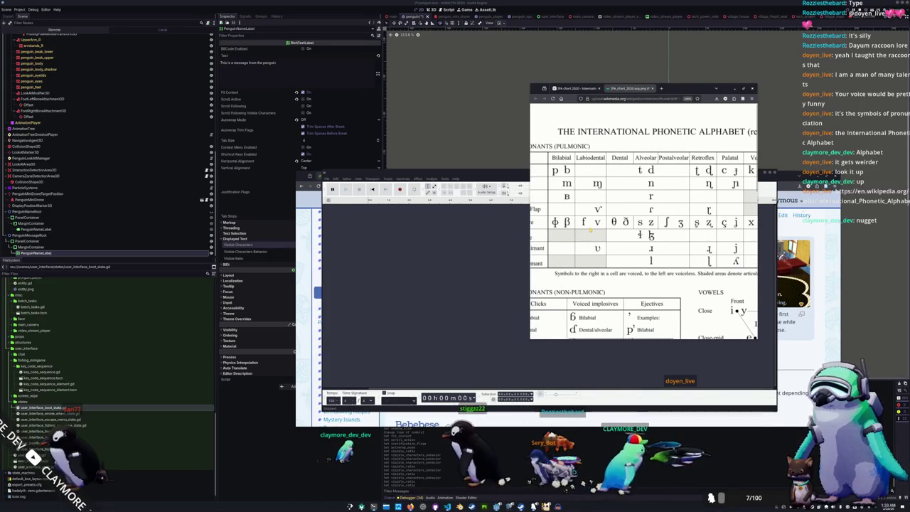
pyautogui.hscroll(4, 589, 228)
pyautogui.hscroll(-10, 603, 230)
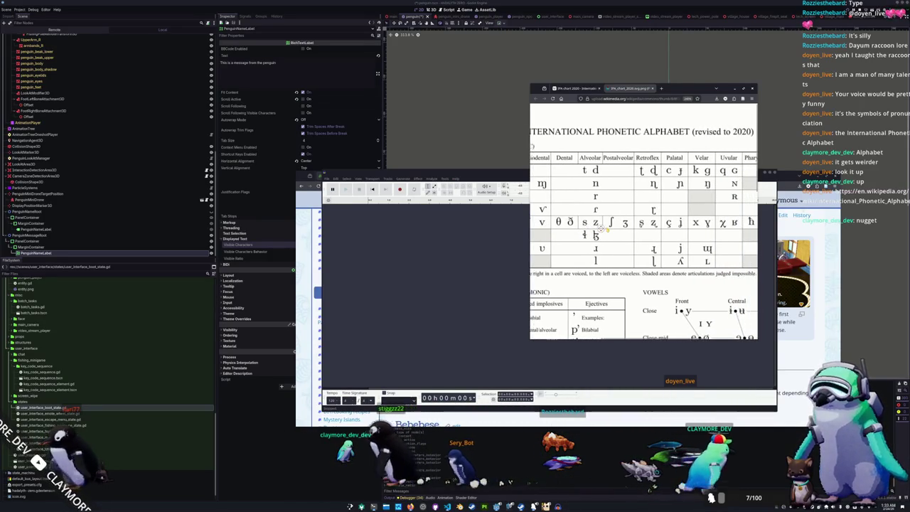
pyautogui.hscroll(2, 604, 240)
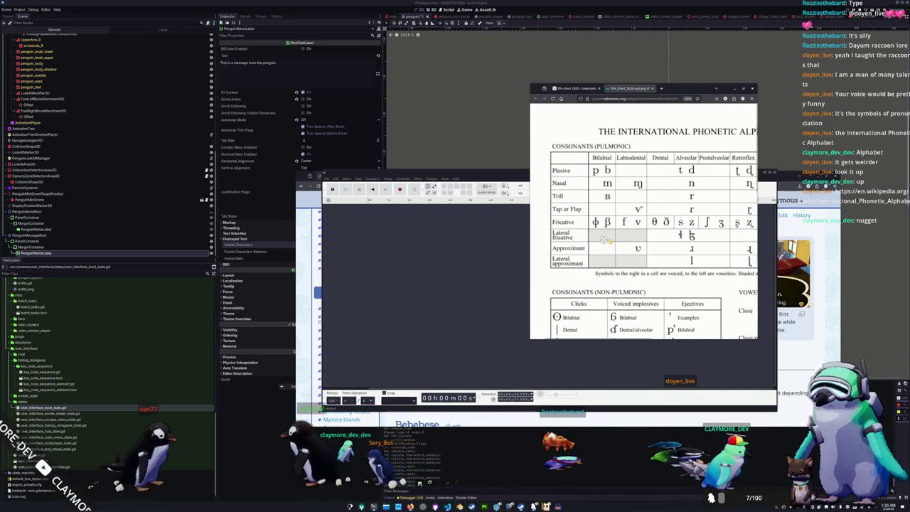
pyautogui.hscroll(2, 611, 237)
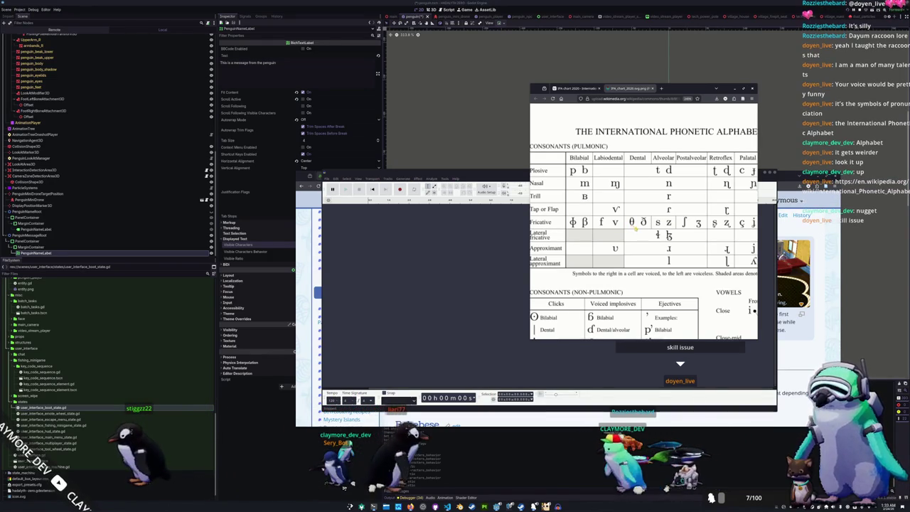
pyautogui.hscroll(3, 647, 229)
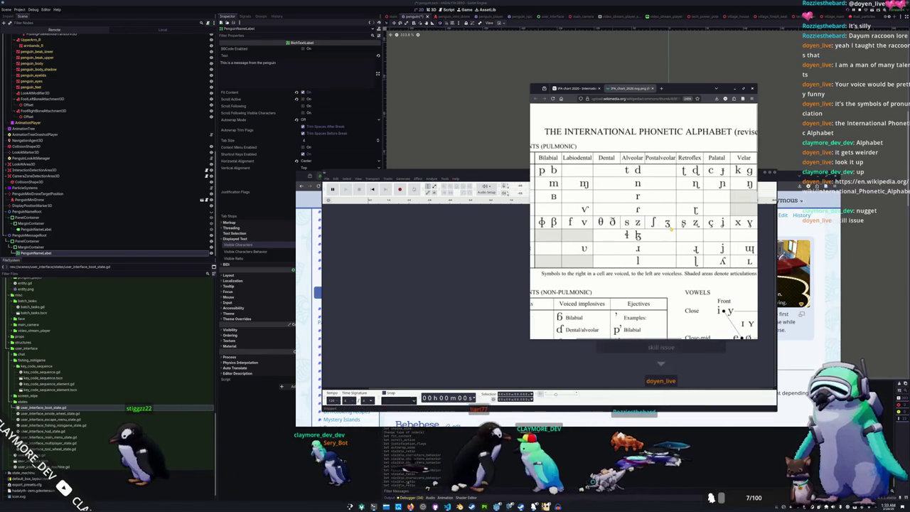
pyautogui.hscroll(5, 667, 229)
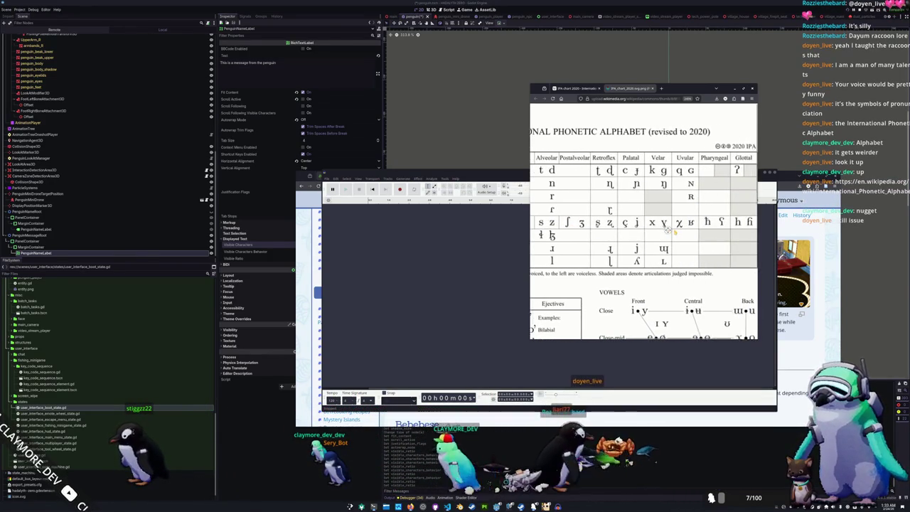
pyautogui.hscroll(2, 677, 229)
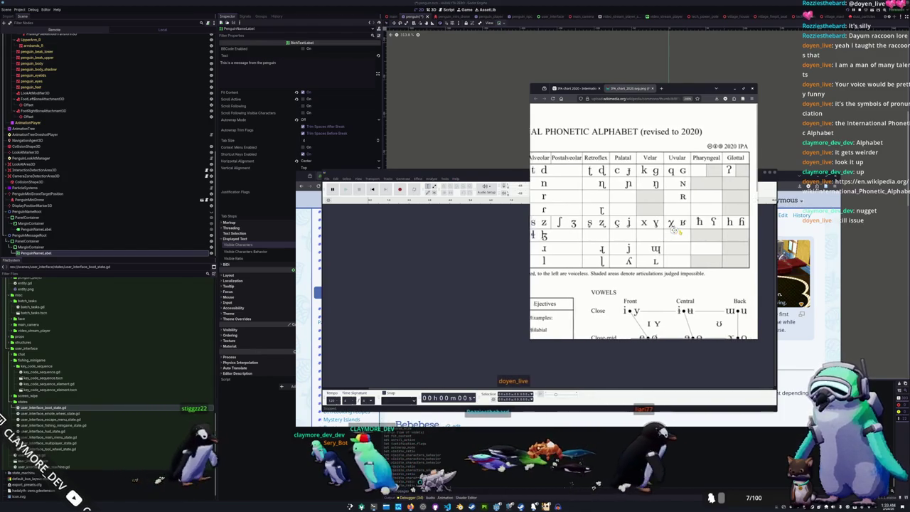
pyautogui.hscroll(-1, 675, 227)
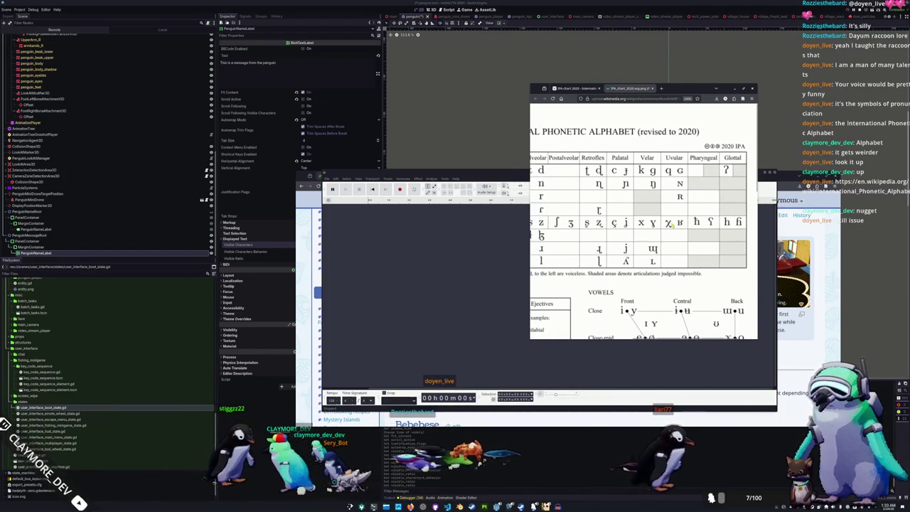
pyautogui.scroll(-5, 671, 226)
pyautogui.hscroll(-4, 654, 230)
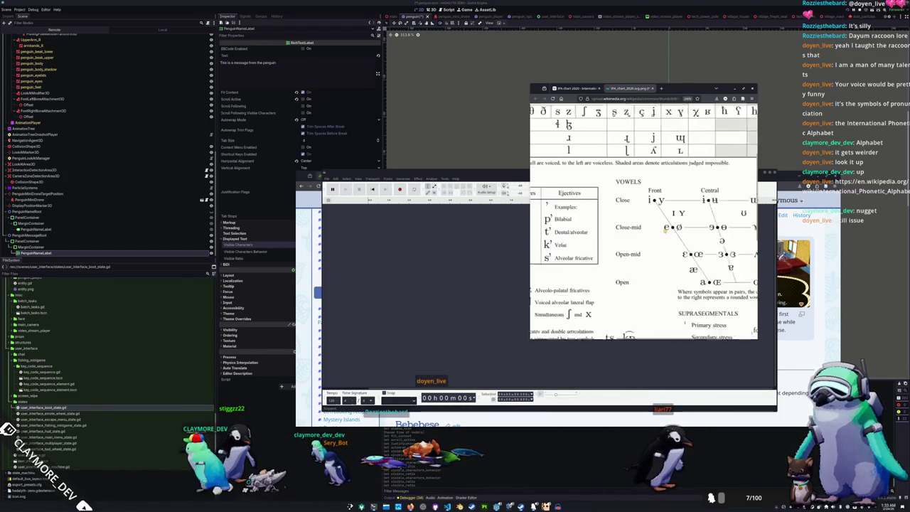
pyautogui.hscroll(-5, 619, 240)
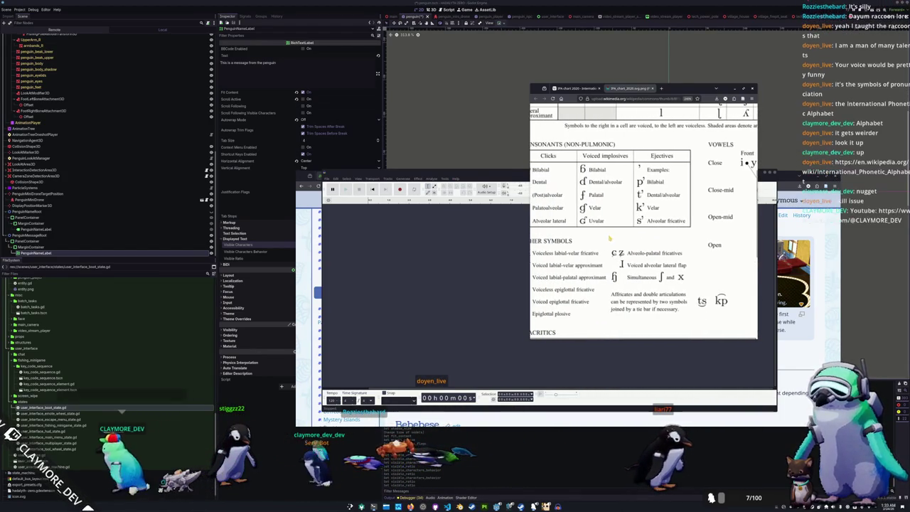
pyautogui.scroll(-2, 608, 240)
pyautogui.scroll(-3, 608, 240)
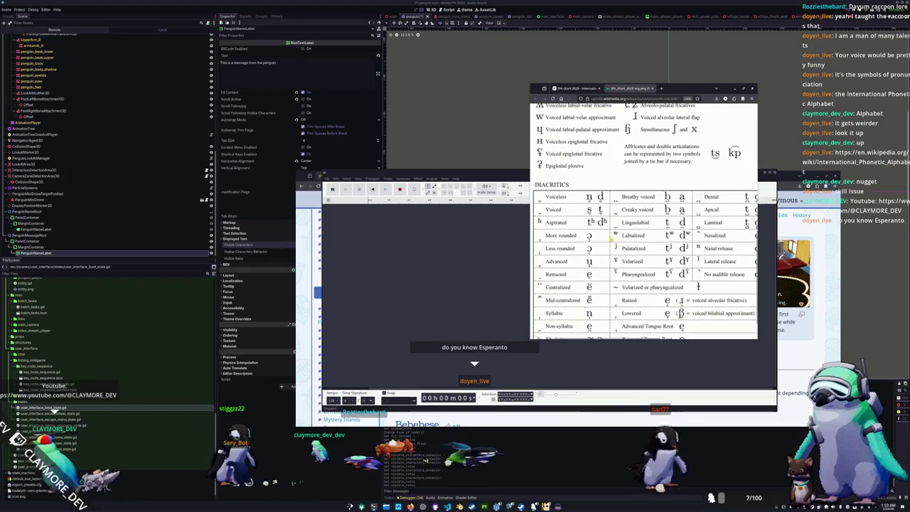
pyautogui.scroll(-2, 611, 240)
pyautogui.scroll(5, 612, 239)
pyautogui.scroll(-5, 612, 240)
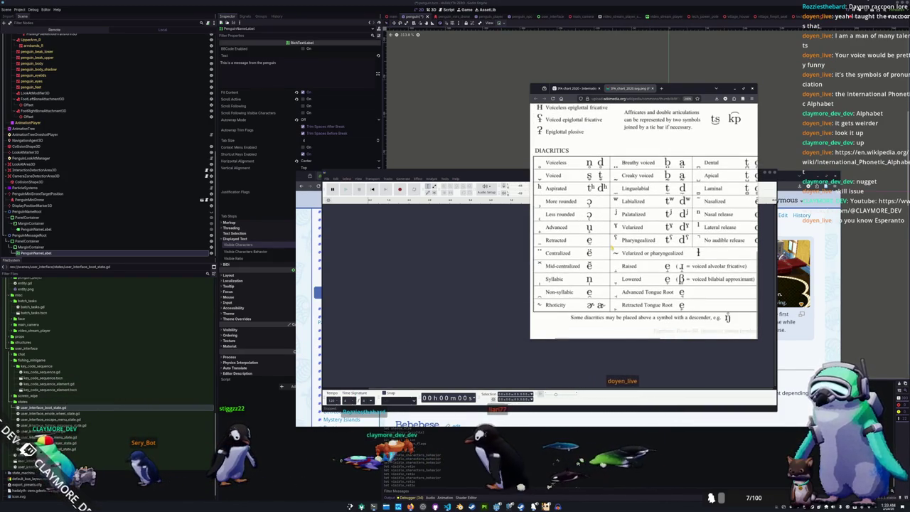
pyautogui.hscroll(2, 611, 246)
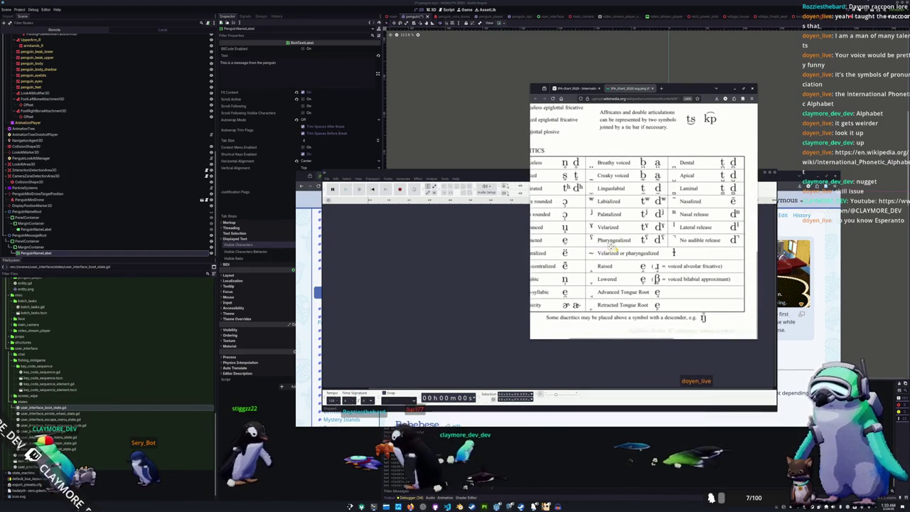
pyautogui.hscroll(5, 663, 246)
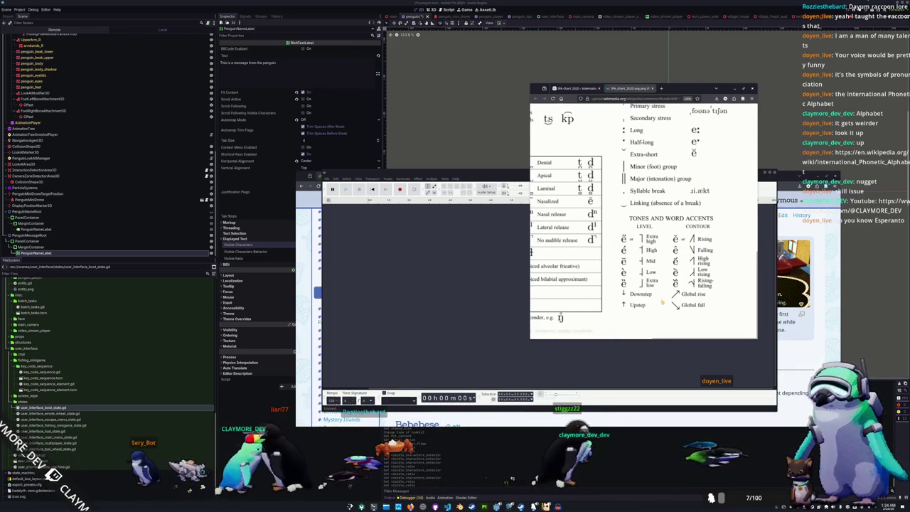
pyautogui.scroll(3, 664, 300)
pyautogui.hscroll(-4, 662, 301)
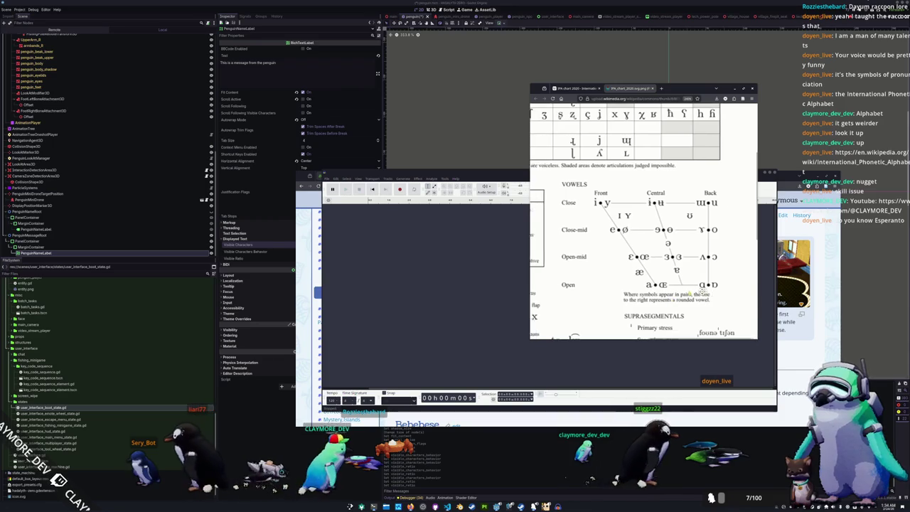
pyautogui.hscroll(-2, 659, 293)
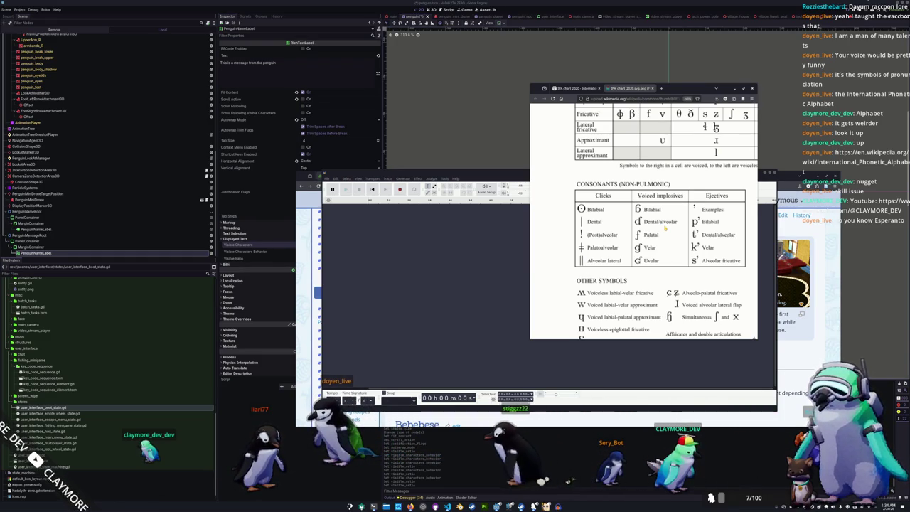
pyautogui.click(659, 225)
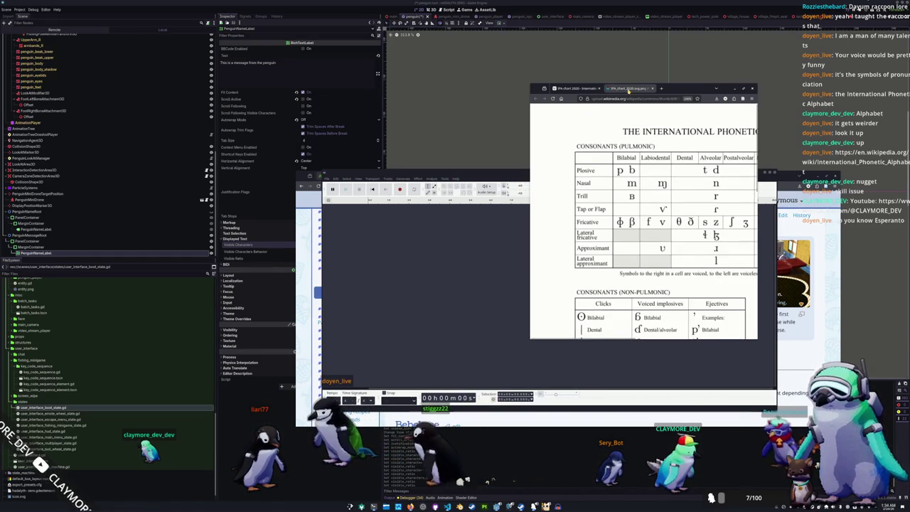
# Step: Close the IPA chart image tab and switch to the Google search results window
pyautogui.hotkey('ctrl', 'w')
pyautogui.hotkey('ctrl', 'w')
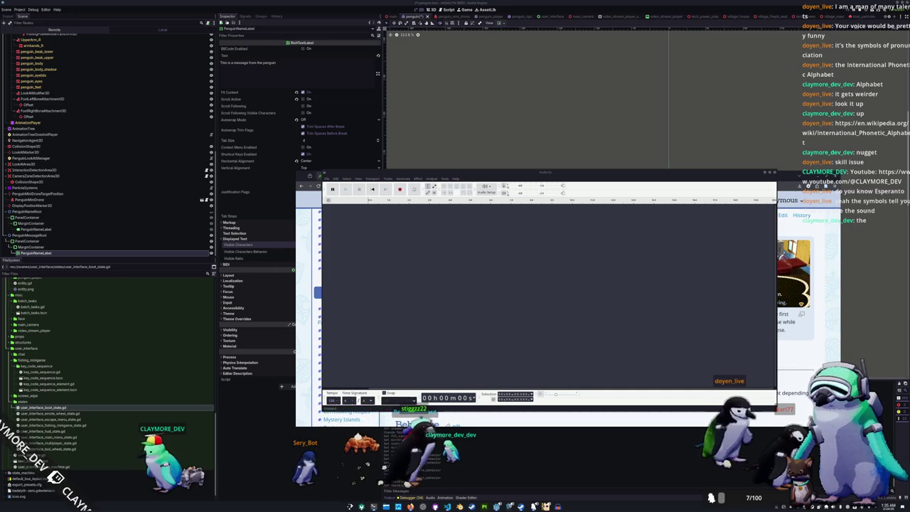
pyautogui.hotkey('alt', 'Tab')
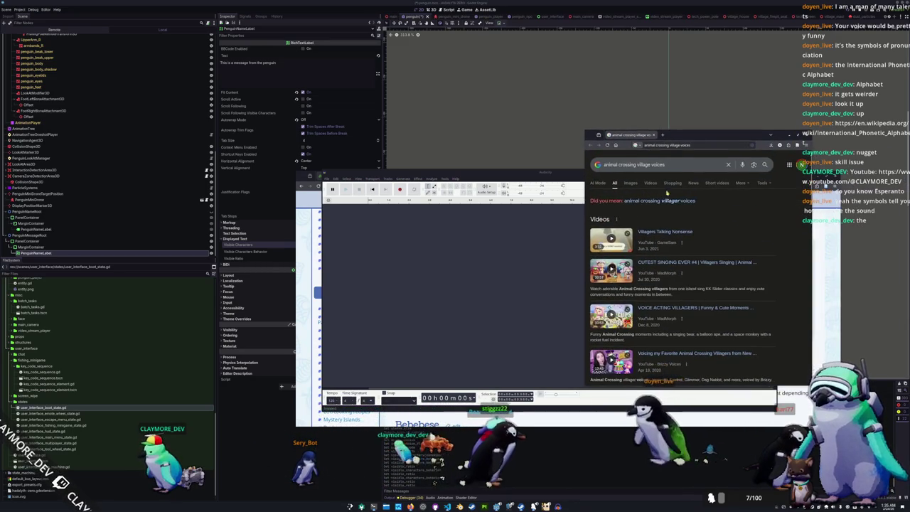
# Step: Search the suggested 'villager voices' spelling, check Images, widen the window, and return to All
pyautogui.click(682, 201)
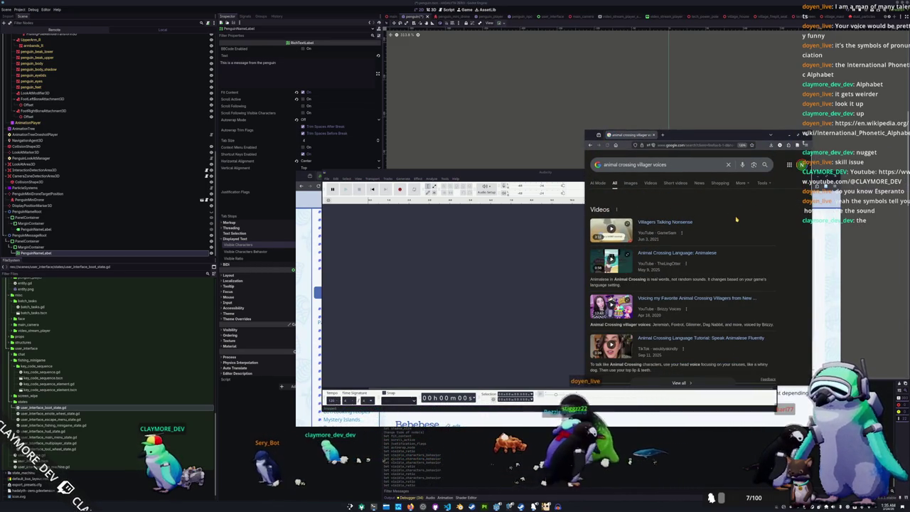
pyautogui.click(694, 260)
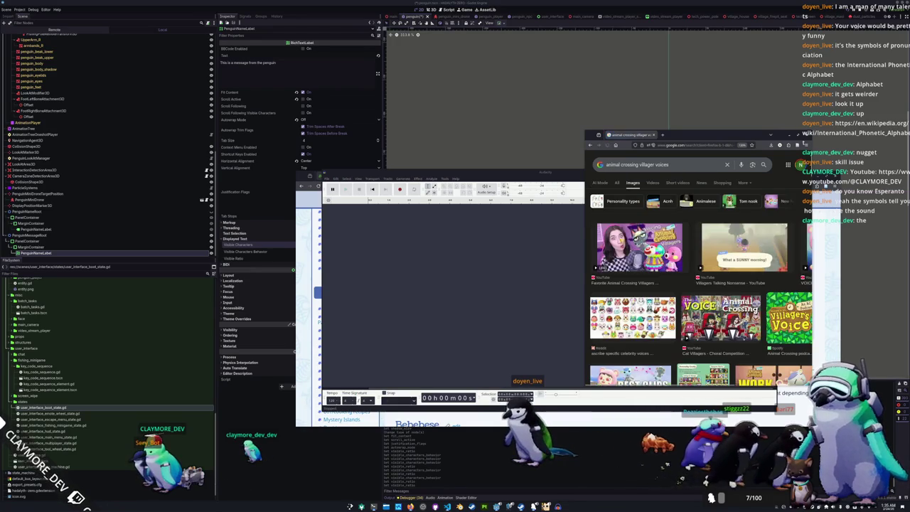
pyautogui.moveTo(582, 242); pyautogui.dragTo(483, 245)
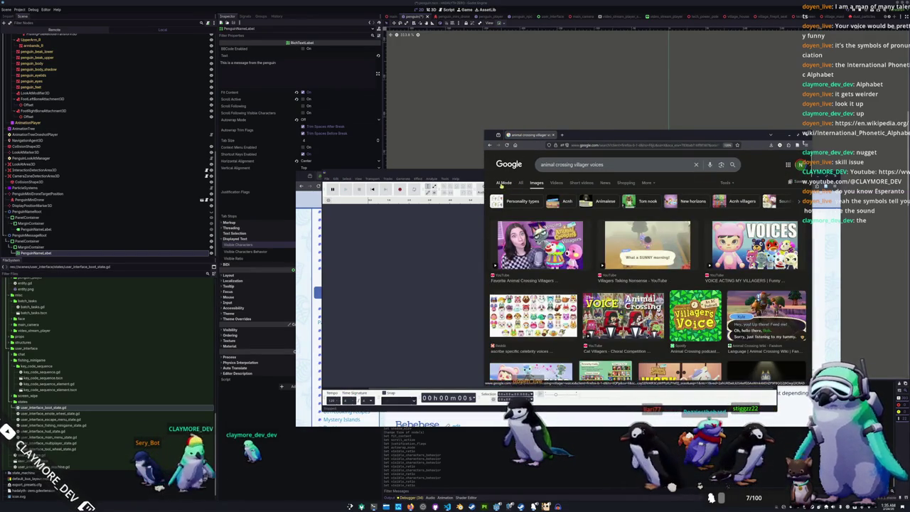
pyautogui.click(519, 183)
# Step: Open the Fandom Language and Behind The Voice Actors Villager results in new tabs, viewing the latter
pyautogui.scroll(-5, 540, 276)
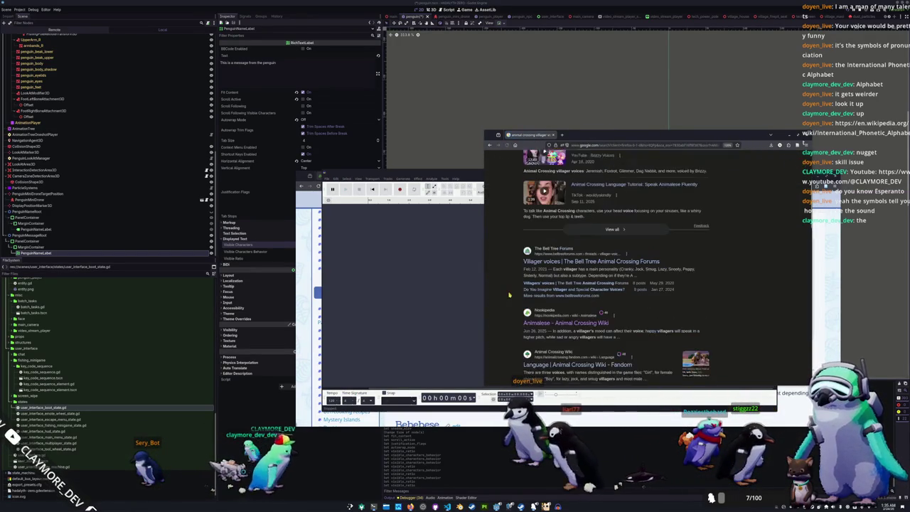
pyautogui.middleClick(536, 253)
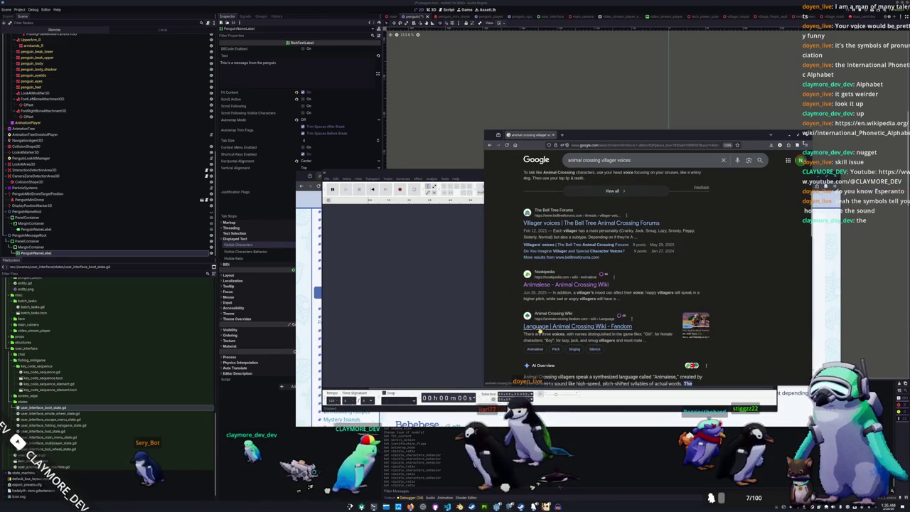
pyautogui.scroll(-2, 507, 329)
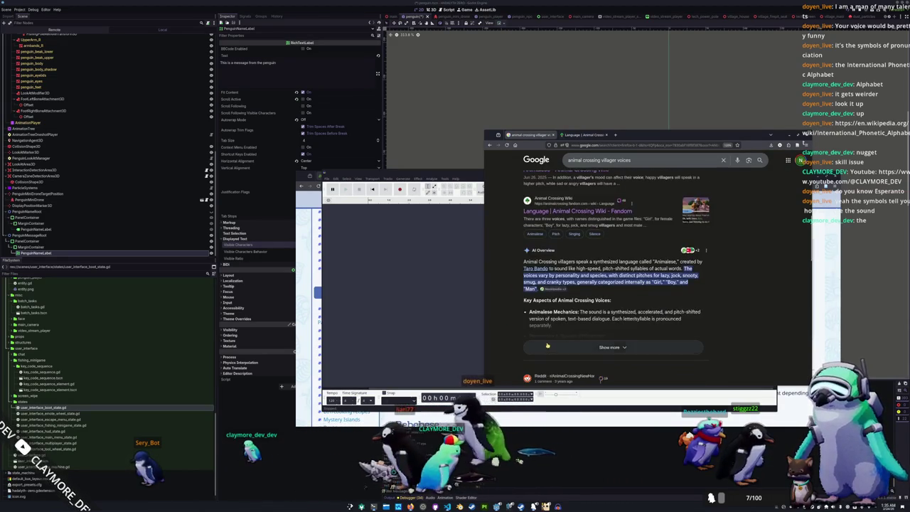
pyautogui.scroll(-3, 536, 317)
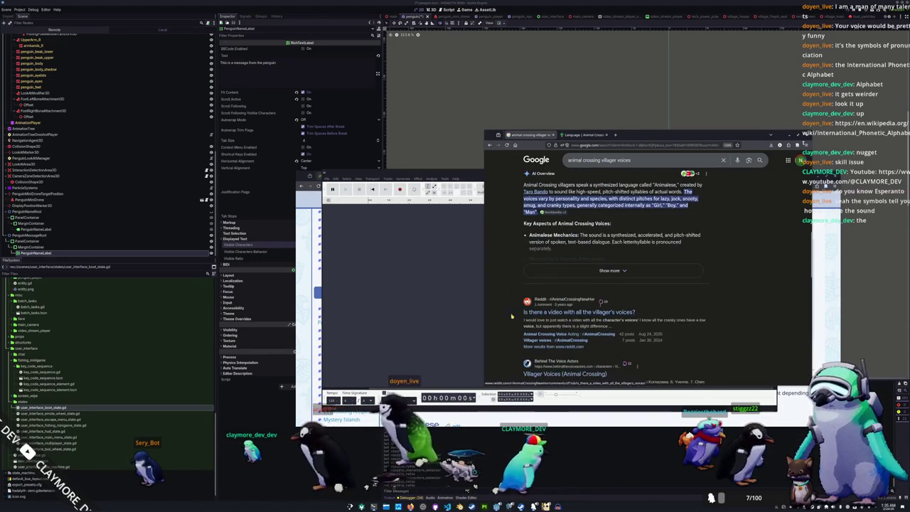
pyautogui.scroll(-2, 530, 313)
pyautogui.middleClick(564, 297)
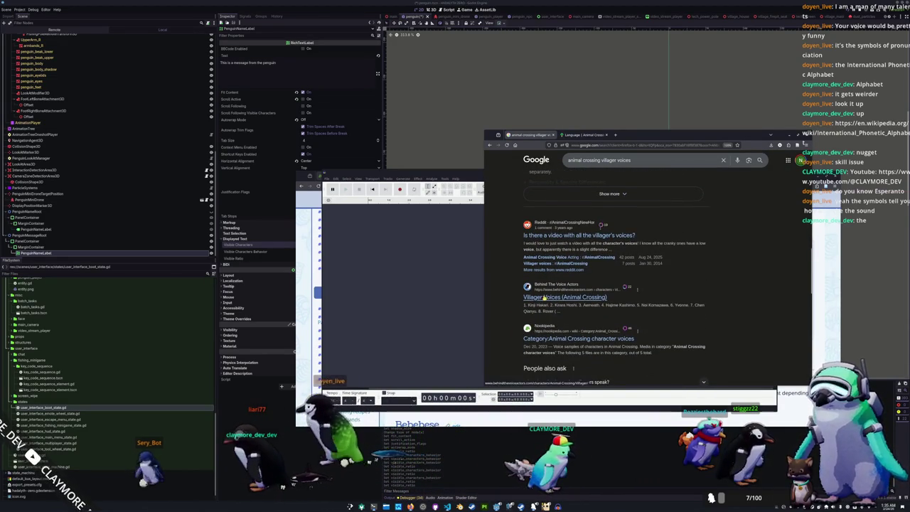
pyautogui.click(636, 134)
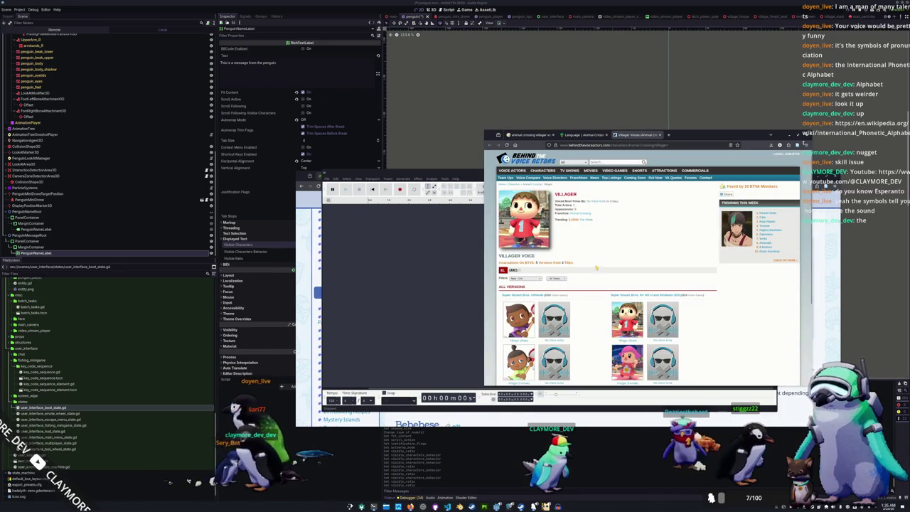
pyautogui.scroll(-2, 597, 263)
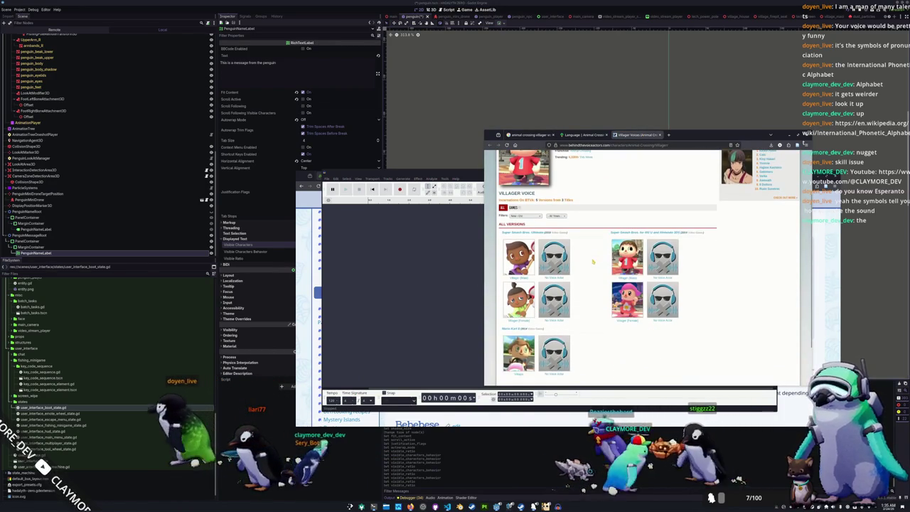
pyautogui.scroll(2, 591, 262)
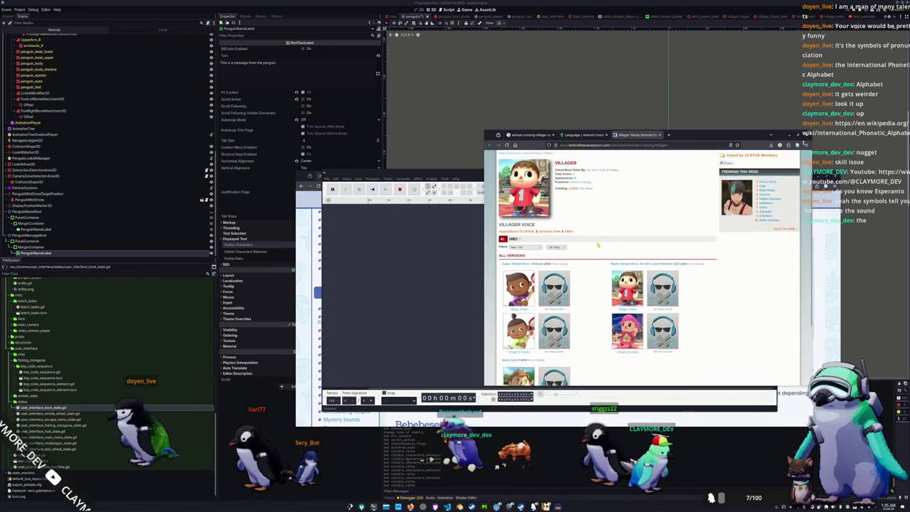
pyautogui.scroll(-4, 597, 249)
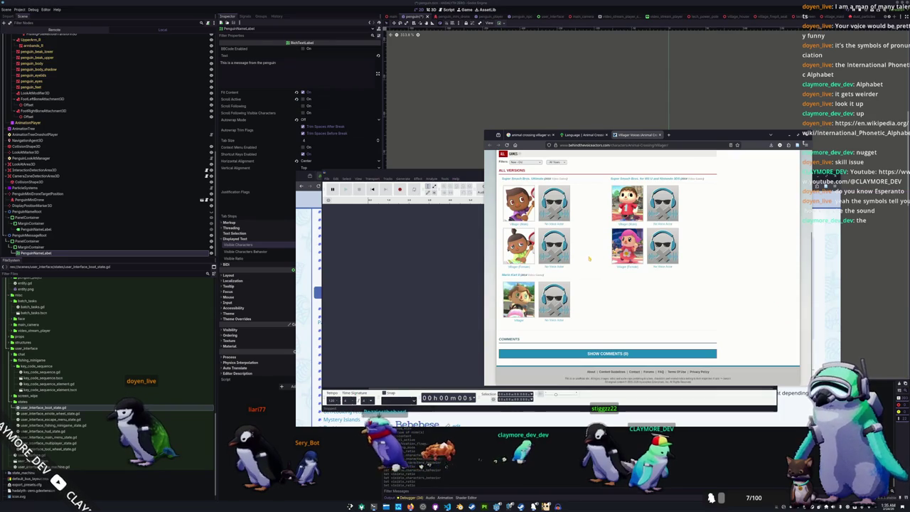
# Step: Switch to the 'Language | Animal Crossing' tab and scroll through Animalese, Pitch, Singing and Writing
pyautogui.click(584, 137)
pyautogui.scroll(-1, 586, 258)
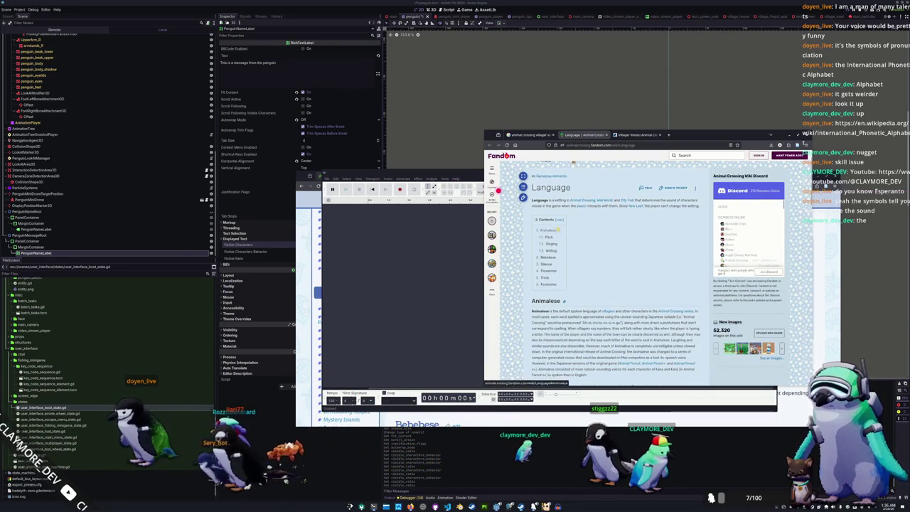
pyautogui.scroll(-2, 525, 273)
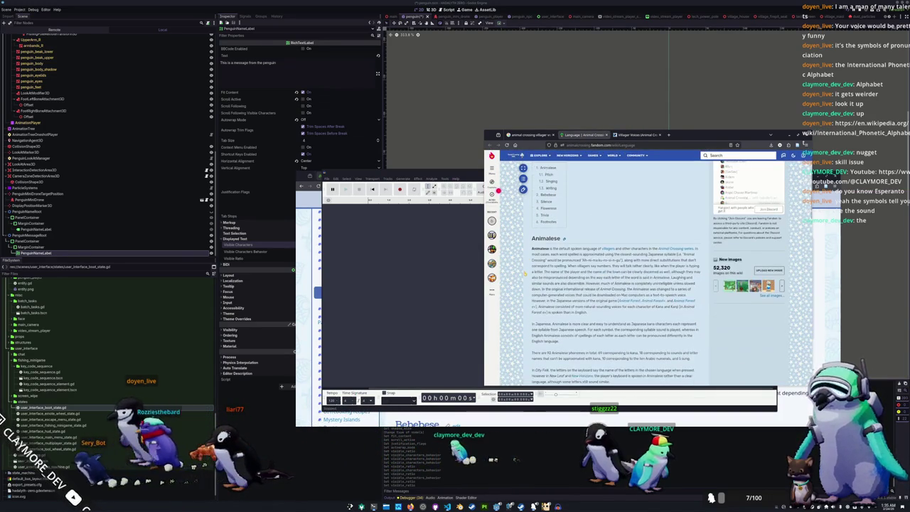
pyautogui.scroll(-4, 525, 273)
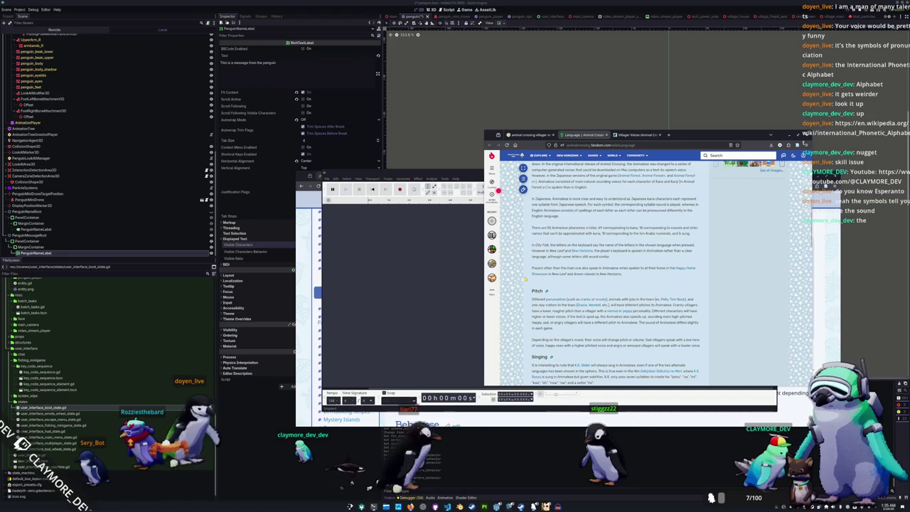
pyautogui.scroll(-2, 525, 279)
pyautogui.scroll(-2, 525, 278)
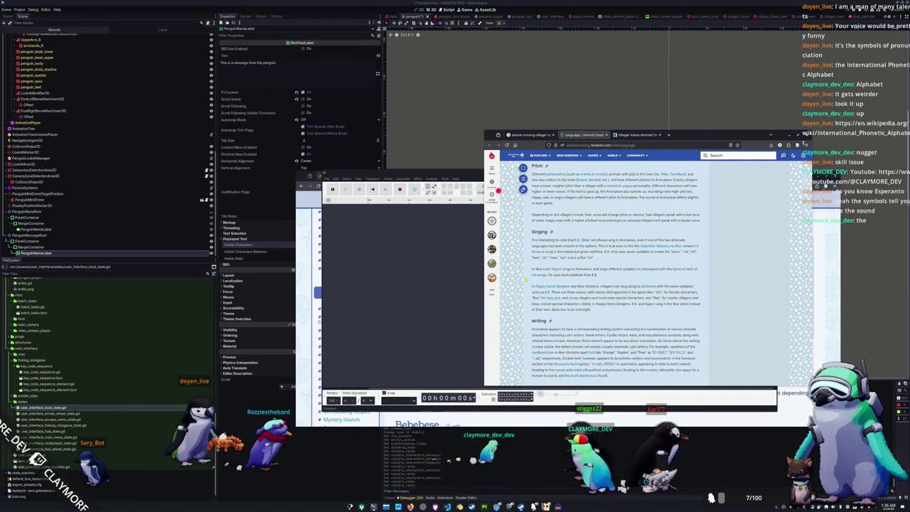
pyautogui.scroll(-4, 525, 279)
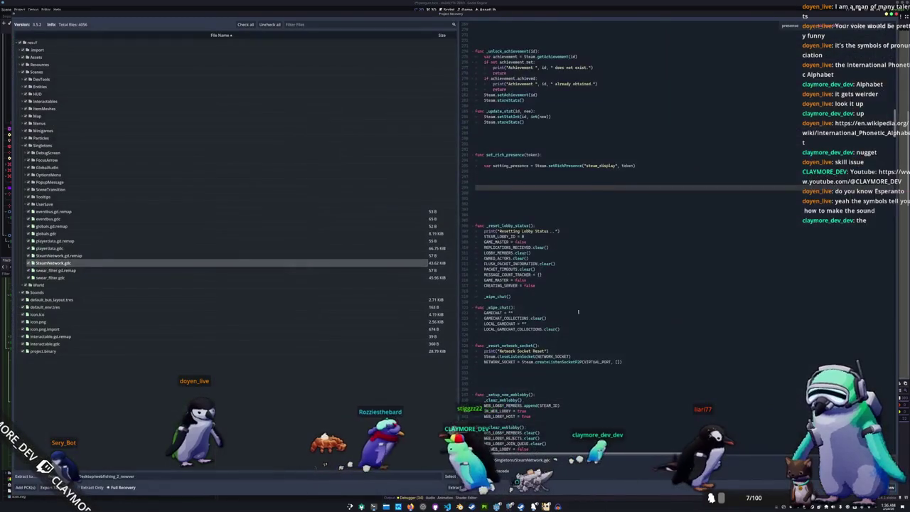
pyautogui.scroll(-20, 626, 249)
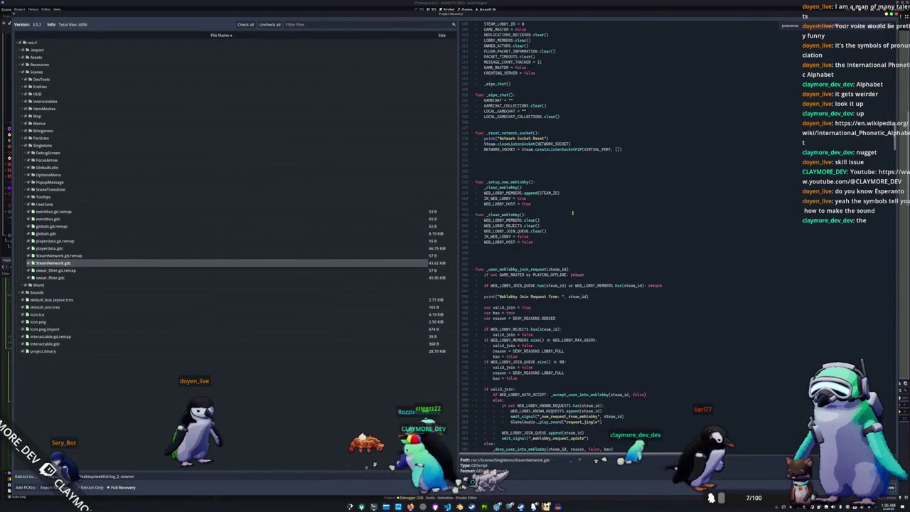
# Step: Expand the Resources, Assets and Placeholder folders to browse, then collapse Placeholder
pyautogui.scroll(-15, 615, 286)
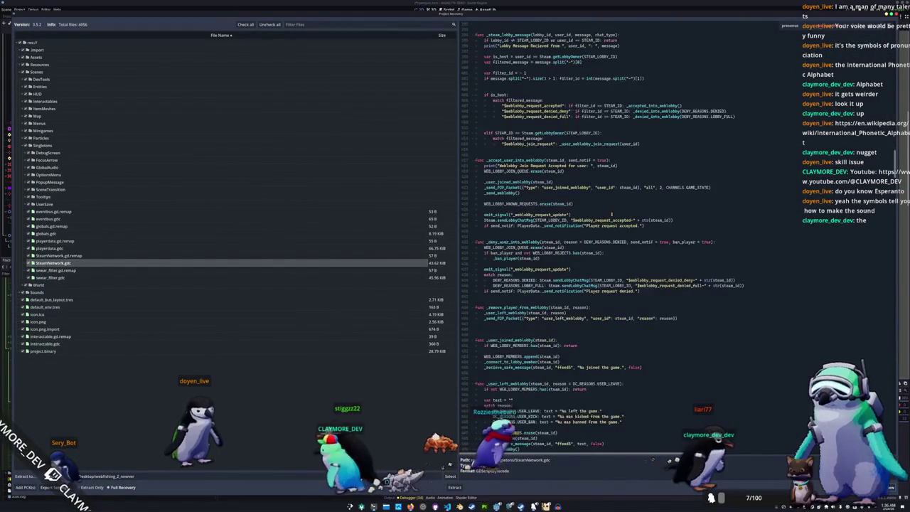
pyautogui.scroll(20, 614, 214)
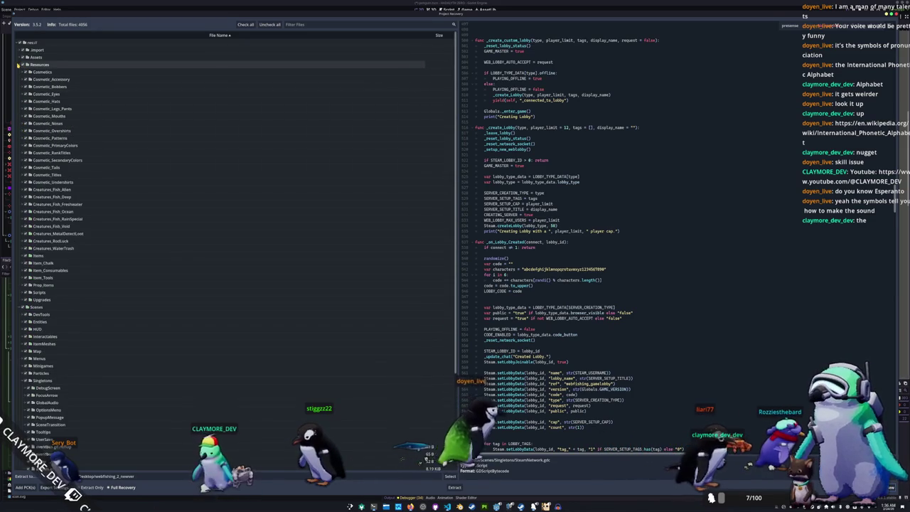
pyautogui.click(17, 64)
pyautogui.click(21, 57)
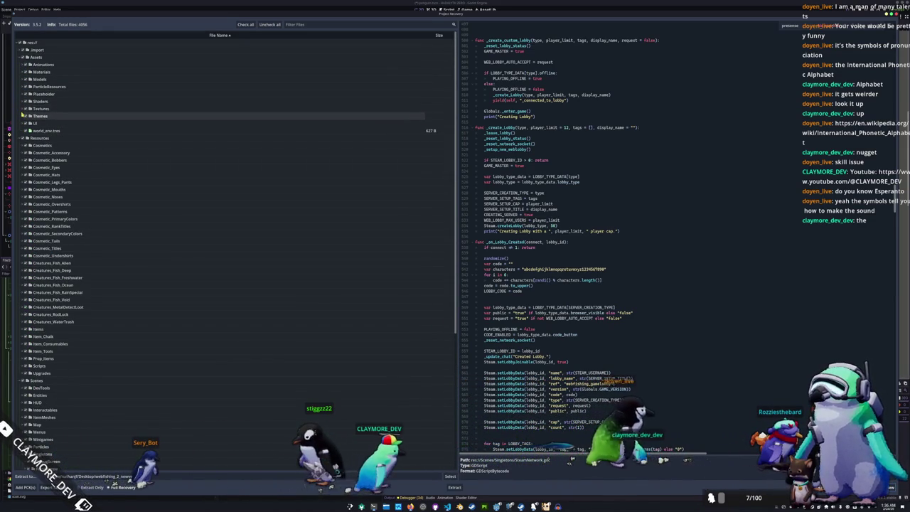
pyautogui.click(20, 94)
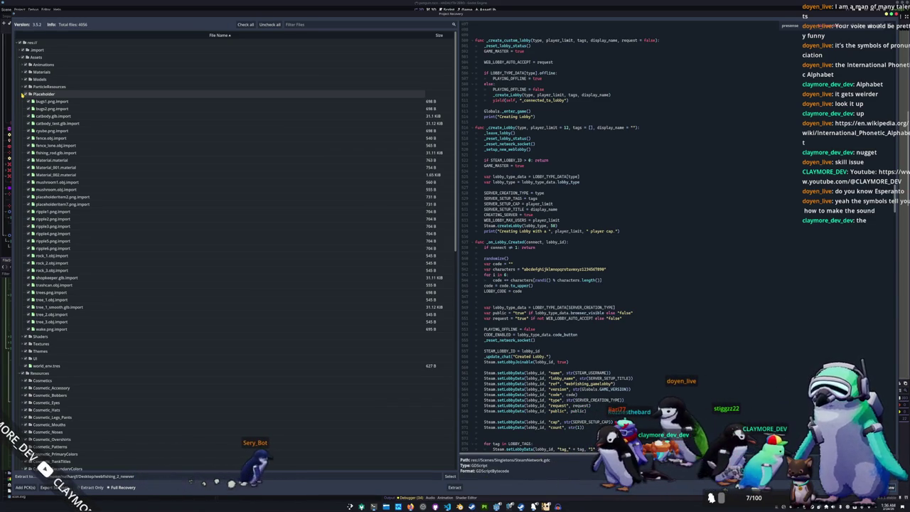
pyautogui.click(24, 94)
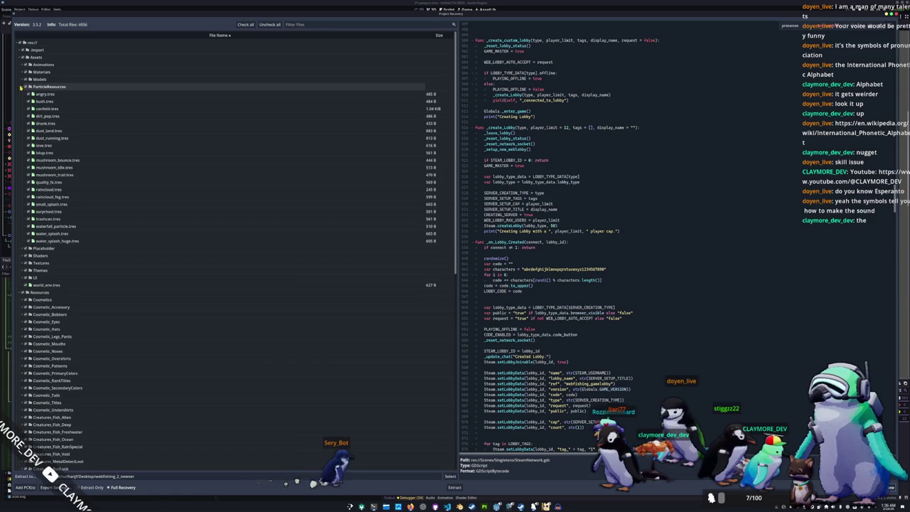
# Step: Collapse ParticleResources and Models, then expand the Voice folder under Sounds
pyautogui.click(22, 87)
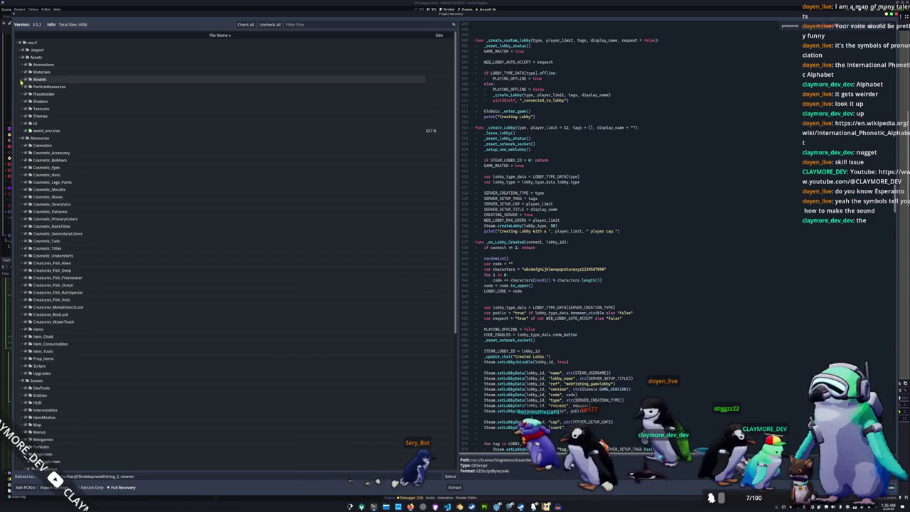
pyautogui.click(21, 78)
pyautogui.click(22, 79)
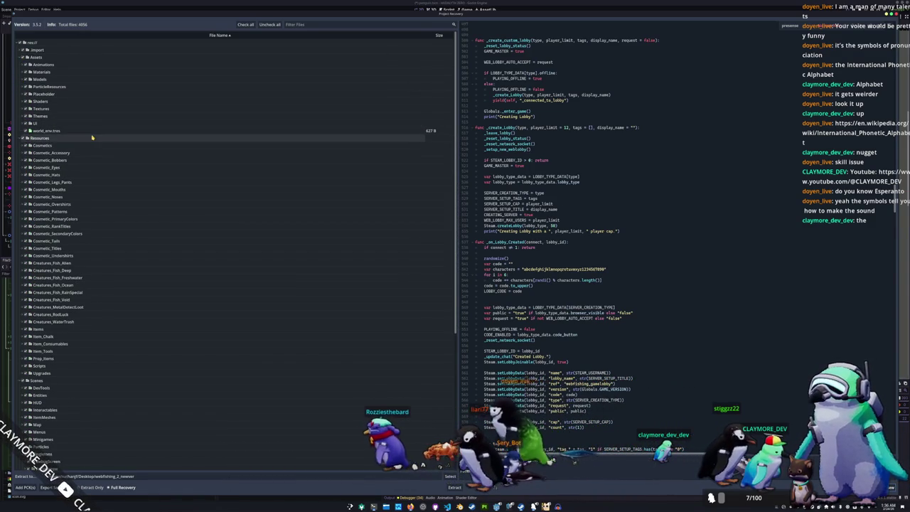
pyautogui.scroll(-5, 91, 136)
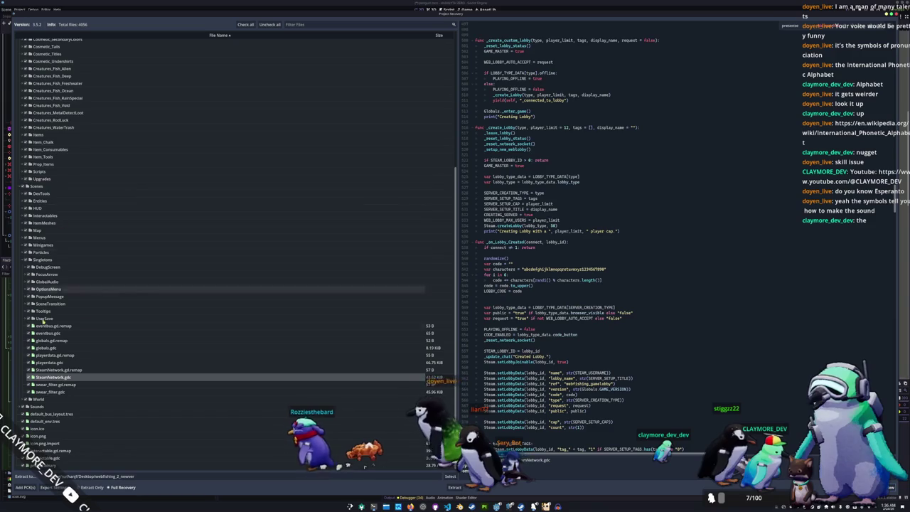
pyautogui.scroll(-4, 52, 368)
pyautogui.click(31, 291)
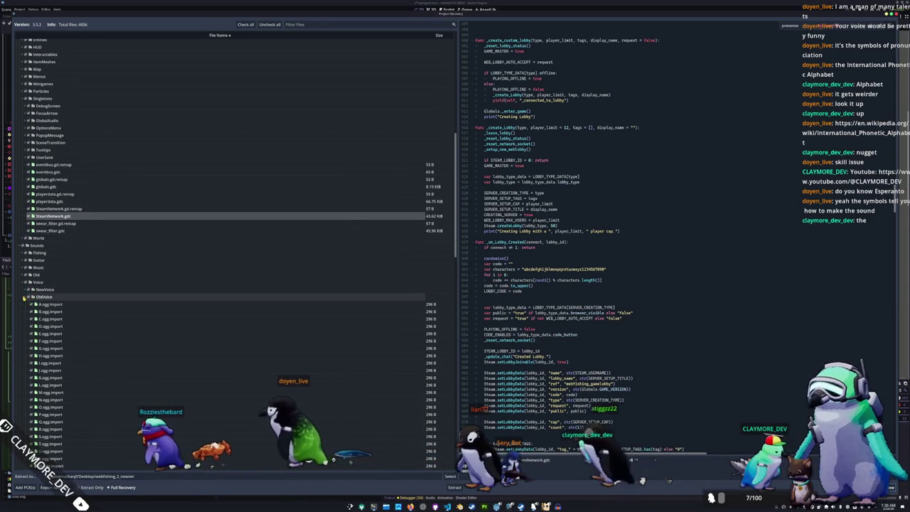
# Step: Expand NewVoice and view import details of the first OldVoice letter sounds, starting at A.ogg
pyautogui.click(30, 290)
pyautogui.scroll(-3, 83, 308)
pyautogui.scroll(-4, 83, 308)
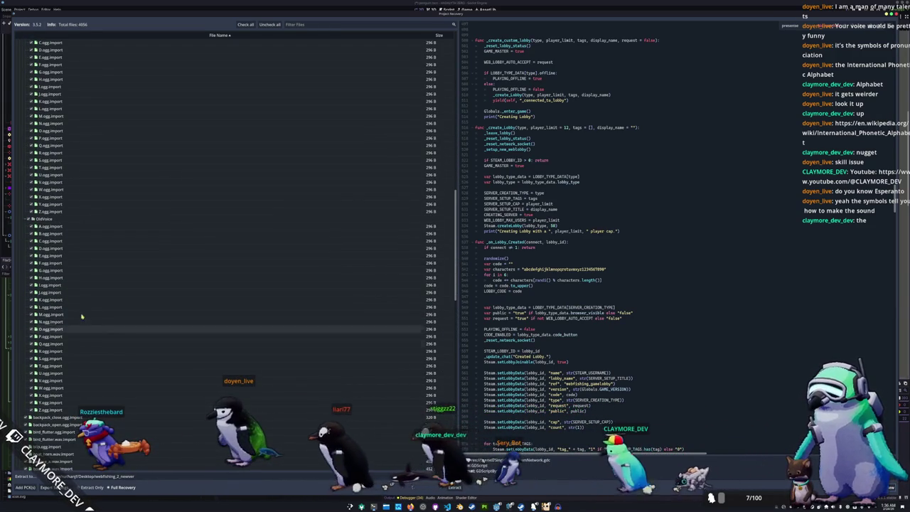
pyautogui.click(67, 227)
pyautogui.click(67, 234)
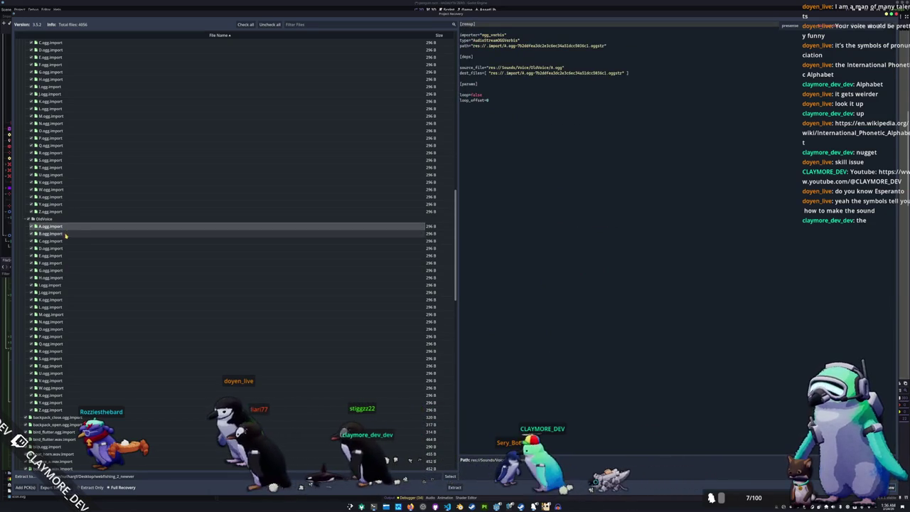
pyautogui.click(69, 241)
pyautogui.click(70, 248)
# Step: Step through the remaining OldVoice letter sounds down to Z.ogg, then return to A.ogg
pyautogui.click(78, 300)
pyautogui.click(81, 314)
pyautogui.click(83, 321)
pyautogui.click(84, 336)
pyautogui.click(83, 358)
pyautogui.click(81, 380)
pyautogui.click(79, 395)
pyautogui.click(77, 409)
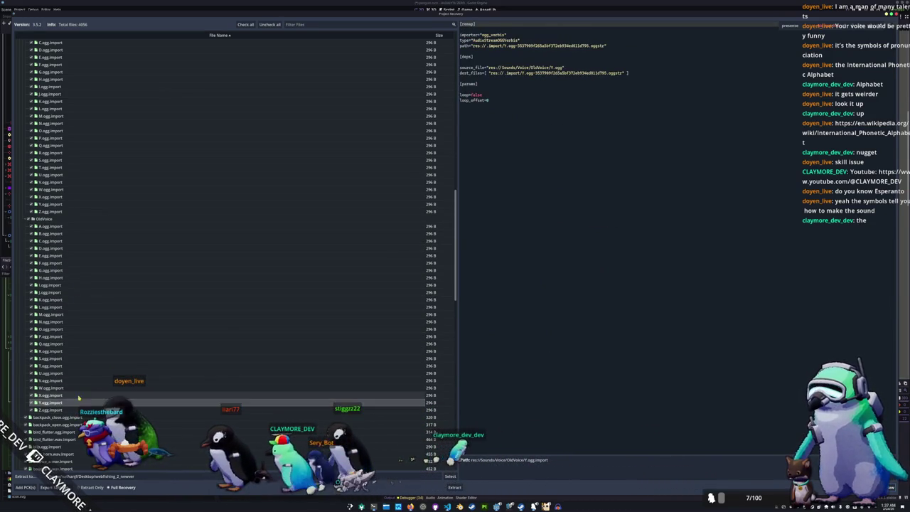
pyautogui.click(62, 228)
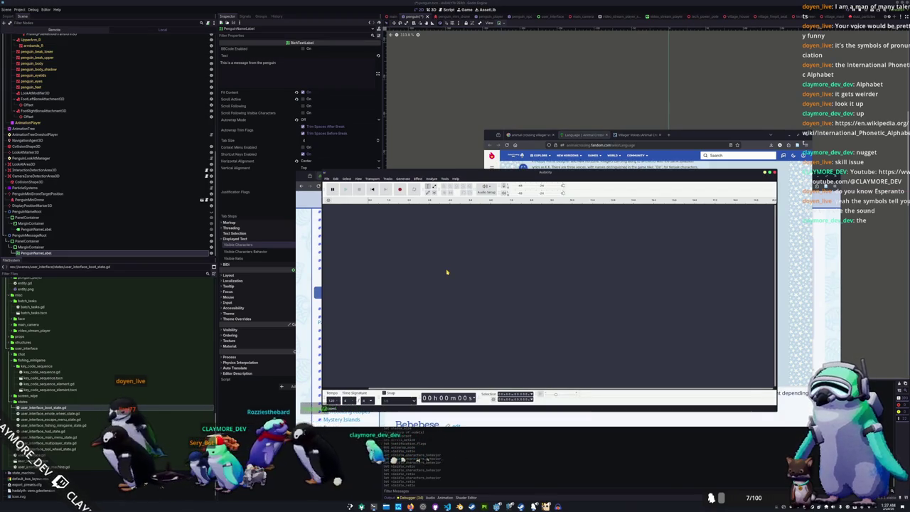
# Step: Record a short voice clip, play it back, and try a Noise Gate, dismissing the no-selection warning
pyautogui.press('r')
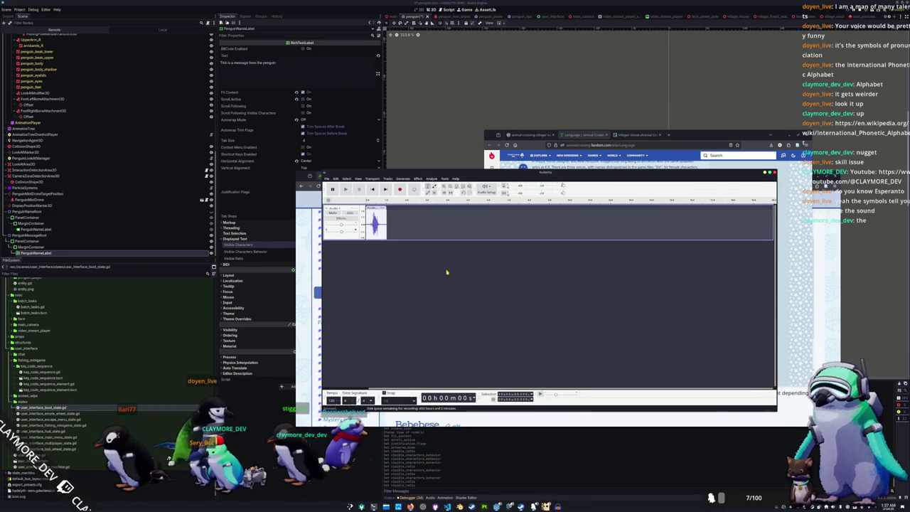
pyautogui.press('space')
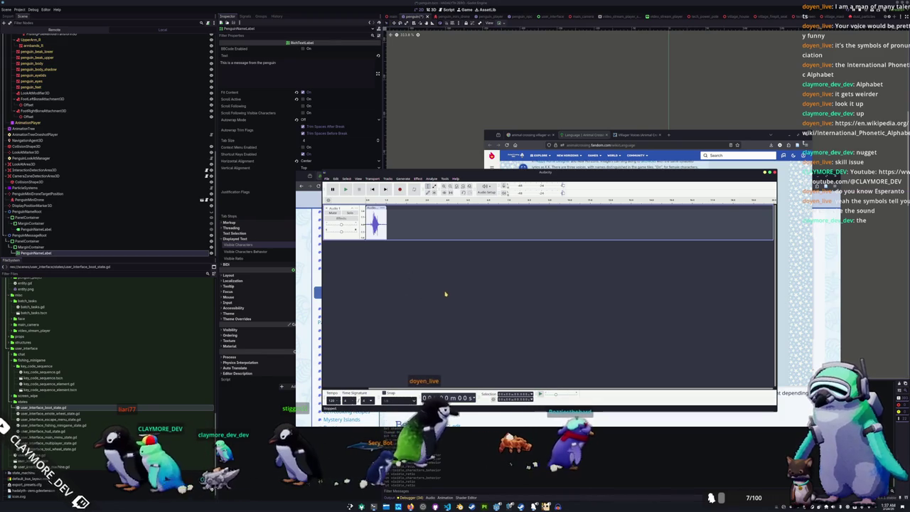
pyautogui.click(419, 178)
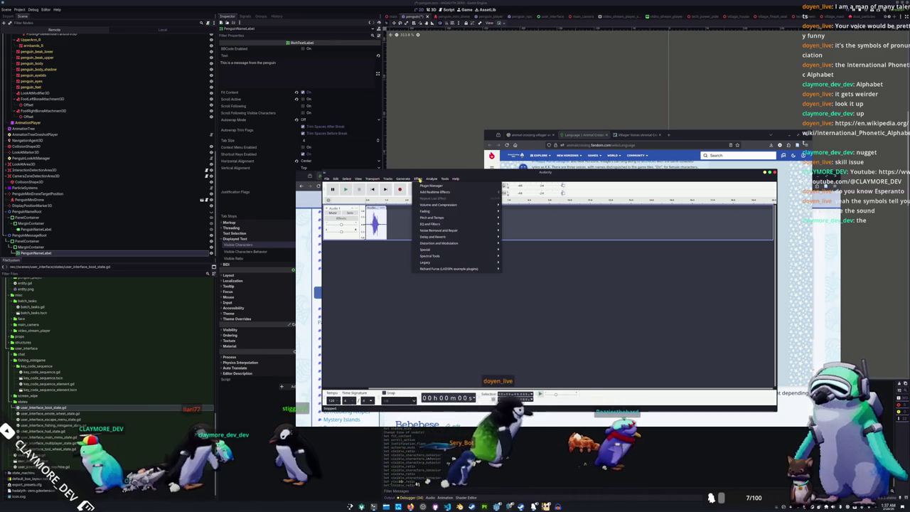
pyautogui.moveTo(483, 230)
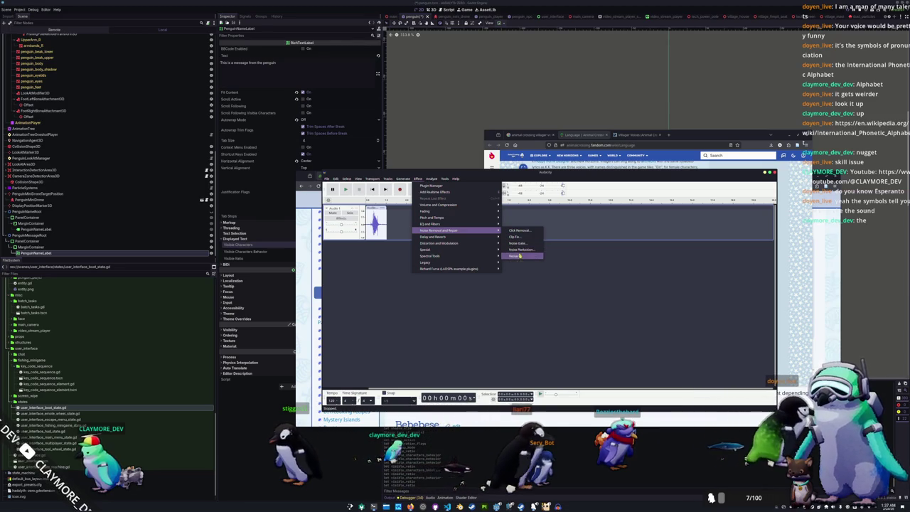
pyautogui.click(522, 245)
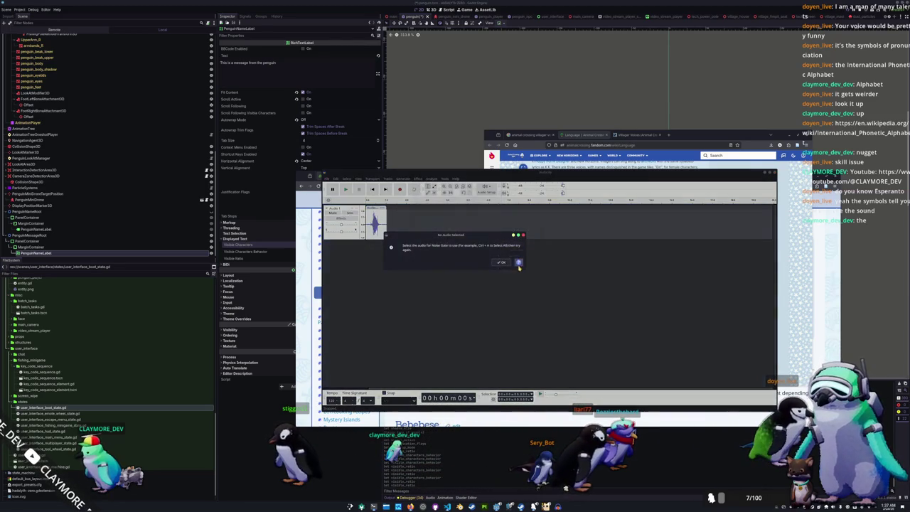
pyautogui.click(500, 263)
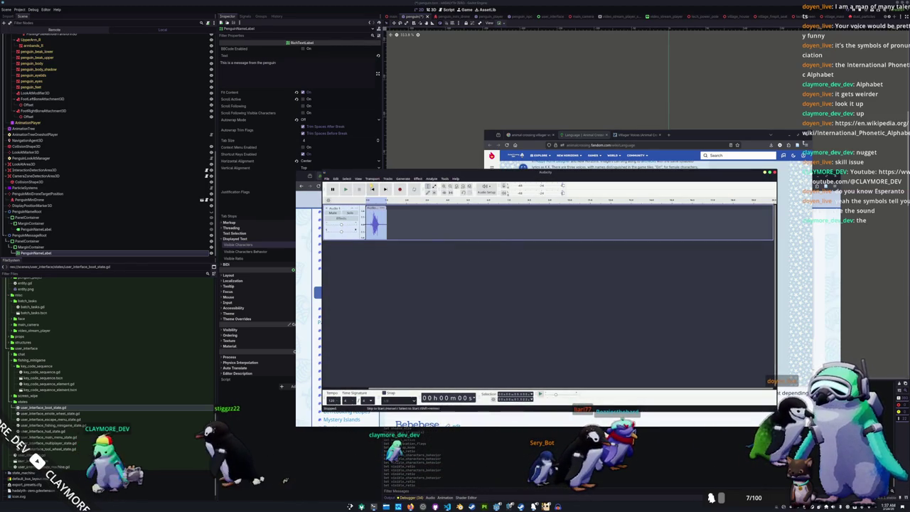
# Step: Close the effects list without applying anything and open File > Export Audio
pyautogui.click(418, 179)
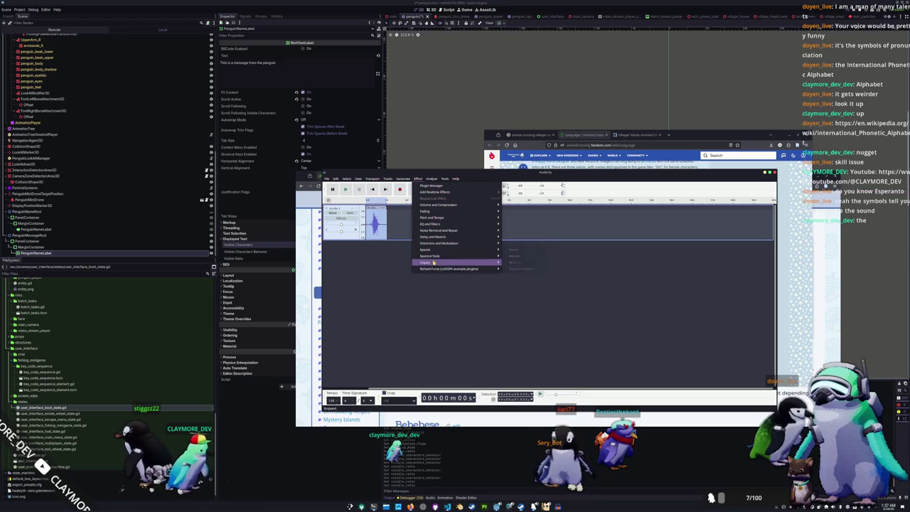
pyautogui.moveTo(441, 237)
pyautogui.press('Escape')
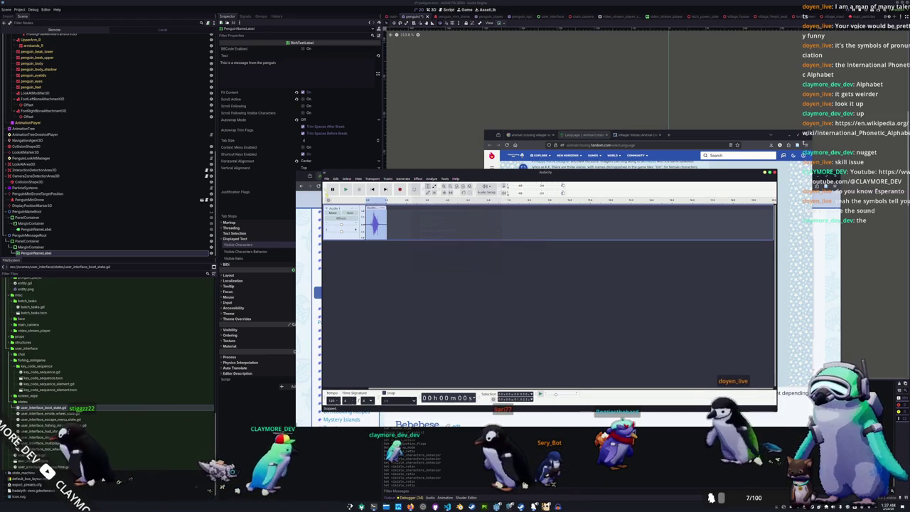
pyautogui.click(328, 179)
pyautogui.click(340, 212)
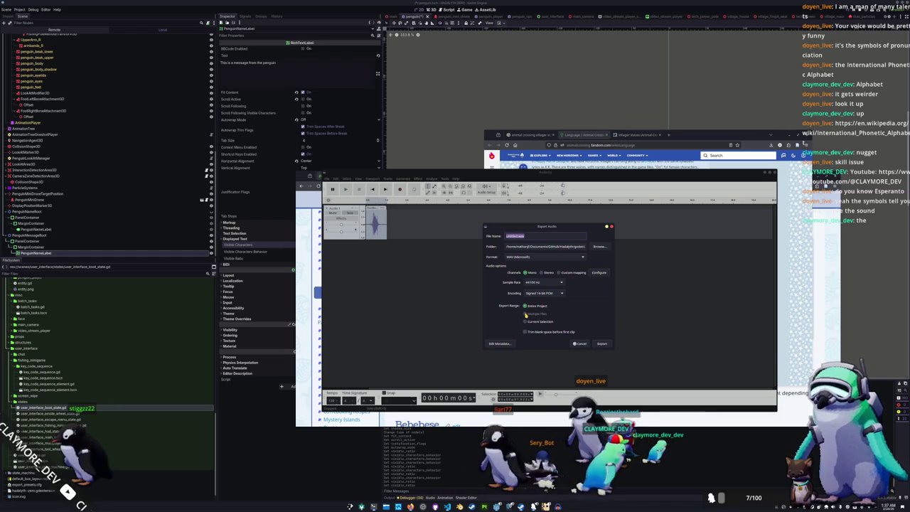
# Step: Cancel the export, play back the recording, and record a second voice clip after the first
pyautogui.click(580, 345)
pyautogui.press('space')
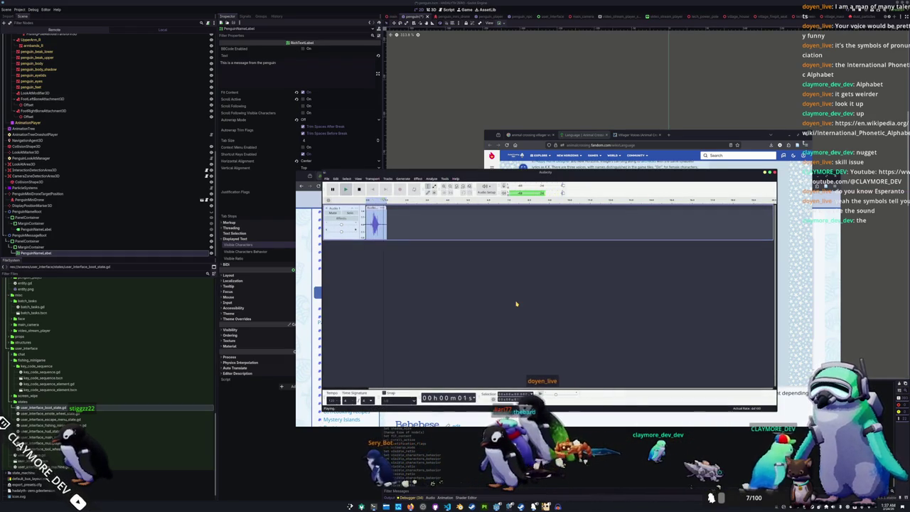
pyautogui.press('r')
pyautogui.press('space')
# Step: Set the audio export format to Ogg Vorbis and bring the manual's multiple-files export page into view
pyautogui.click(326, 179)
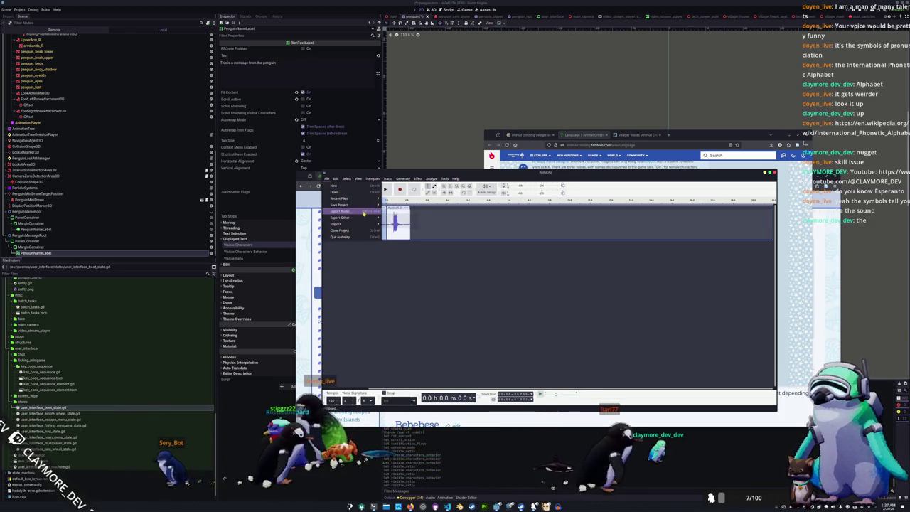
pyautogui.click(364, 212)
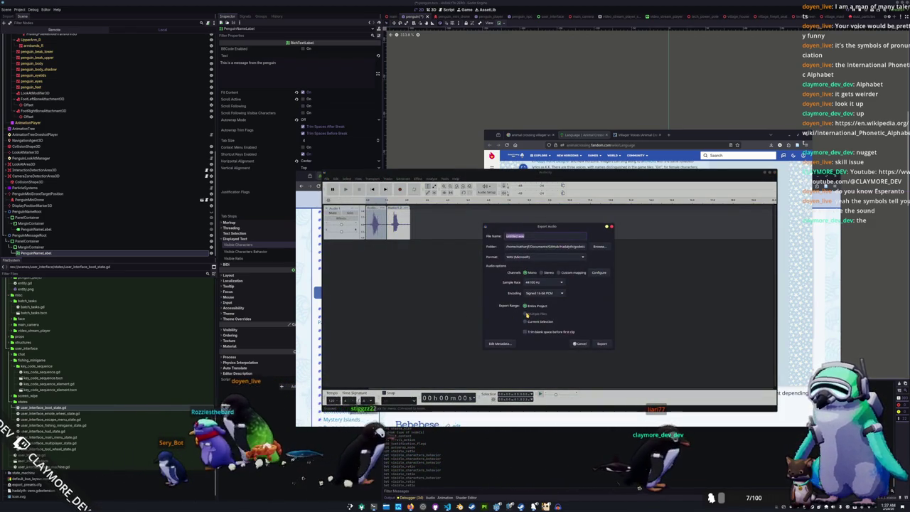
pyautogui.click(533, 257)
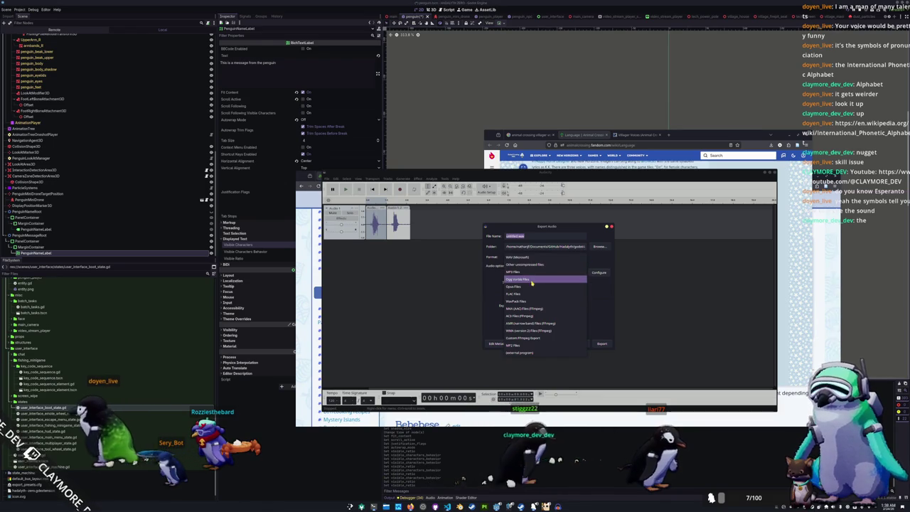
pyautogui.click(532, 279)
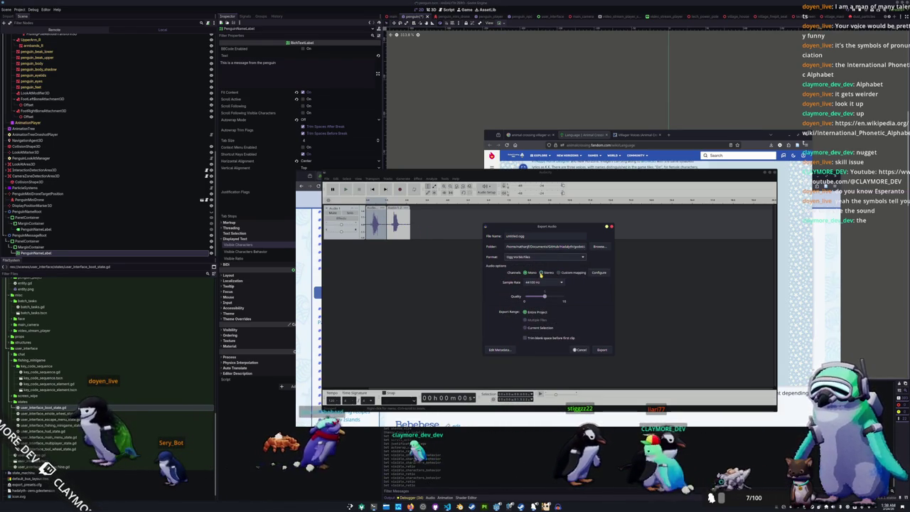
pyautogui.click(99, 459)
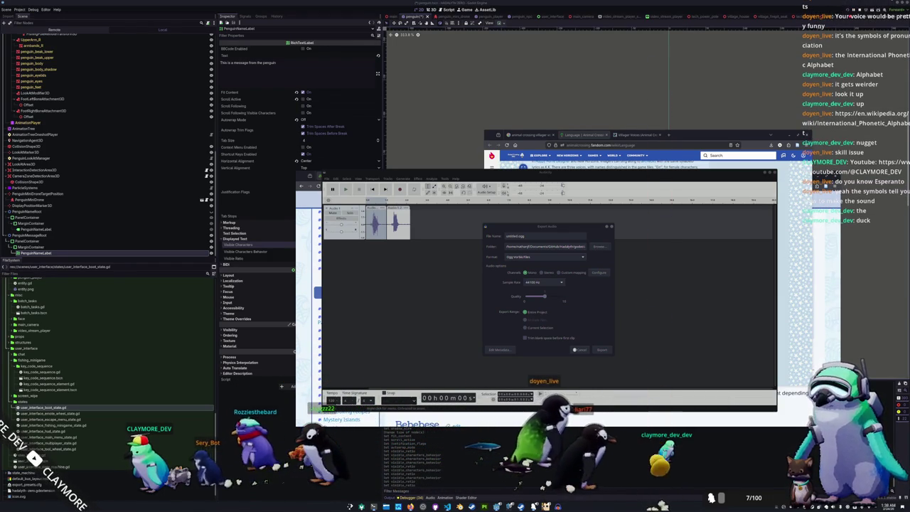
pyautogui.moveTo(909, 131); pyautogui.dragTo(722, 130)
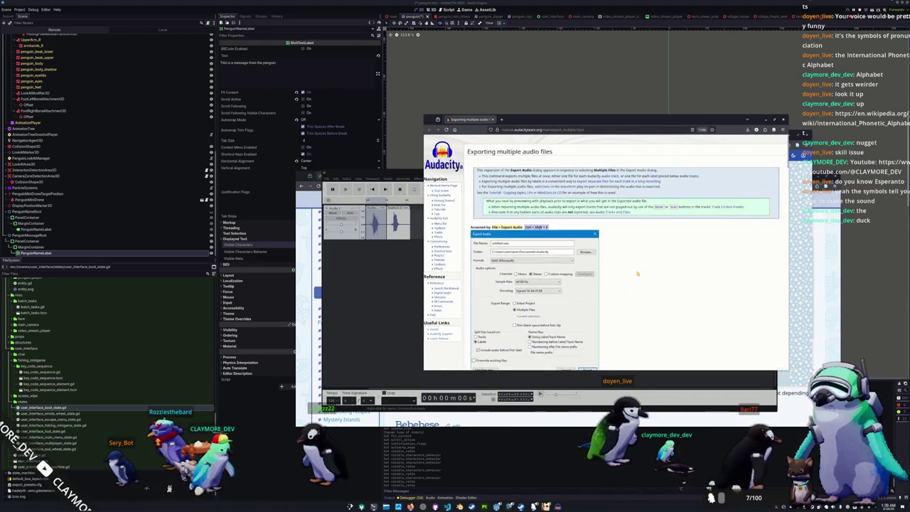
# Step: Scroll through the manual's 'Exporting multiple audio files' page, then return to Audacity's export settings
pyautogui.scroll(-3, 488, 234)
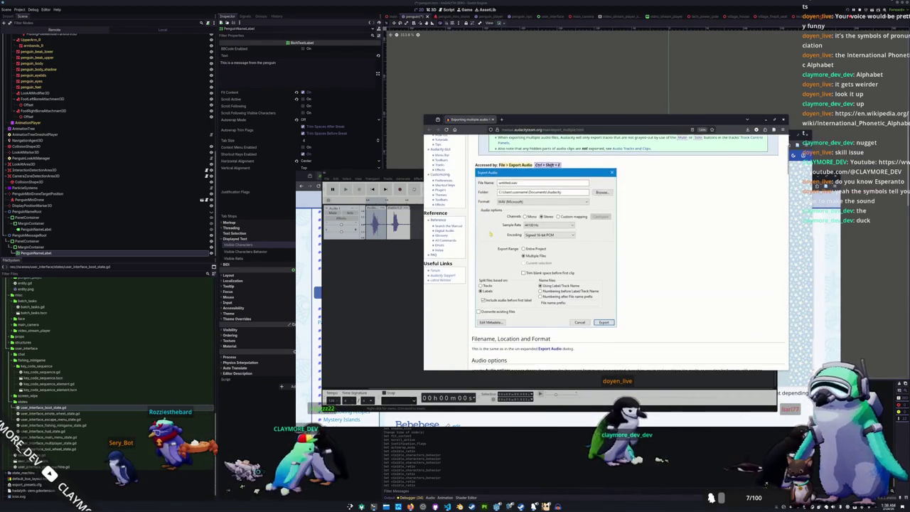
pyautogui.scroll(-5, 636, 260)
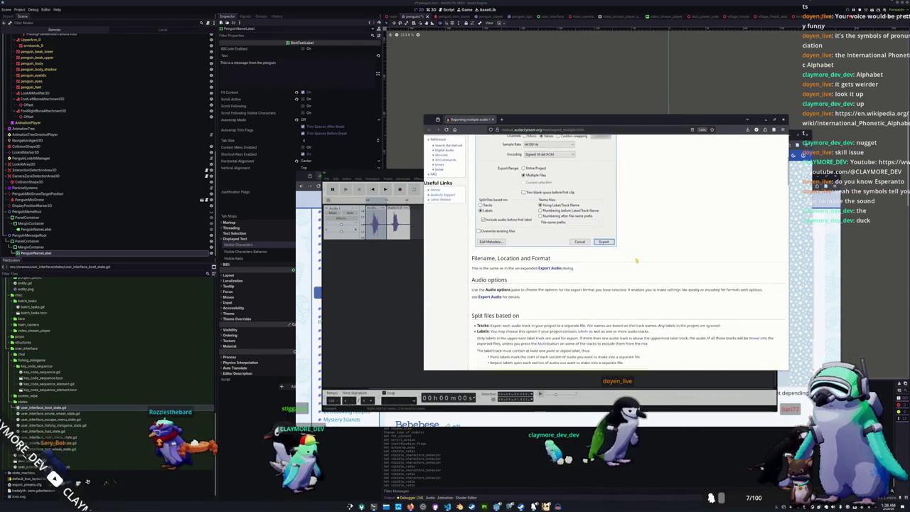
pyautogui.scroll(-2, 636, 261)
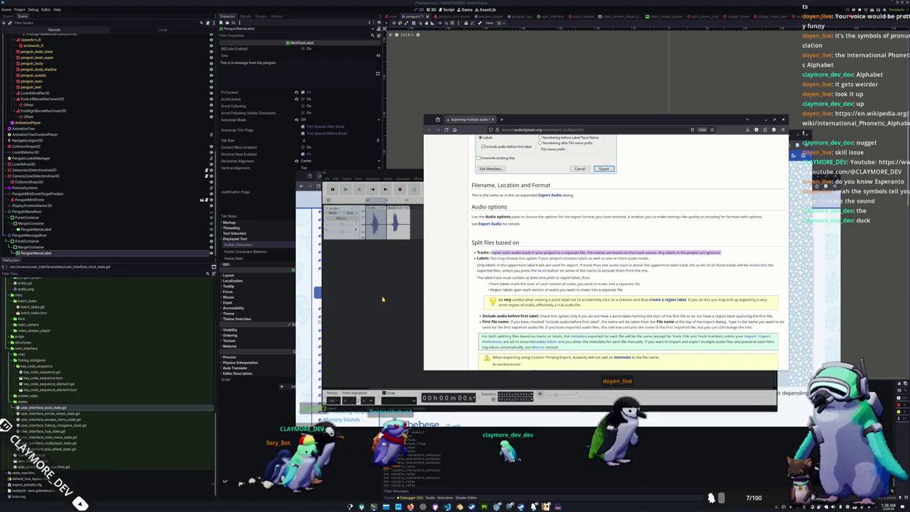
pyautogui.click(405, 172)
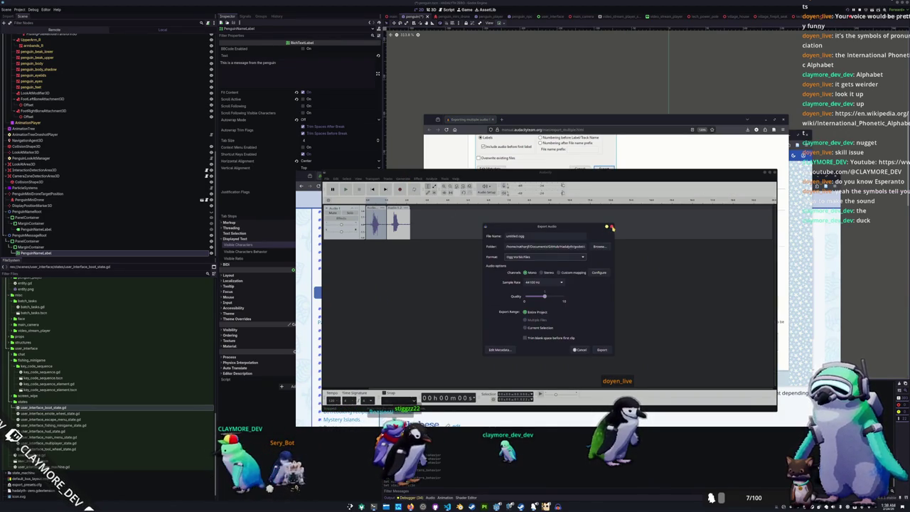
# Step: Close the export settings without exporting
pyautogui.click(612, 227)
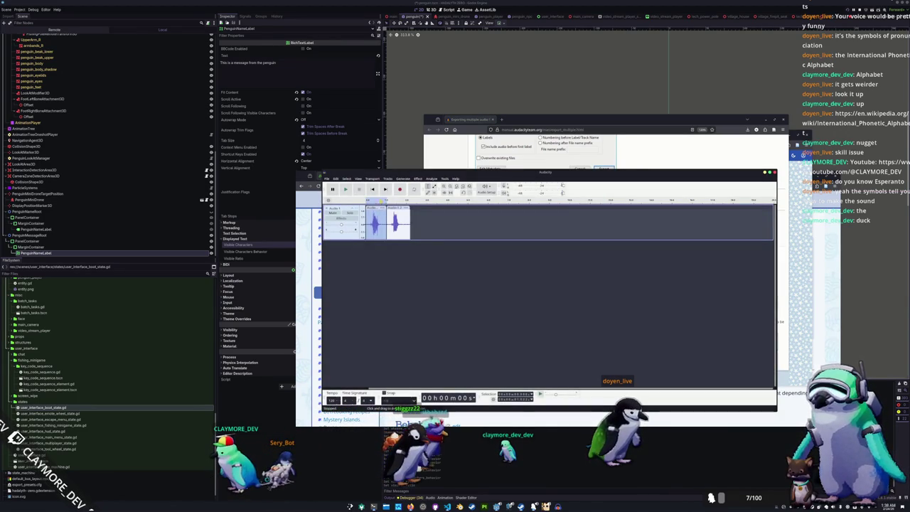
pyautogui.rightClick(396, 207)
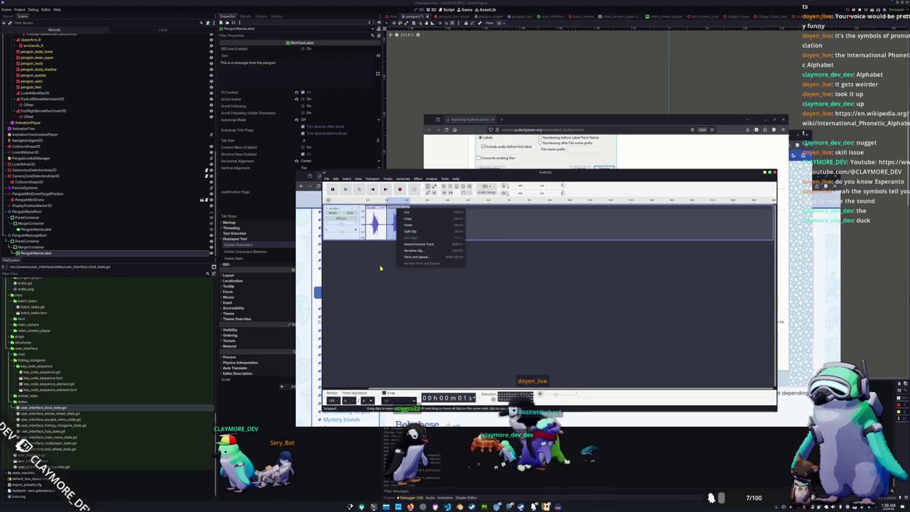
pyautogui.press('Escape')
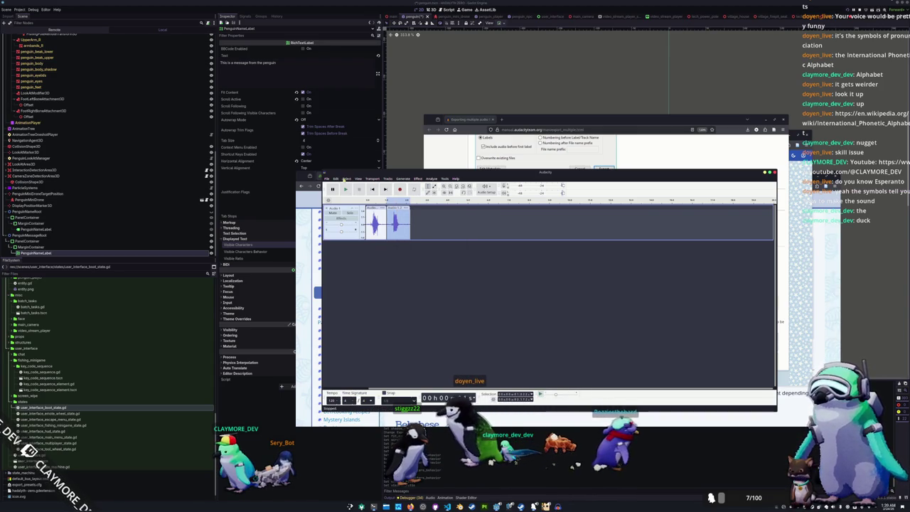
# Step: Add a label at the selection and widen it to cover the first voice clip
pyautogui.click(336, 179)
pyautogui.moveTo(391, 246)
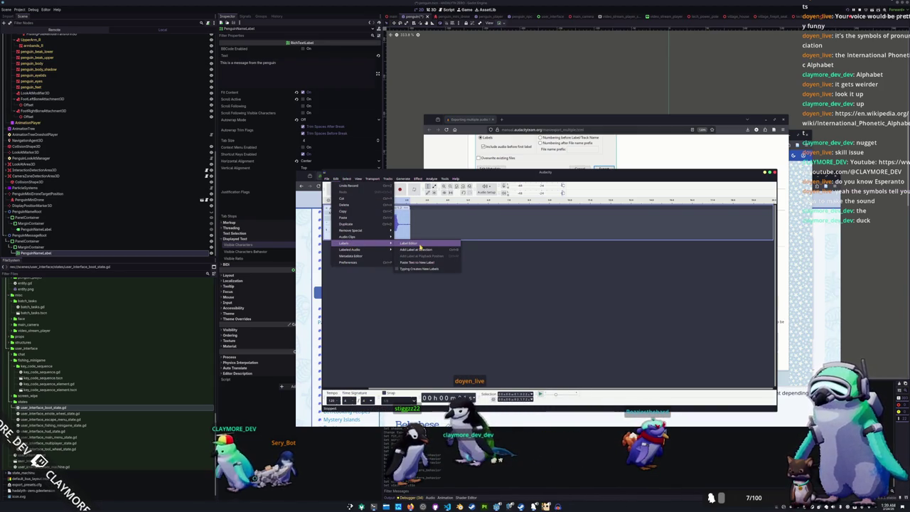
pyautogui.click(418, 249)
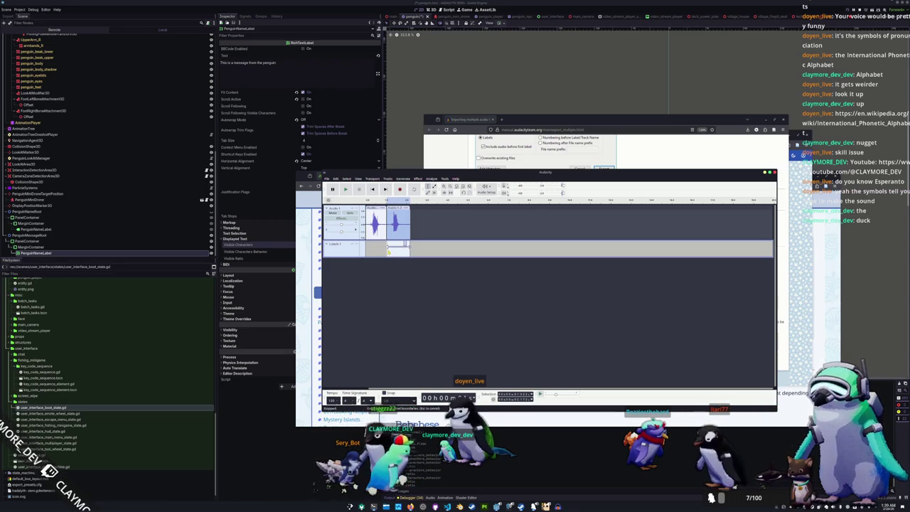
pyautogui.moveTo(387, 249); pyautogui.dragTo(431, 248)
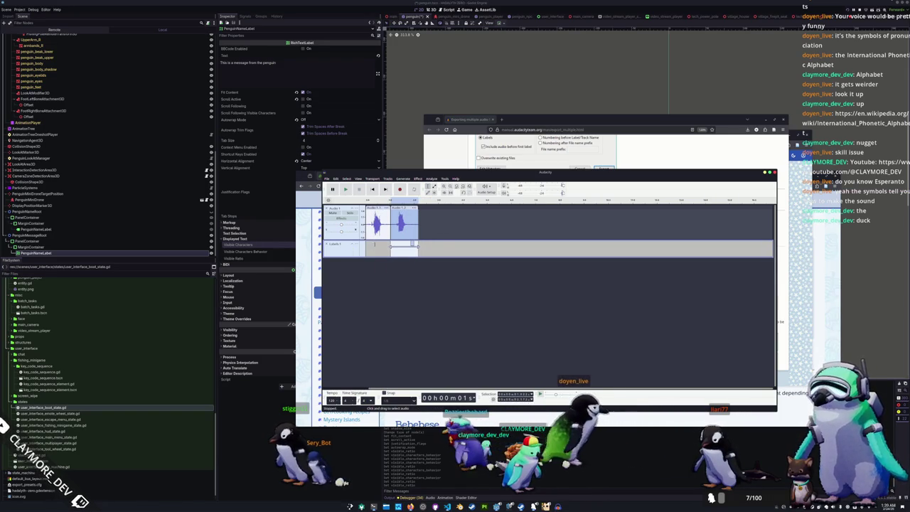
pyautogui.click(412, 243)
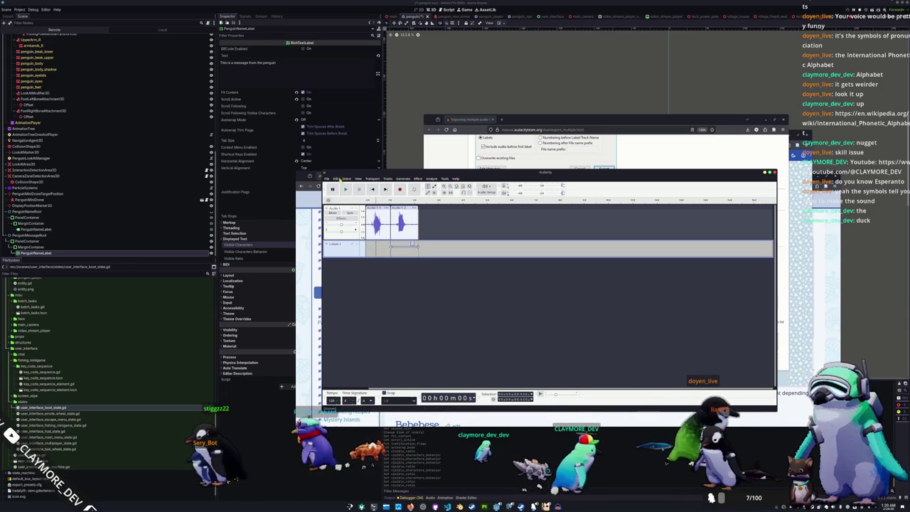
pyautogui.click(337, 180)
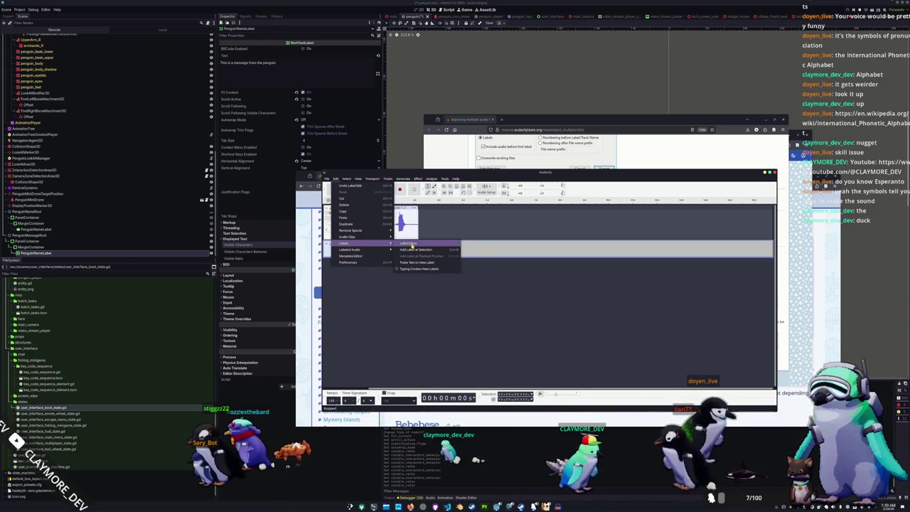
# Step: Add a second label and drag its edges into a region over the second clip
pyautogui.click(413, 251)
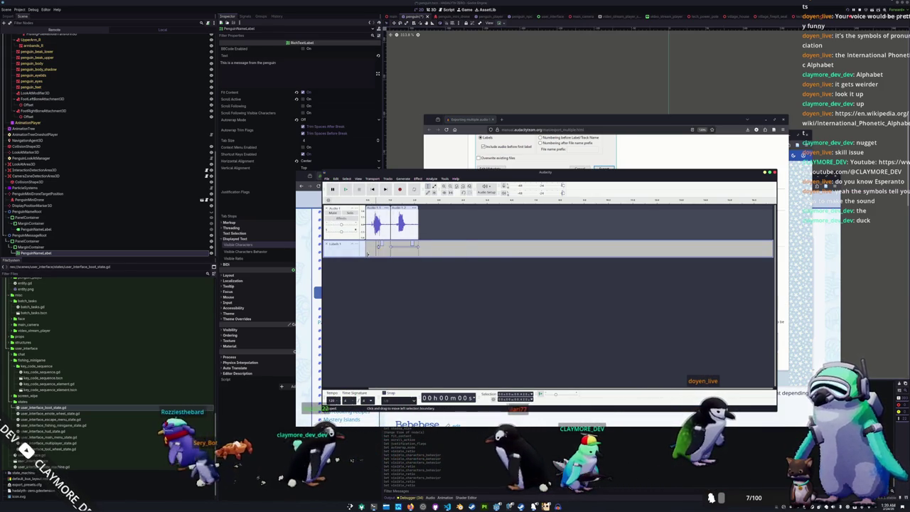
pyautogui.scroll(3, 372, 252)
pyautogui.moveTo(385, 248); pyautogui.dragTo(424, 248)
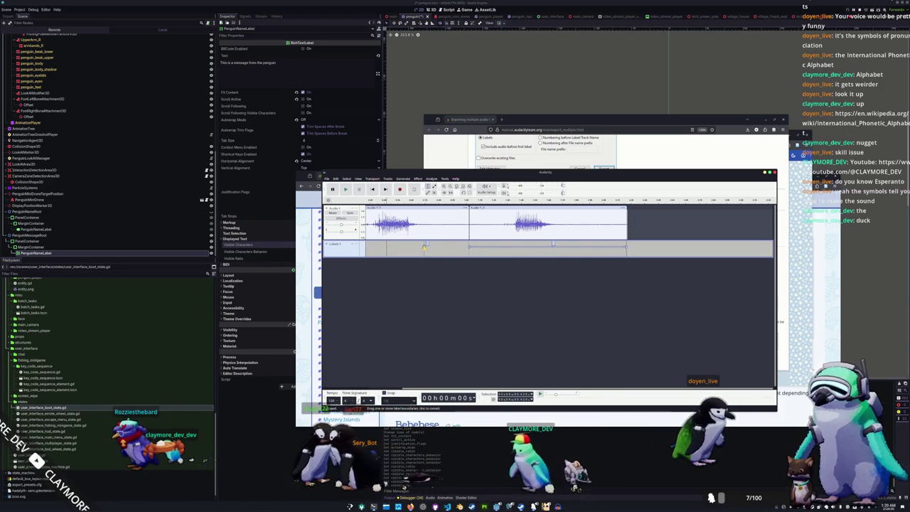
pyautogui.press('Delete')
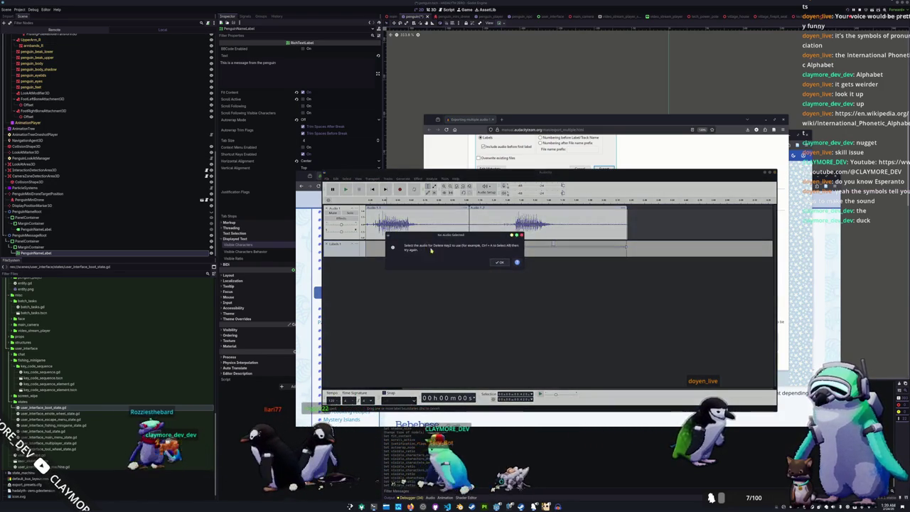
pyautogui.click(501, 262)
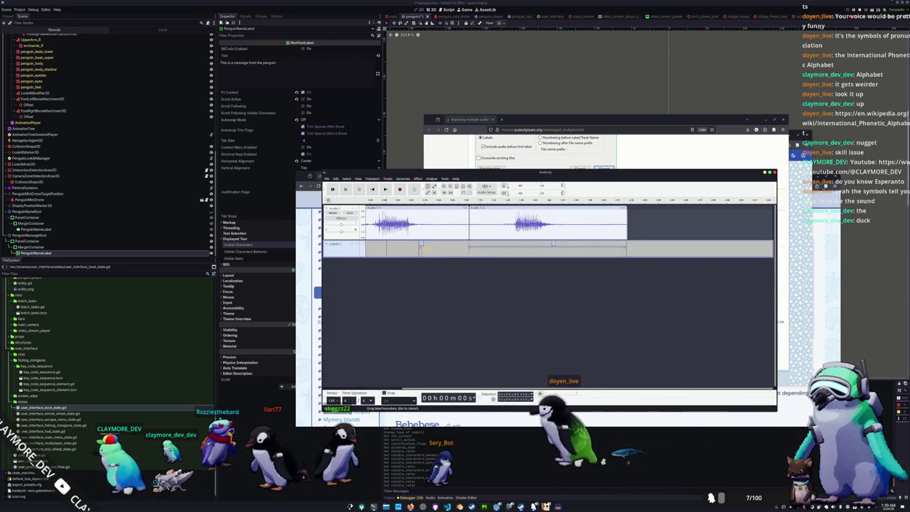
pyautogui.moveTo(420, 249)
pyautogui.mouseDown()
pyautogui.moveTo(468, 249)
pyautogui.moveTo(411, 250)
pyautogui.mouseUp()
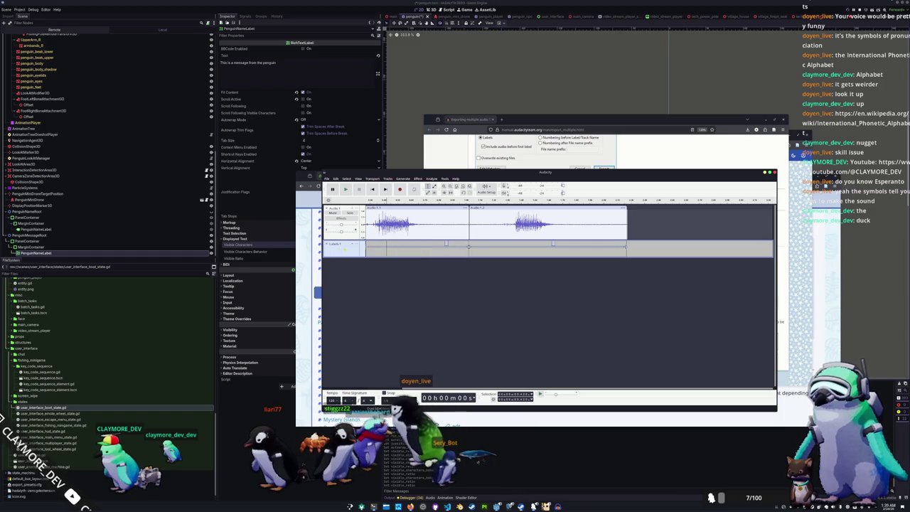
pyautogui.click(329, 179)
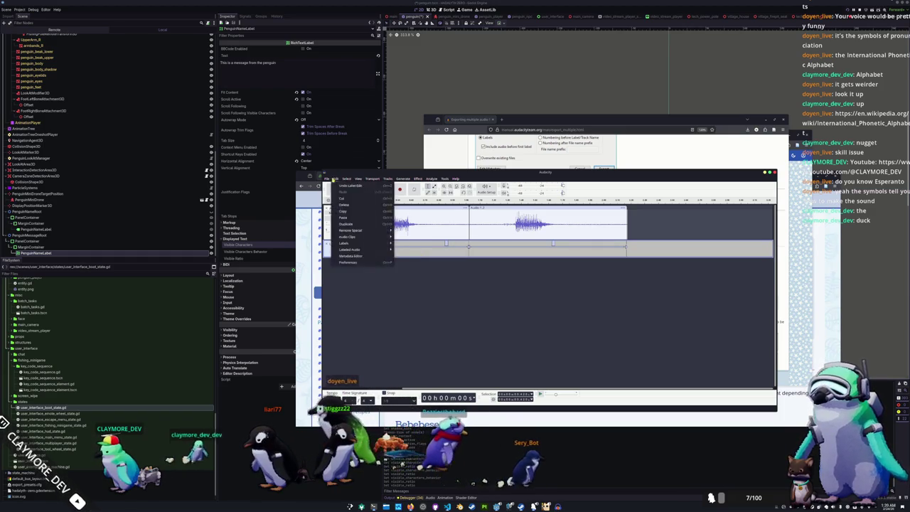
# Step: Check the Multiple Files export option, then cancel the export
pyautogui.click(340, 211)
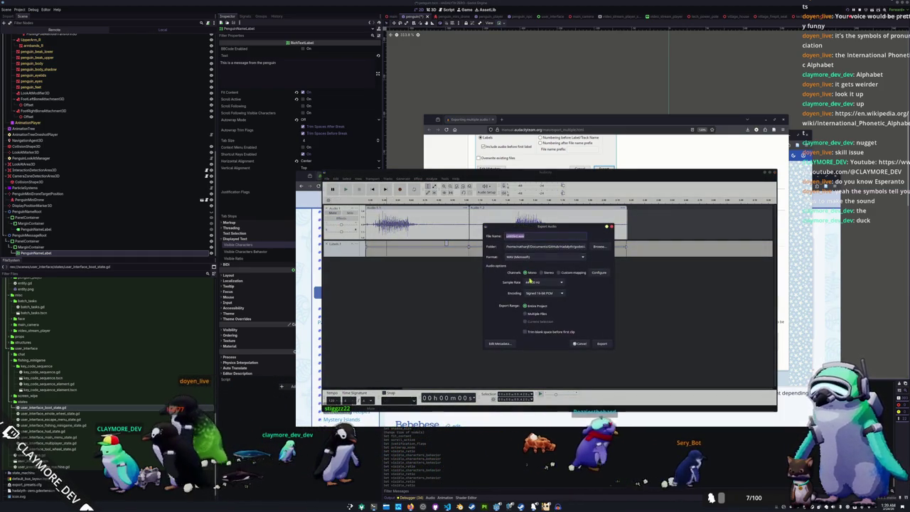
pyautogui.click(525, 314)
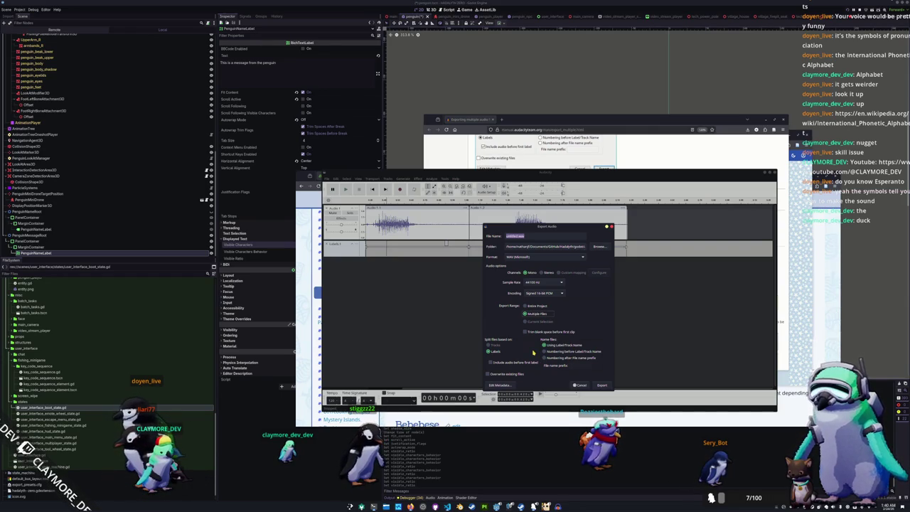
pyautogui.click(580, 385)
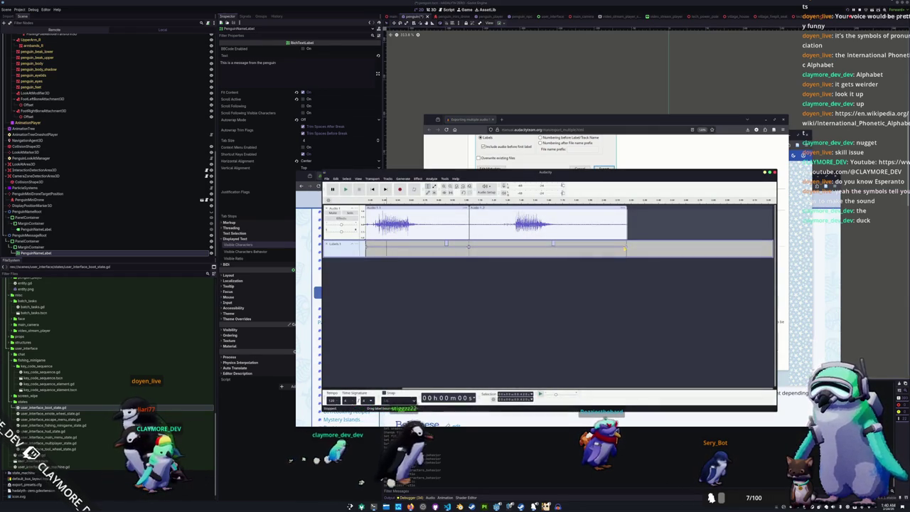
# Step: Select the second clip Audio 1.2 and delete it, keeping only Audio 1.1
pyautogui.click(611, 246)
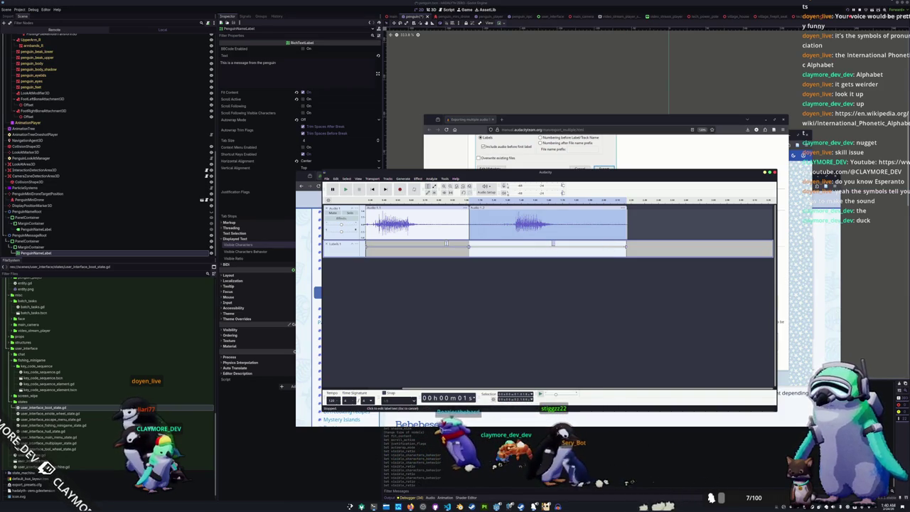
pyautogui.click(426, 246)
pyautogui.click(430, 208)
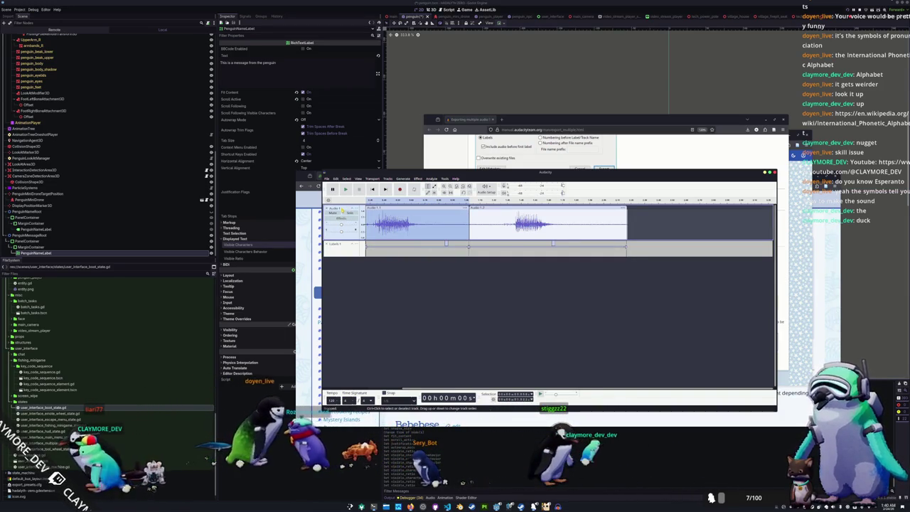
pyautogui.click(343, 210)
pyautogui.rightClick(352, 211)
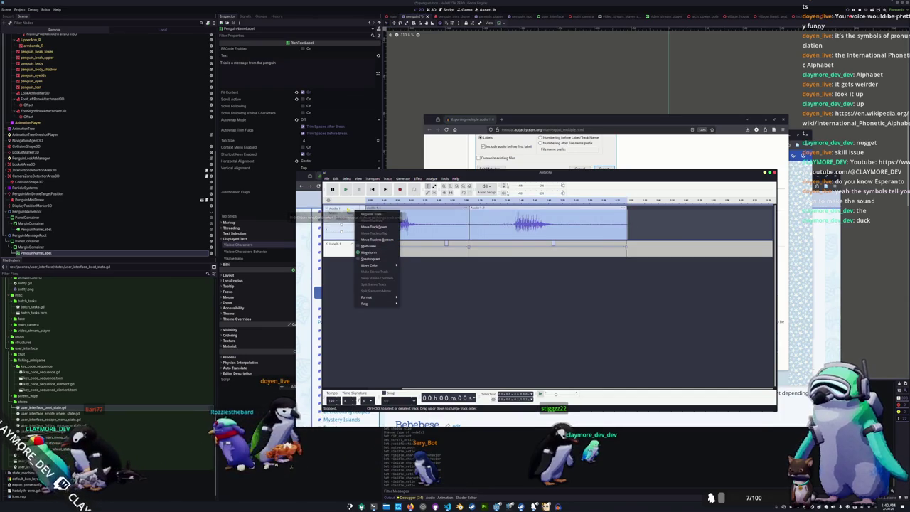
pyautogui.click(367, 252)
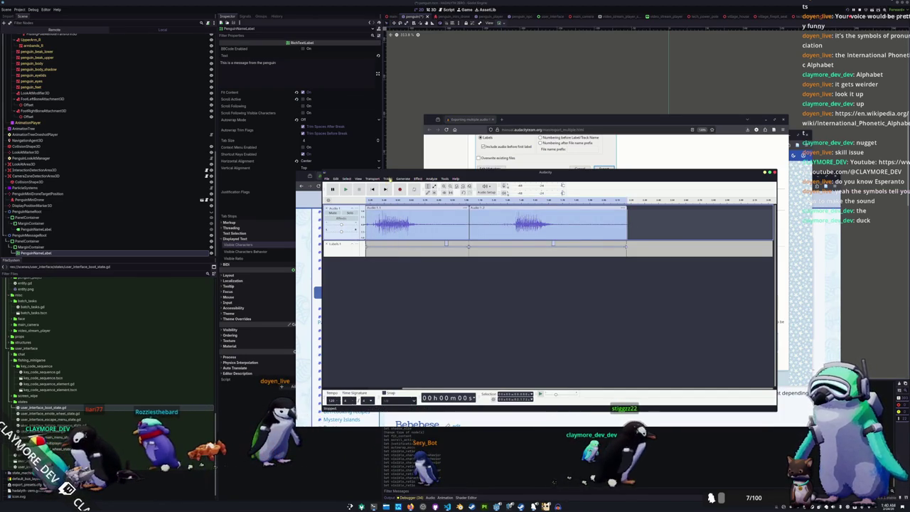
pyautogui.click(421, 179)
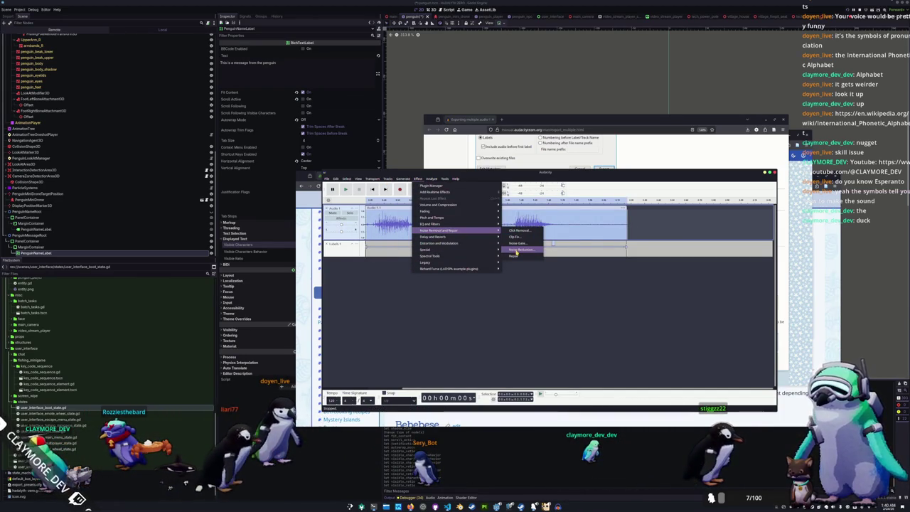
pyautogui.click(518, 281)
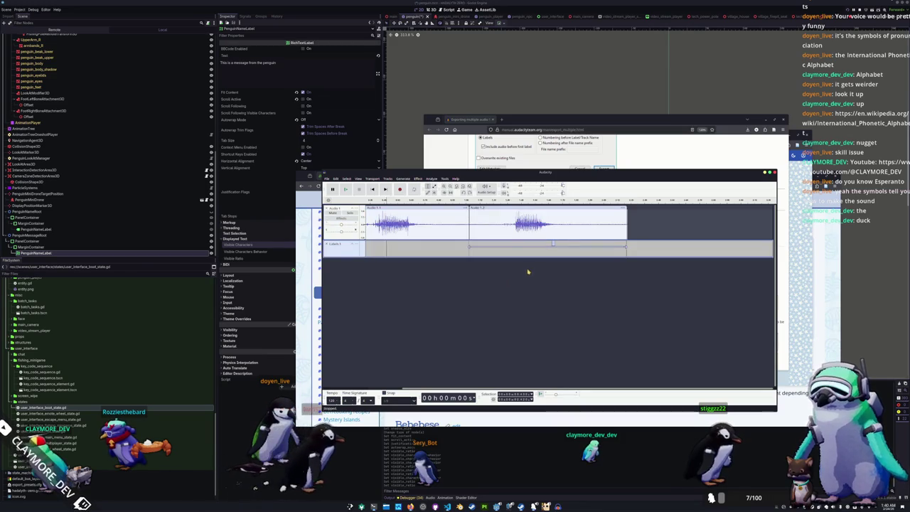
pyautogui.press('Delete')
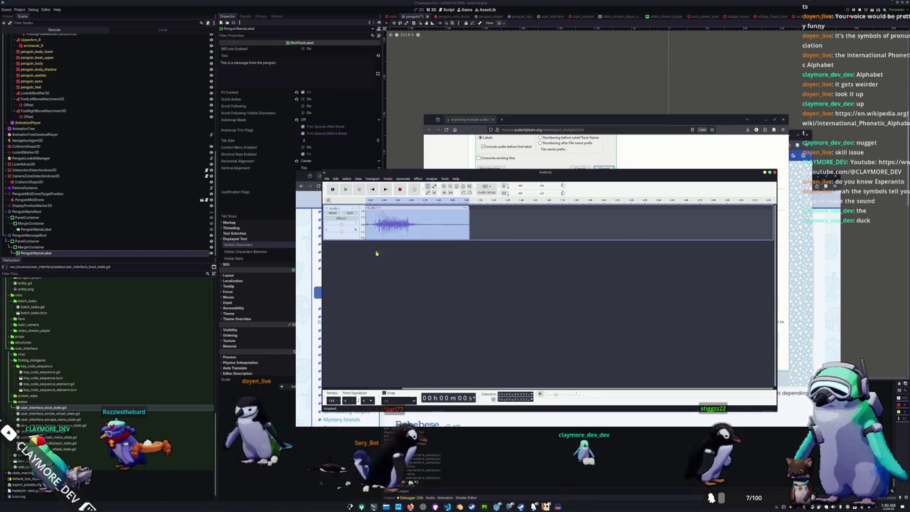
# Step: Add an empty track below Audio 1 and clear the loop region from the timeline
pyautogui.rightClick(377, 253)
pyautogui.click(394, 253)
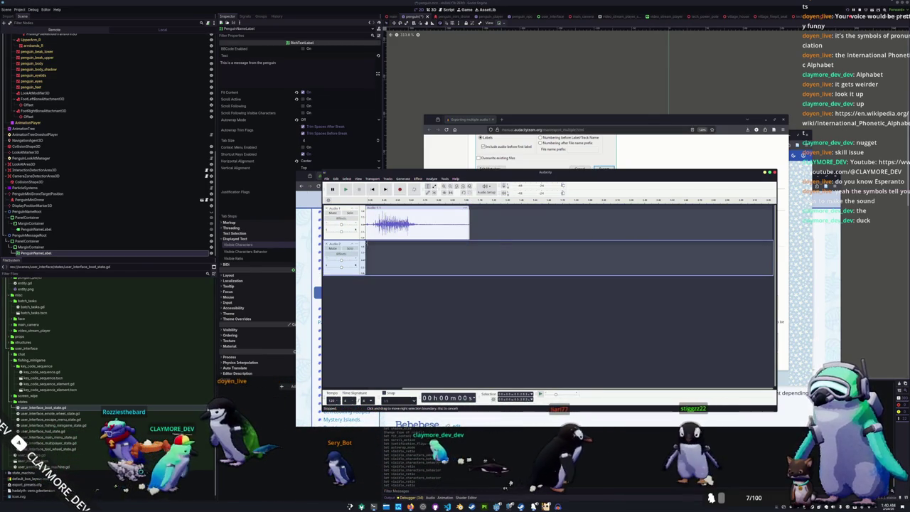
pyautogui.click(475, 301)
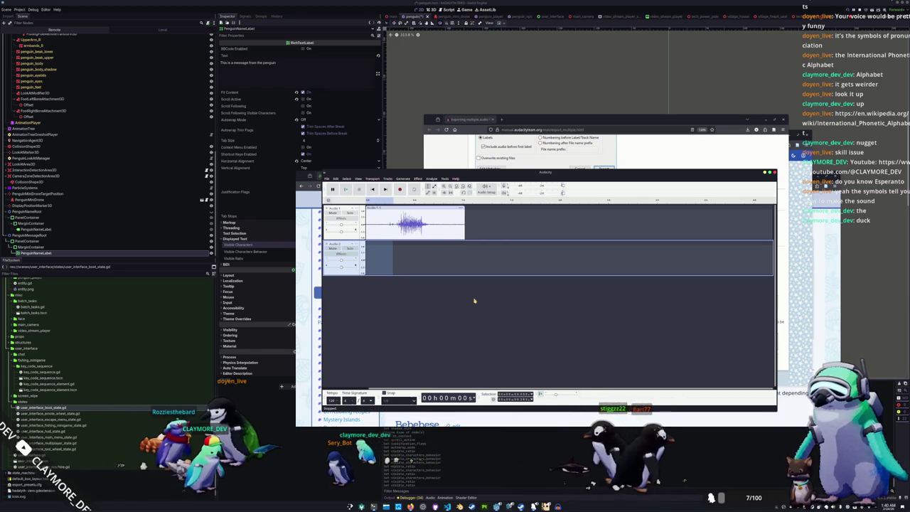
pyautogui.click(371, 253)
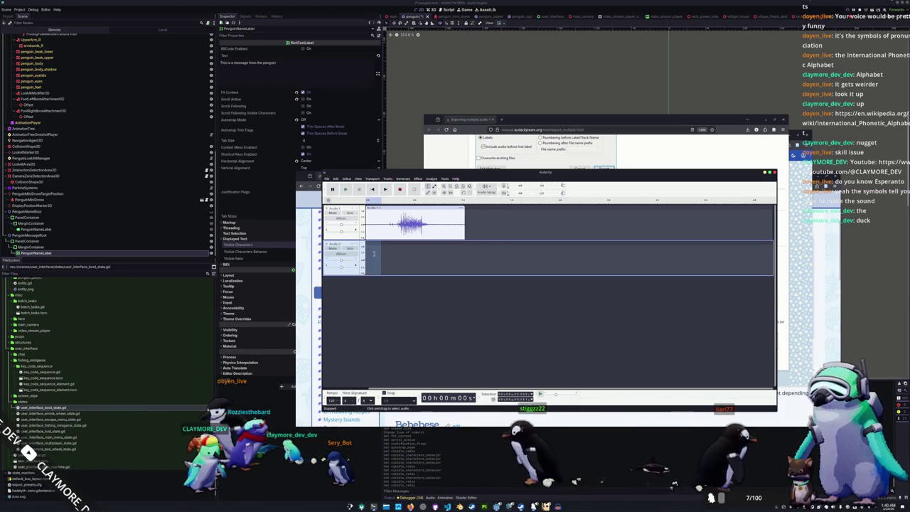
pyautogui.scroll(-3, 422, 265)
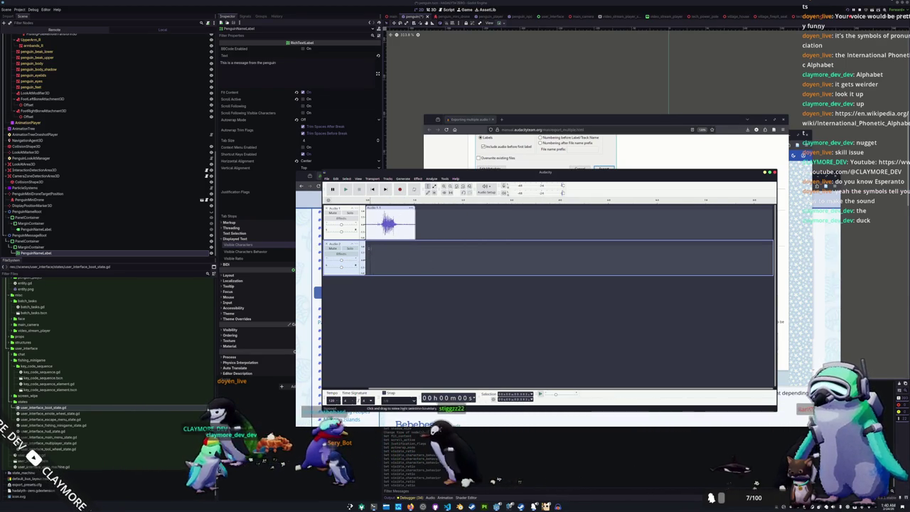
pyautogui.click(377, 253)
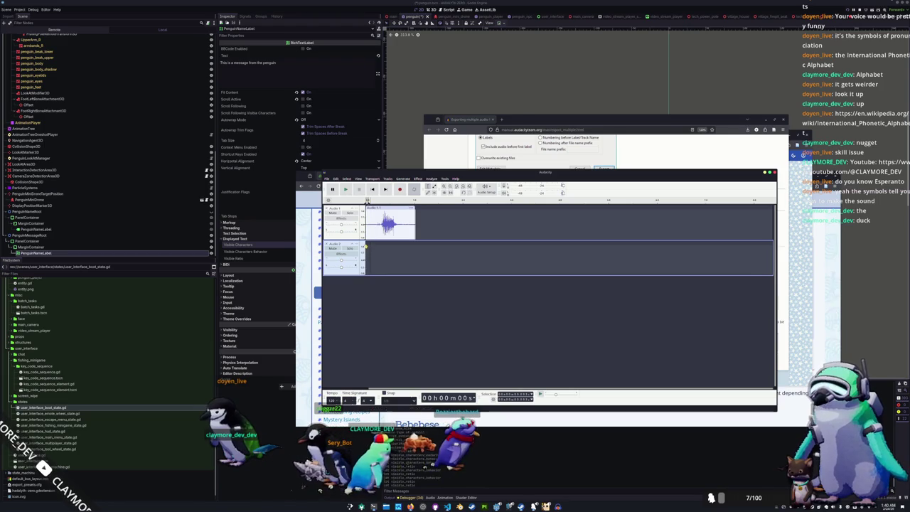
pyautogui.rightClick(367, 201)
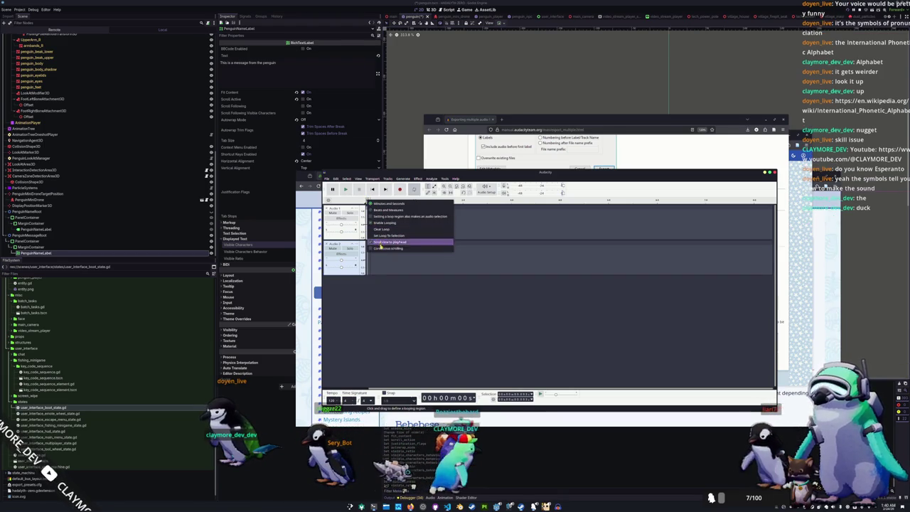
pyautogui.click(384, 224)
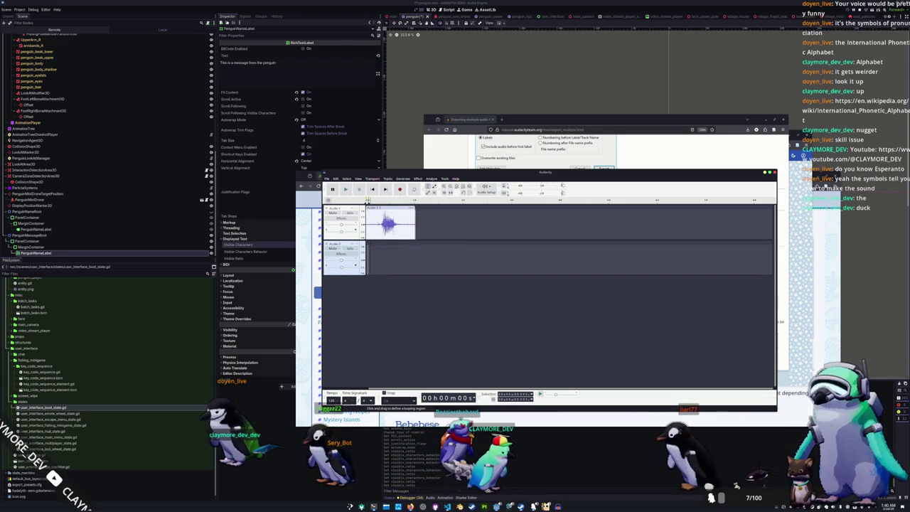
pyautogui.rightClick(368, 201)
pyautogui.click(382, 230)
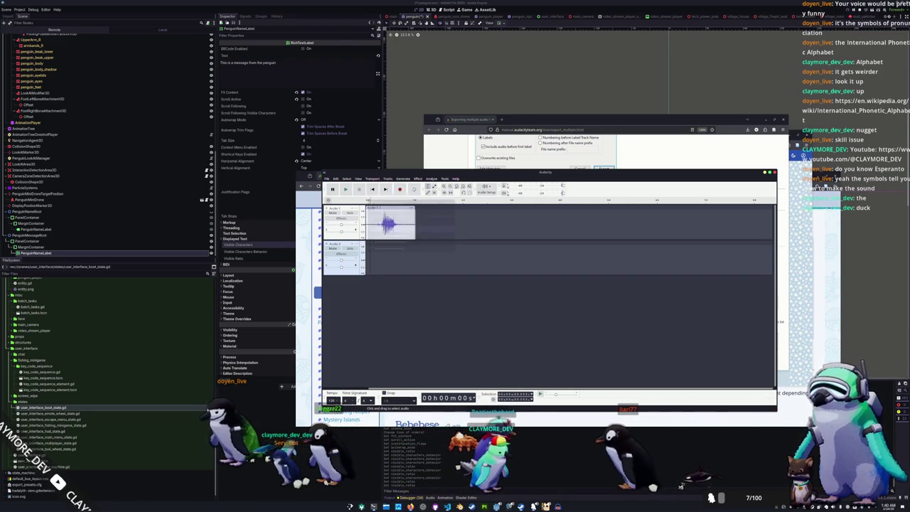
# Step: Record a new voice clip on track 2 and add an empty mono track beneath it
pyautogui.click(368, 243)
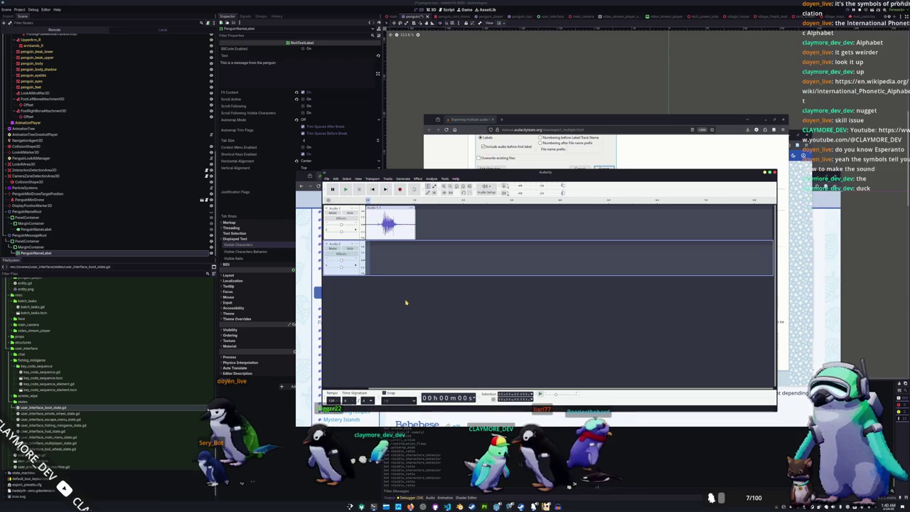
pyautogui.press('r')
pyautogui.press('space')
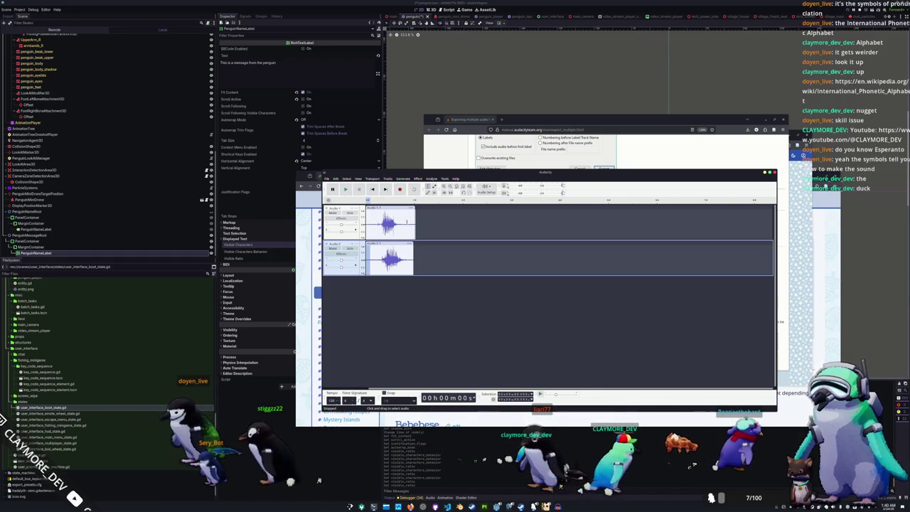
pyautogui.rightClick(383, 283)
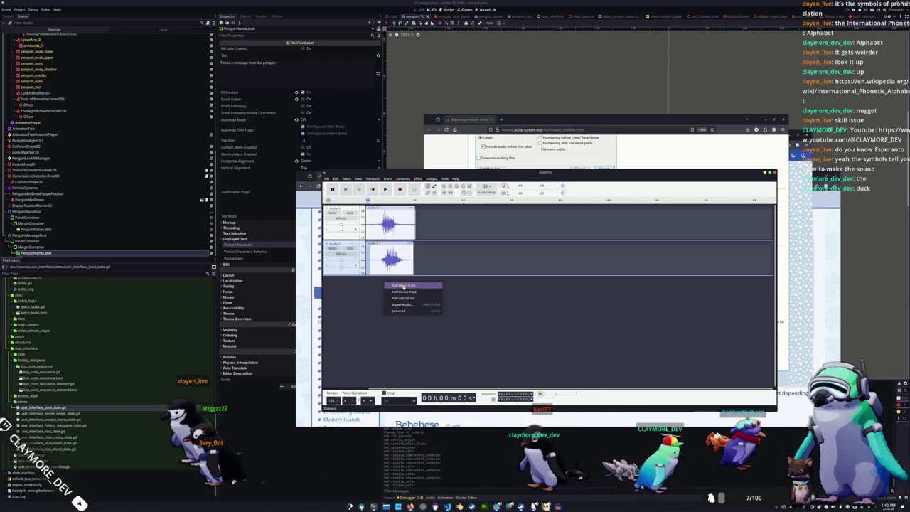
pyautogui.click(403, 286)
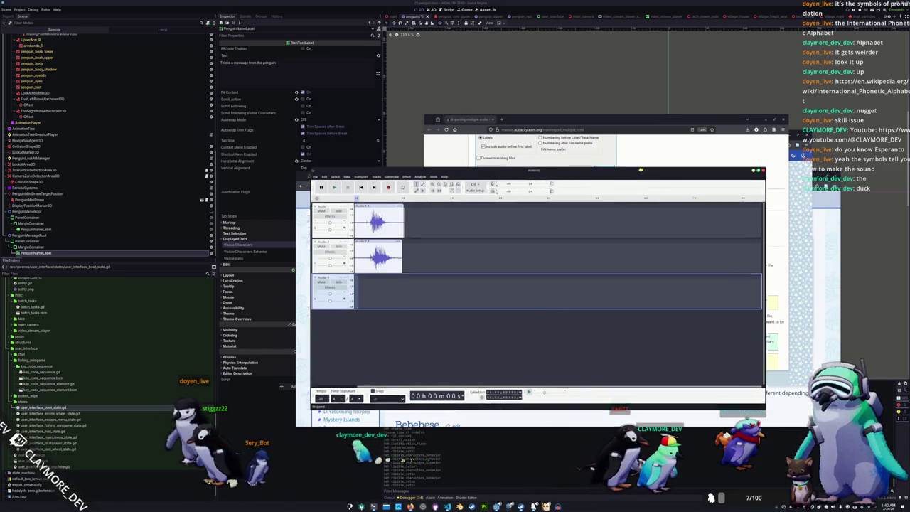
# Step: Move Audacity aside, talk to the cat NPC, and send chat messages 'test', 'te' and 'a'
pyautogui.moveTo(628, 188); pyautogui.dragTo(371, 125)
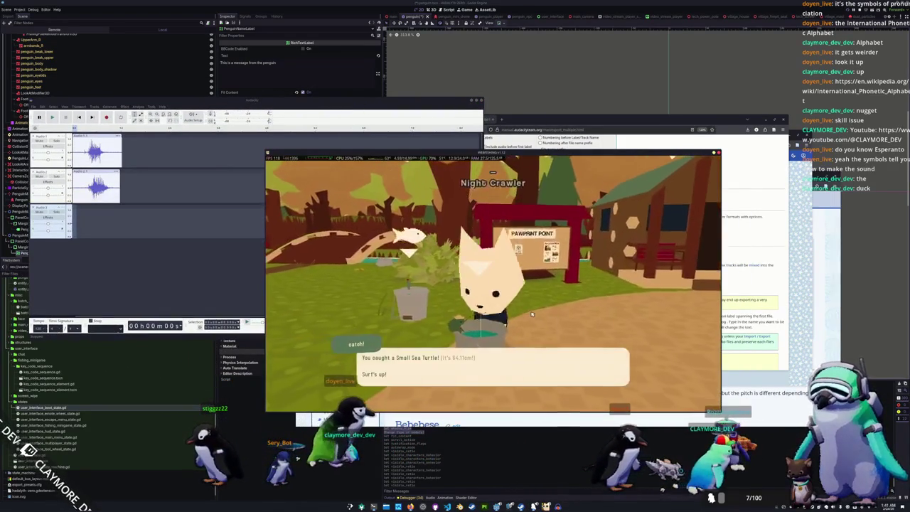
pyautogui.press('e')
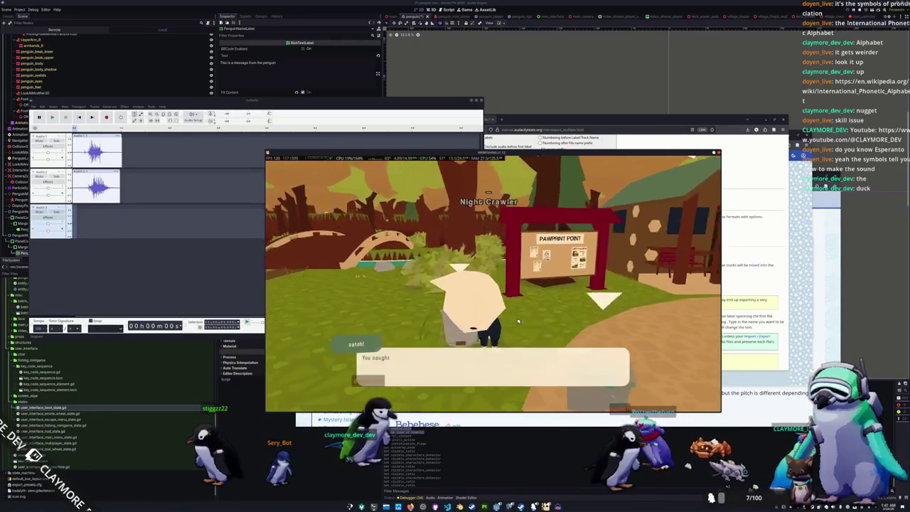
pyautogui.press('e')
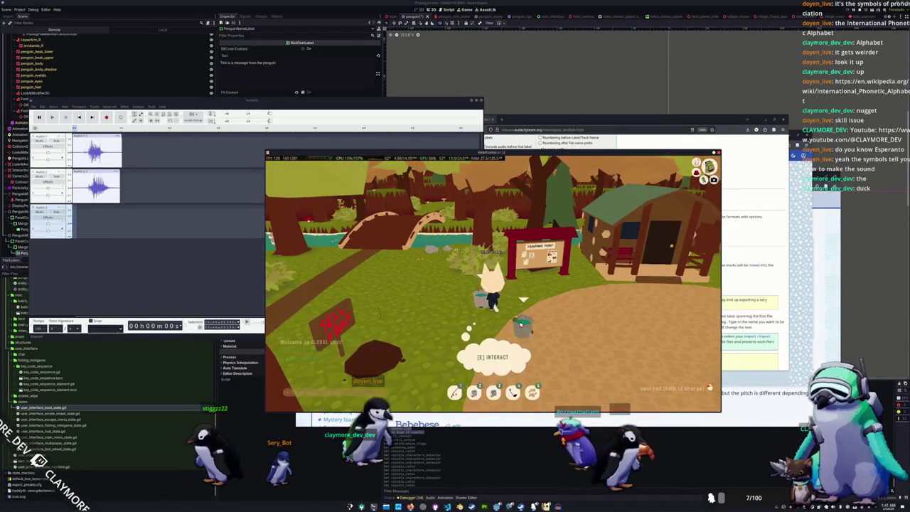
pyautogui.press('Return')
pyautogui.write('test')
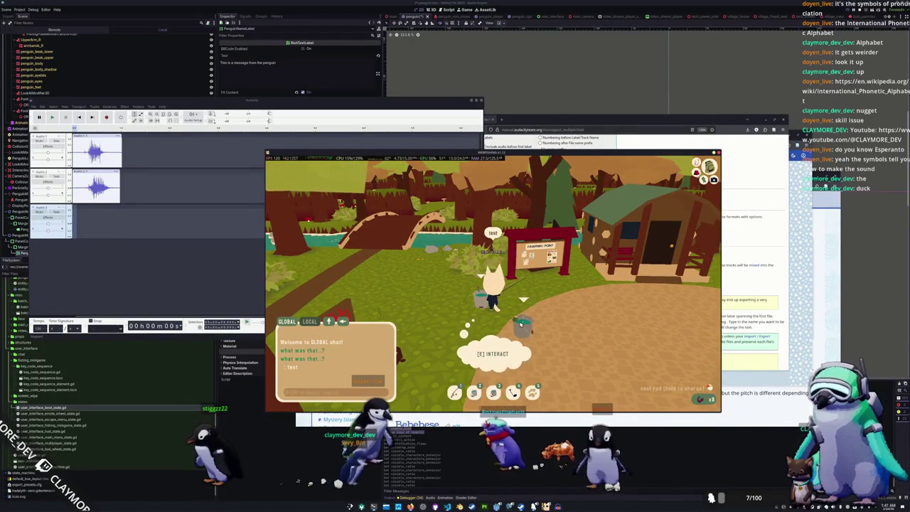
pyautogui.press('Escape')
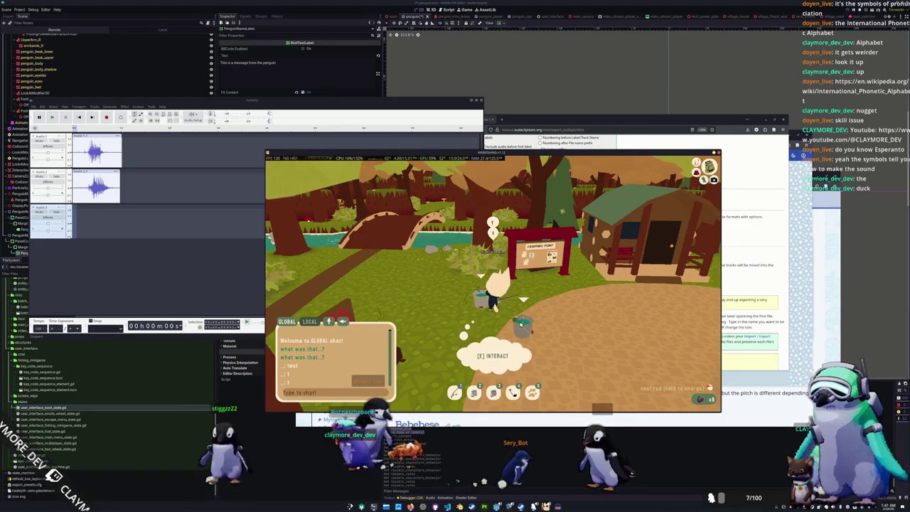
pyautogui.write('te')
pyautogui.press('Return')
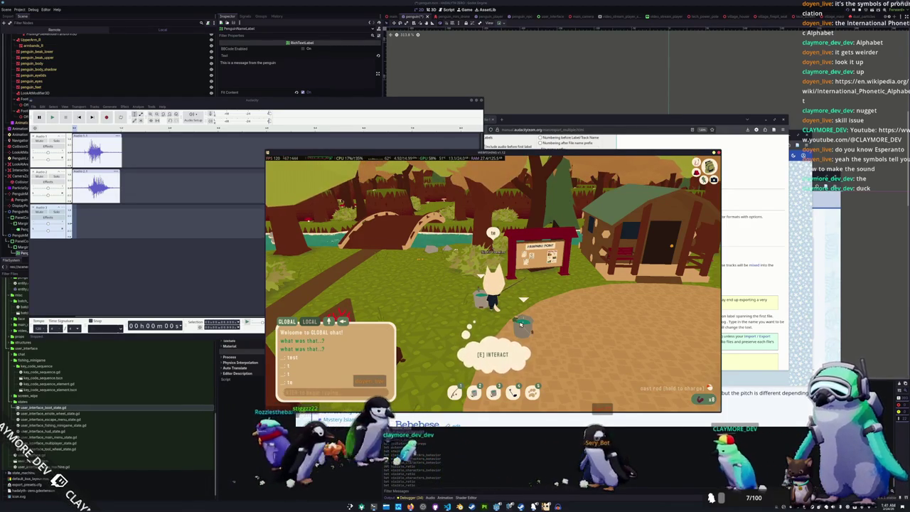
pyautogui.press('Return')
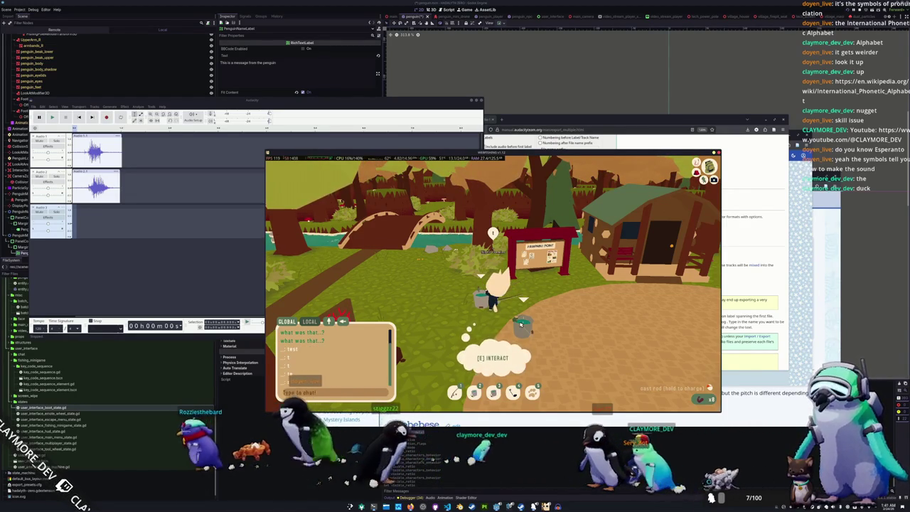
pyautogui.write('a')
pyautogui.press('Return')
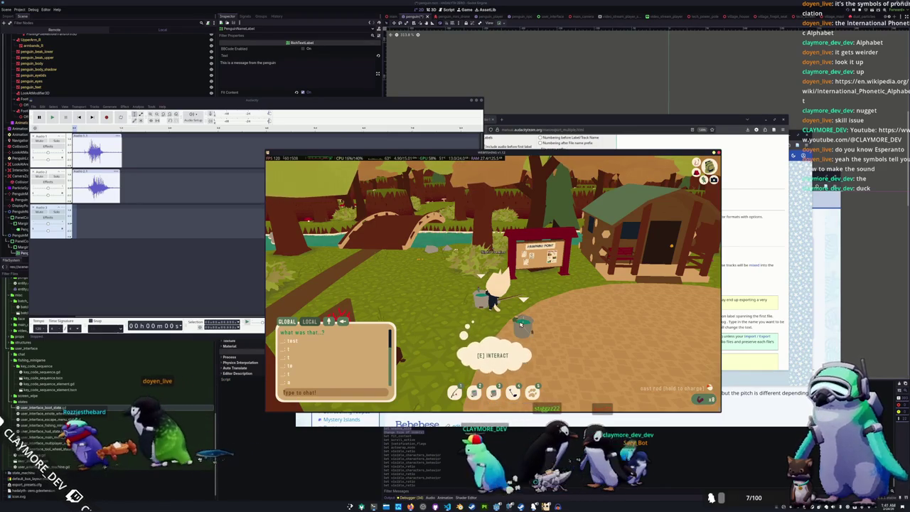
pyautogui.press('Return')
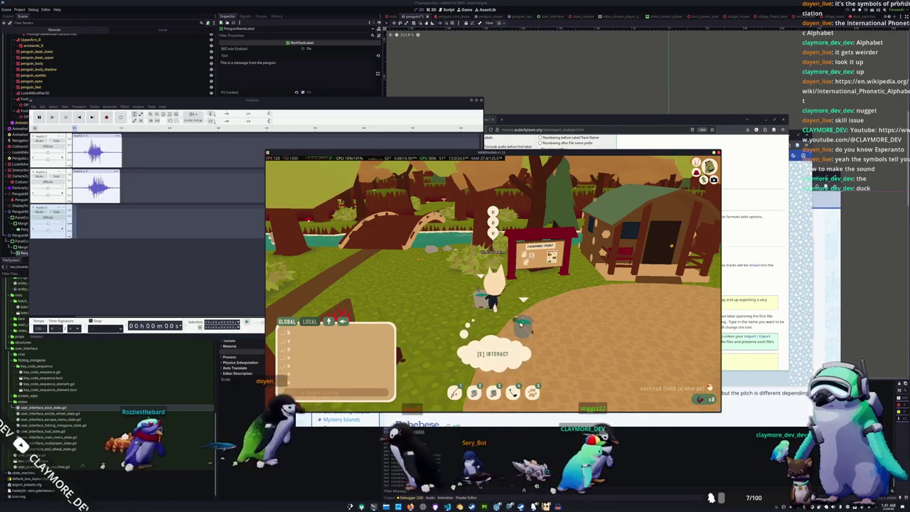
# Step: Walk away from the board, send '3' in chat, and move Audacity back over the game
pyautogui.press('d')
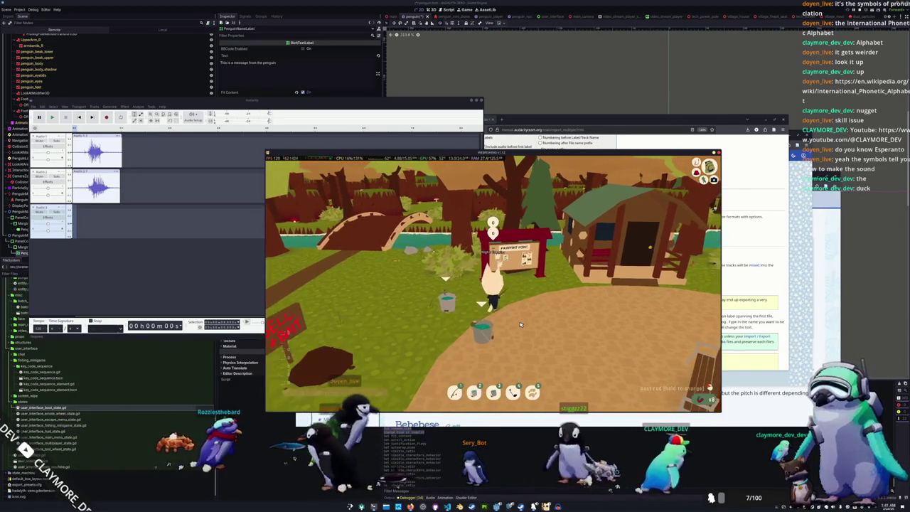
pyautogui.press('Return')
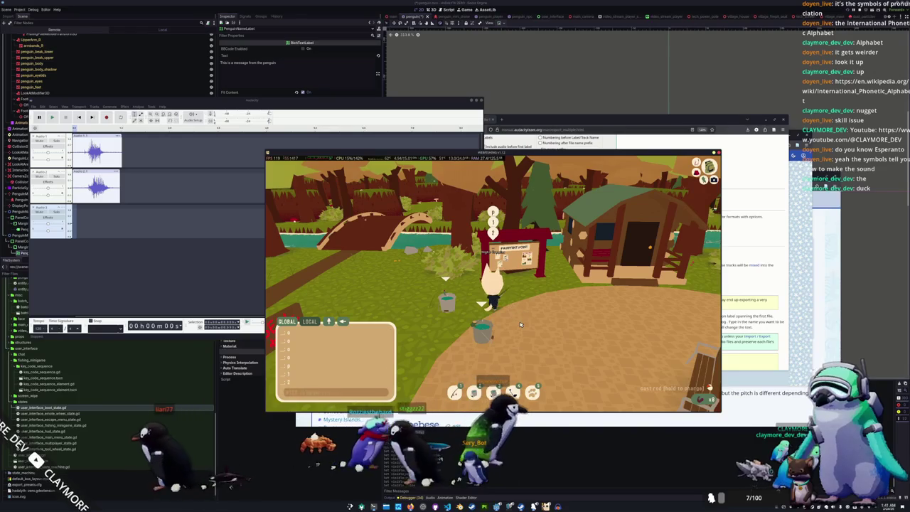
pyautogui.write('3')
pyautogui.press('Return')
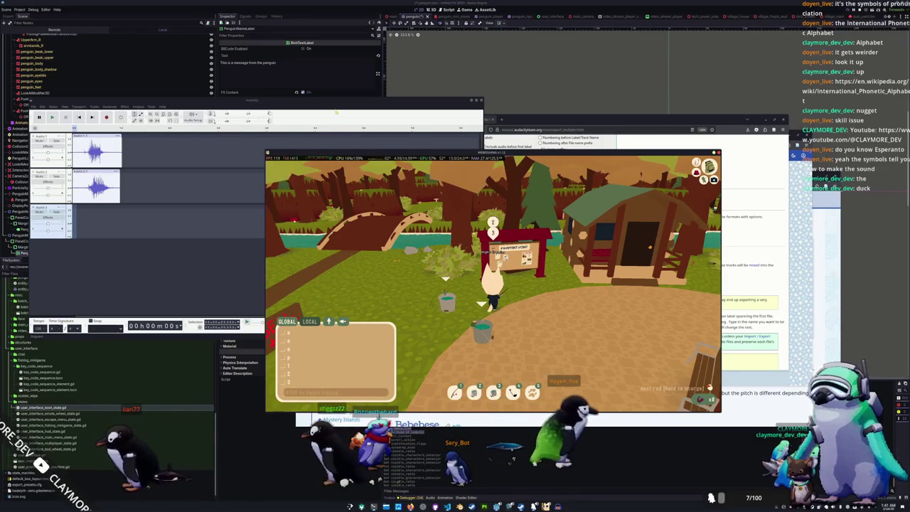
pyautogui.moveTo(337, 112)
pyautogui.mouseDown()
pyautogui.moveTo(575, 209)
pyautogui.moveTo(622, 185)
pyautogui.mouseUp()
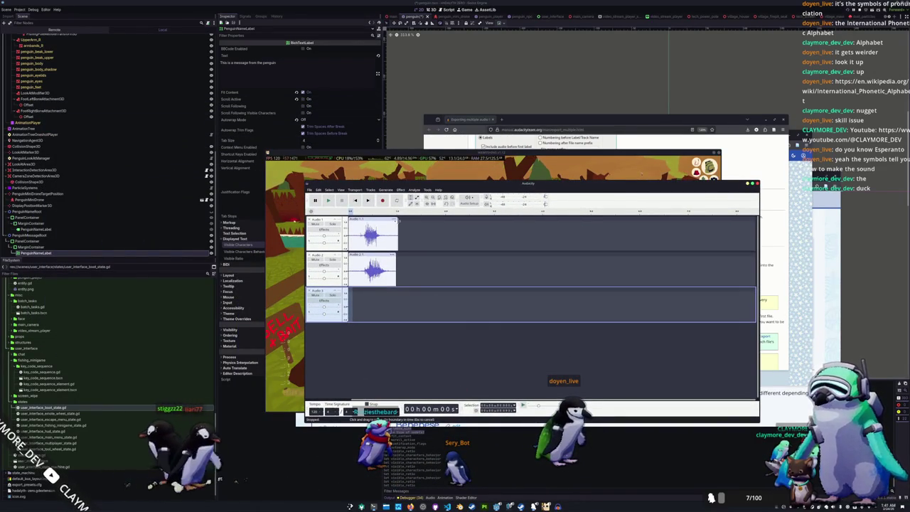
# Step: Trim the right ends of the Audio 1 and Audio 2 voice clips inward
pyautogui.moveTo(393, 226); pyautogui.dragTo(353, 220)
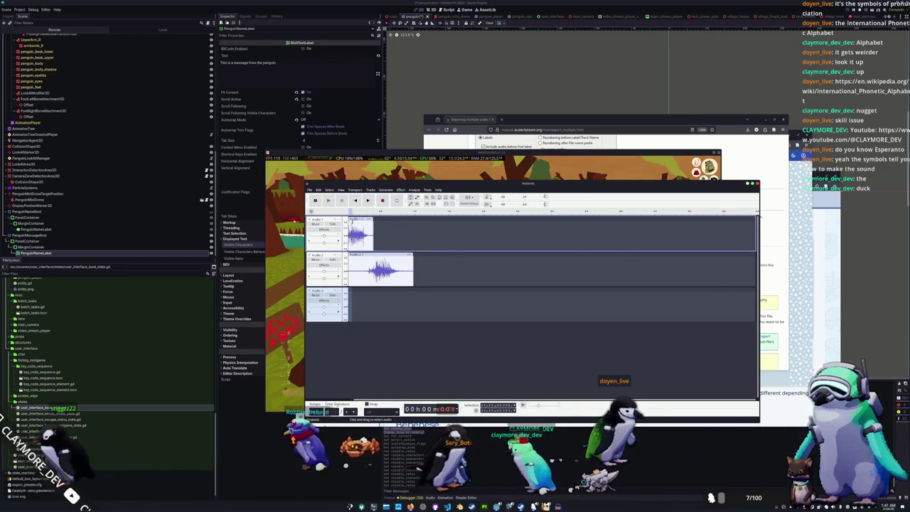
pyautogui.moveTo(383, 226); pyautogui.dragTo(364, 226)
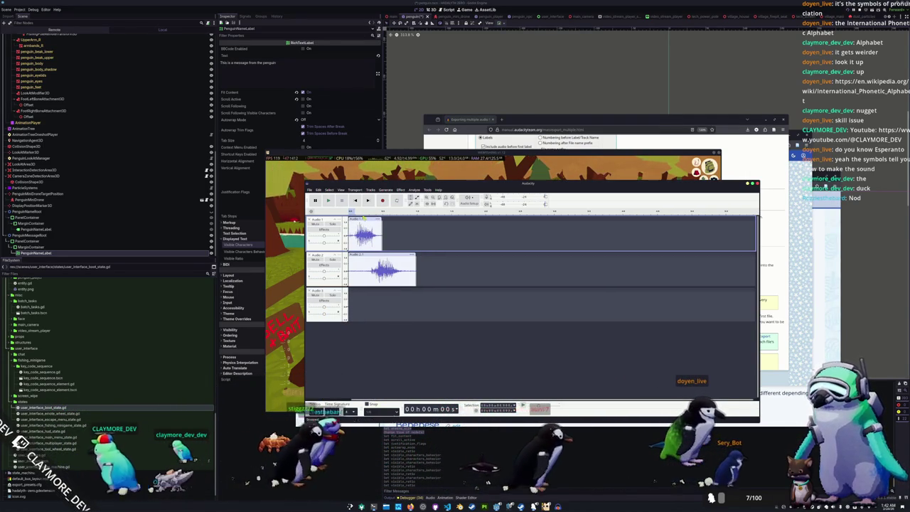
pyautogui.moveTo(382, 235)
pyautogui.mouseDown()
pyautogui.moveTo(369, 235)
pyautogui.moveTo(377, 220)
pyautogui.mouseUp()
pyautogui.moveTo(416, 256); pyautogui.dragTo(381, 256)
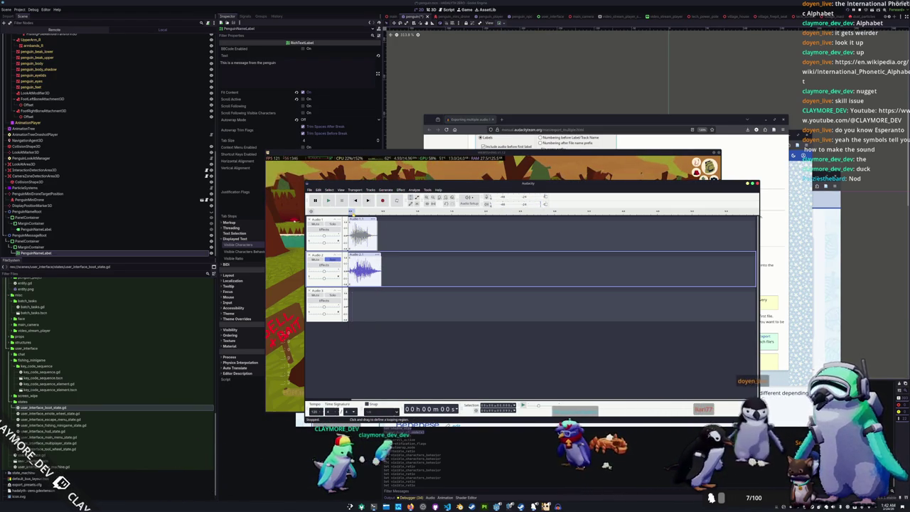
# Step: Enable looping from the timeline ruler and play back the trimmed clips
pyautogui.rightClick(352, 214)
pyautogui.click(361, 306)
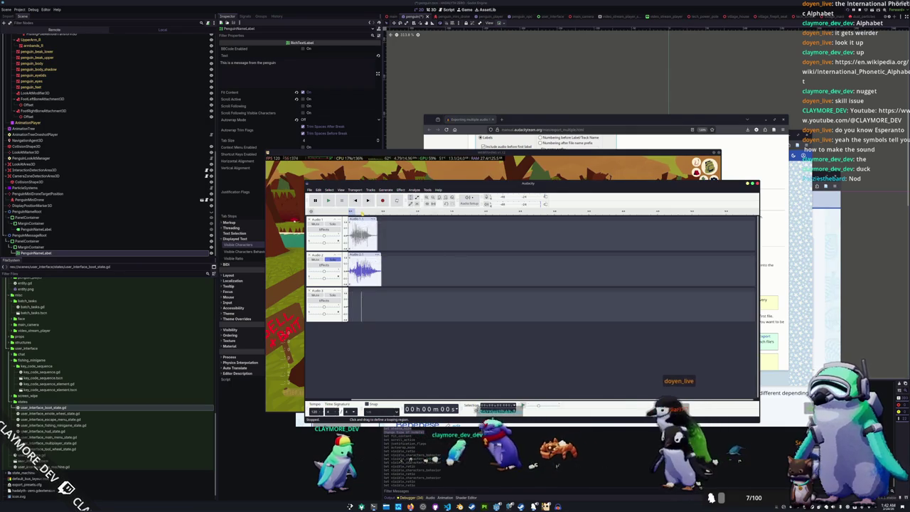
pyautogui.rightClick(361, 211)
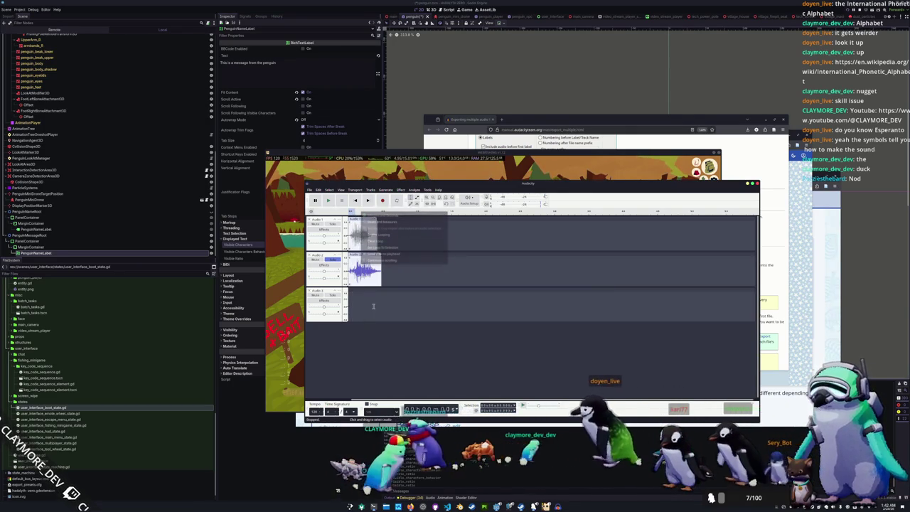
pyautogui.click(384, 234)
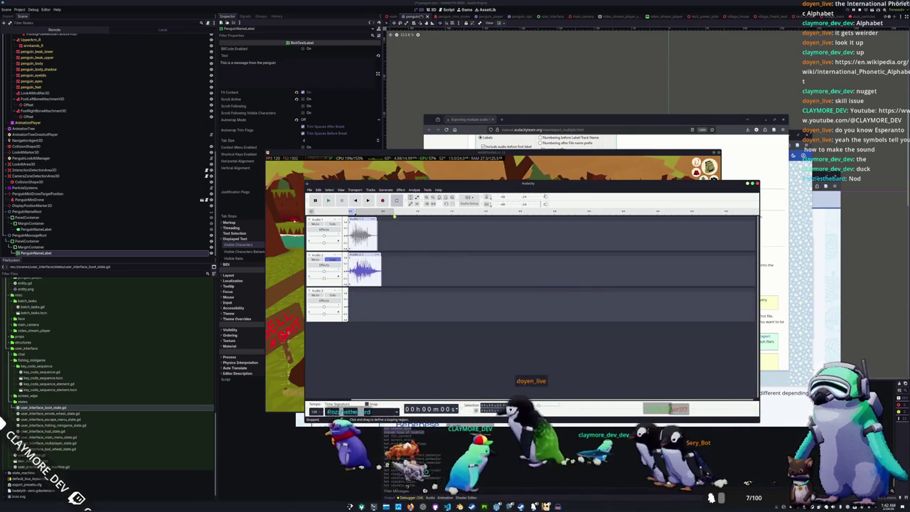
pyautogui.rightClick(378, 211)
pyautogui.click(389, 244)
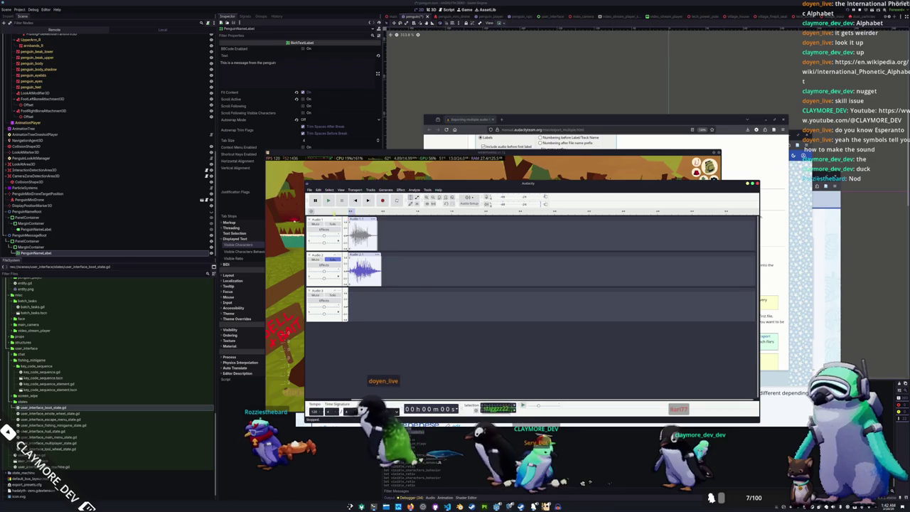
pyautogui.rightClick(311, 211)
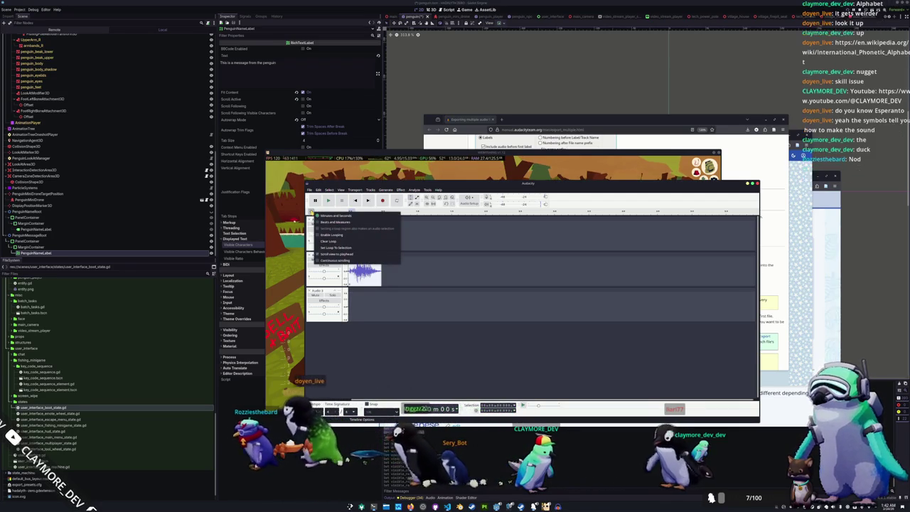
pyautogui.click(334, 241)
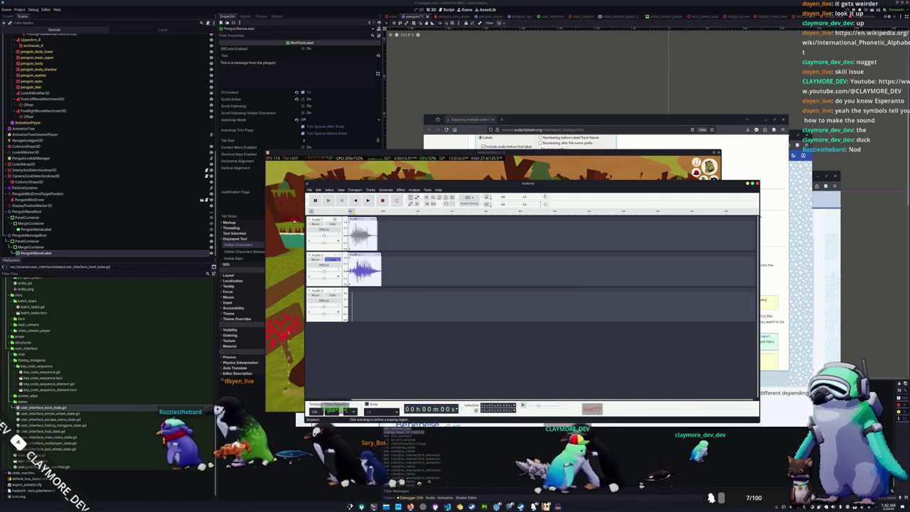
pyautogui.press('space')
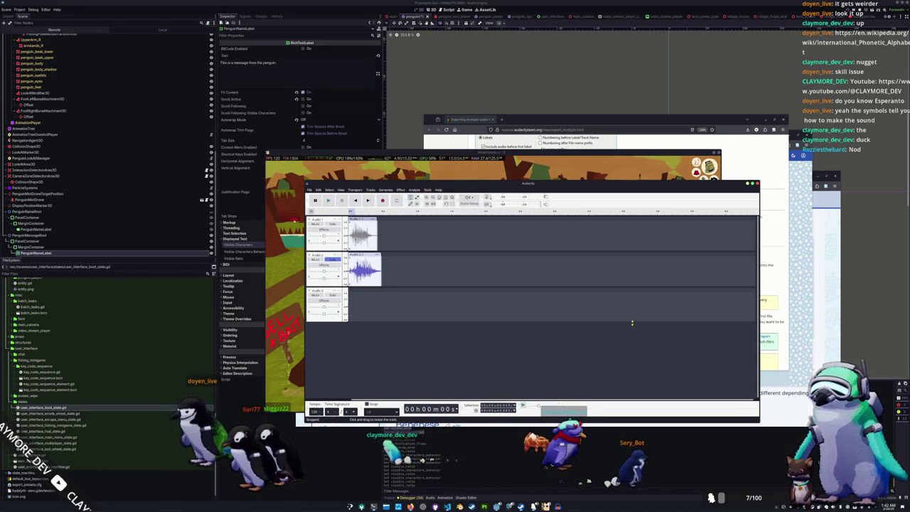
pyautogui.click(636, 153)
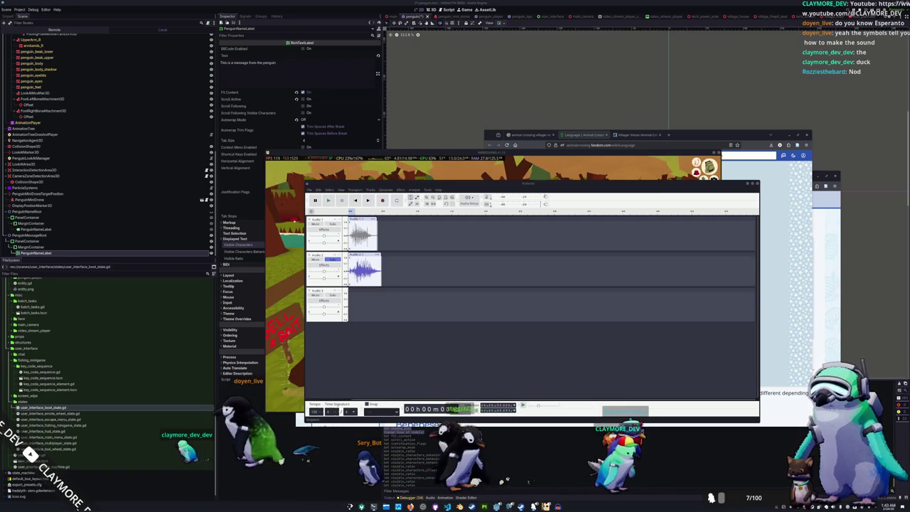
# Step: Select all the audio on every track
pyautogui.click(369, 190)
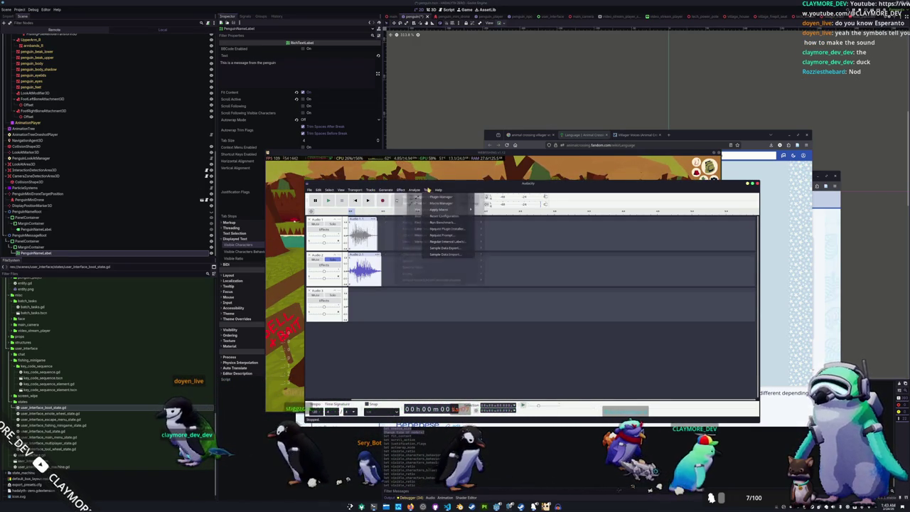
pyautogui.moveTo(340, 190)
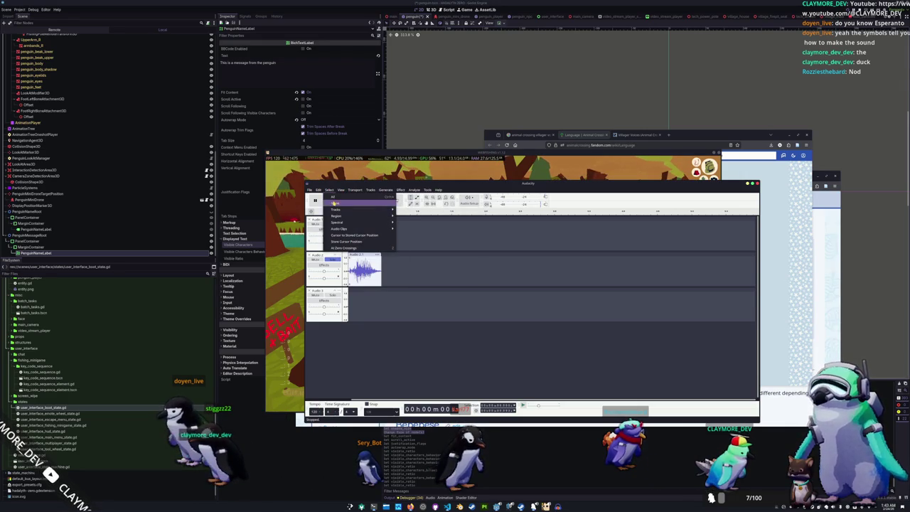
pyautogui.click(335, 203)
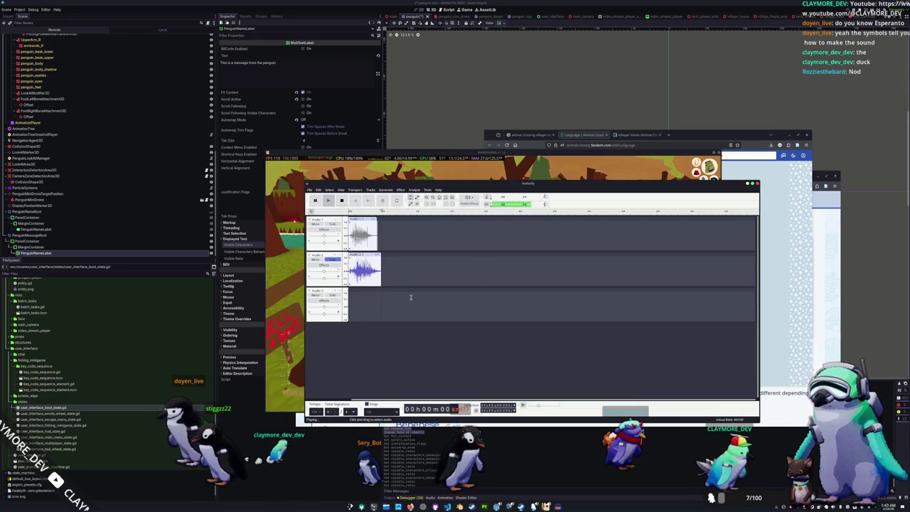
# Step: Solo Audio 2 and play it back, then place the edit point on Audio 3
pyautogui.click(331, 260)
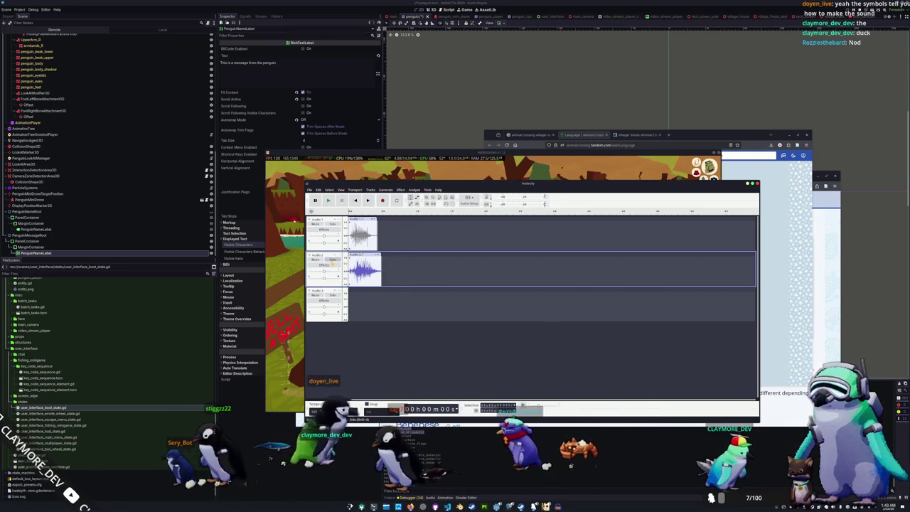
pyautogui.click(332, 260)
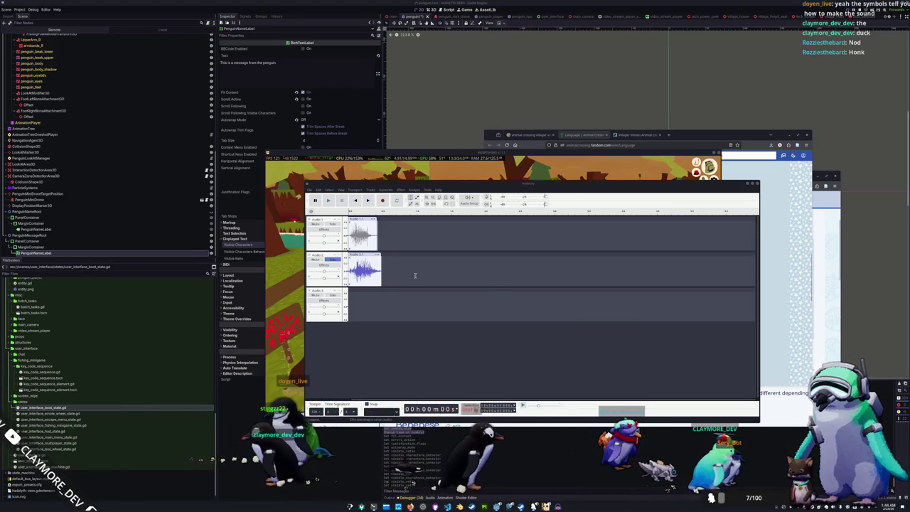
pyautogui.click(333, 260)
pyautogui.press('space')
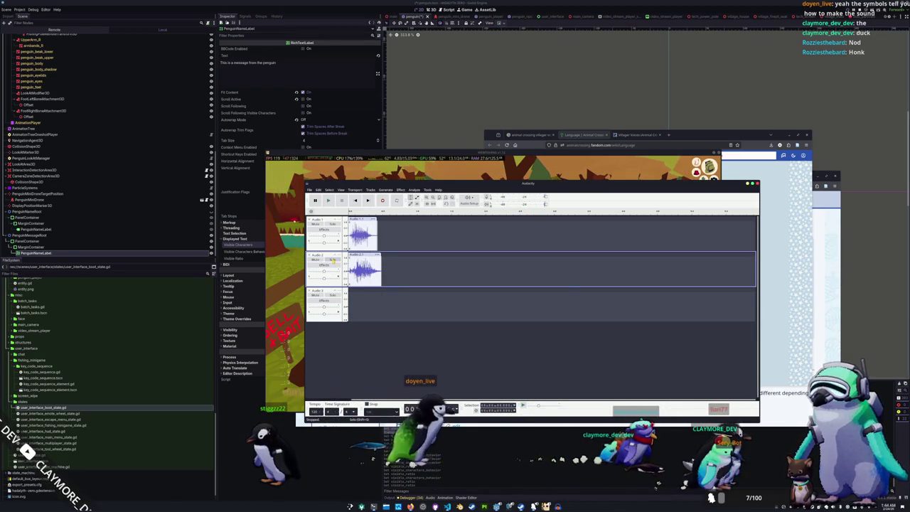
pyautogui.click(332, 260)
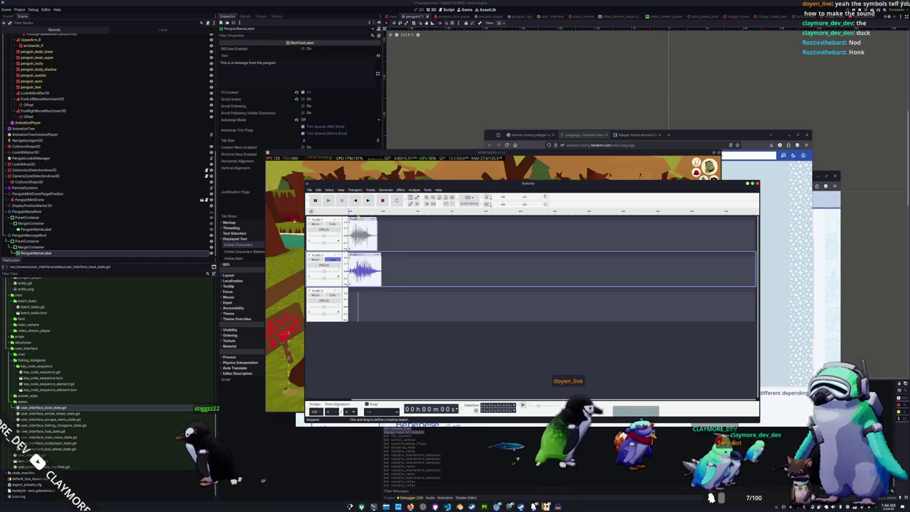
pyautogui.click(415, 294)
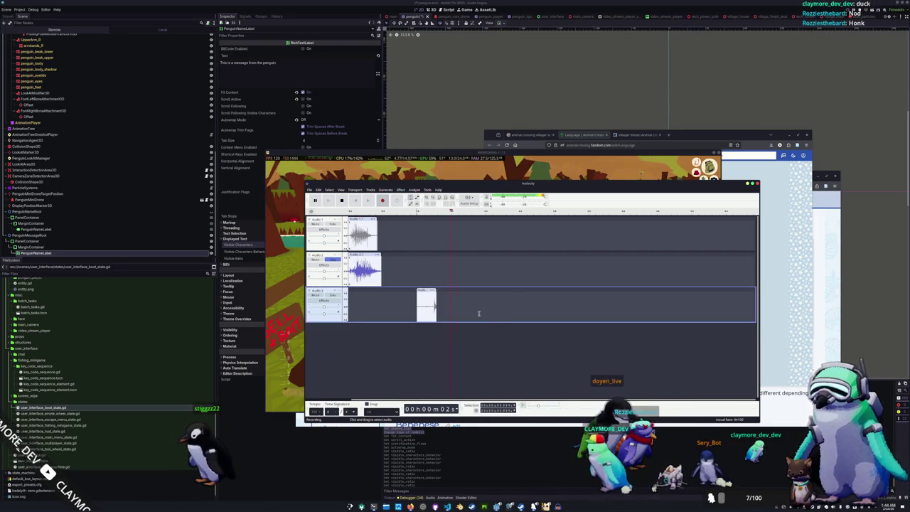
# Step: Trim both edges of the Audio 3 clip so it sits near the start with the others
pyautogui.moveTo(417, 292)
pyautogui.mouseDown()
pyautogui.moveTo(429, 290)
pyautogui.moveTo(372, 290)
pyautogui.mouseUp()
pyautogui.moveTo(428, 291); pyautogui.dragTo(377, 291)
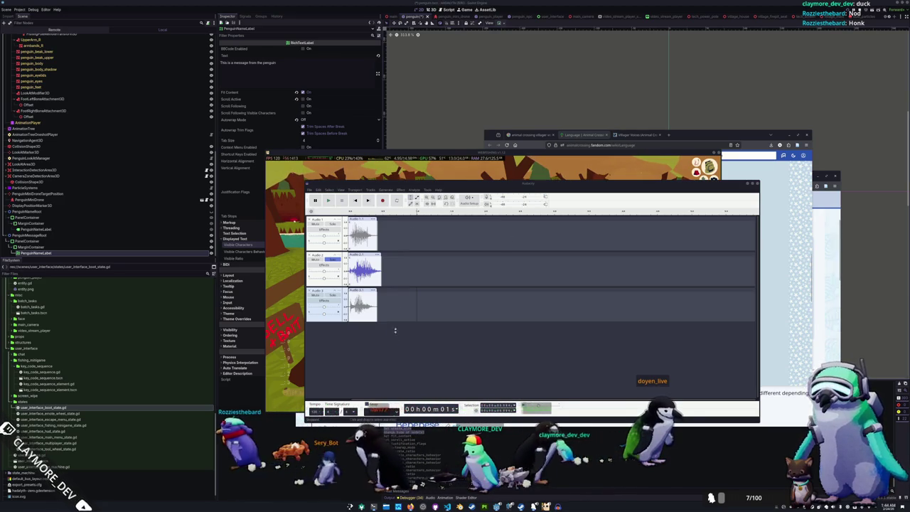
pyautogui.scroll(-1, 418, 346)
pyautogui.scroll(-2, 406, 346)
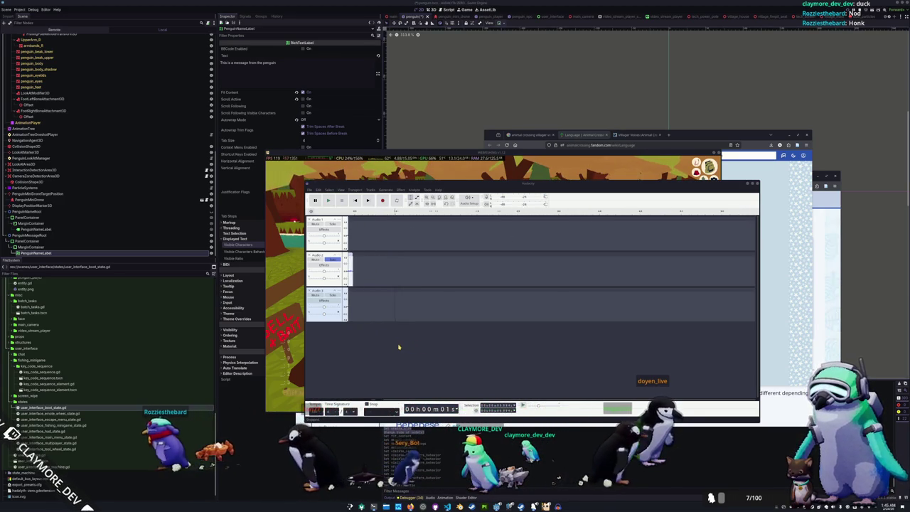
pyautogui.scroll(3, 427, 345)
pyautogui.scroll(-2, 441, 347)
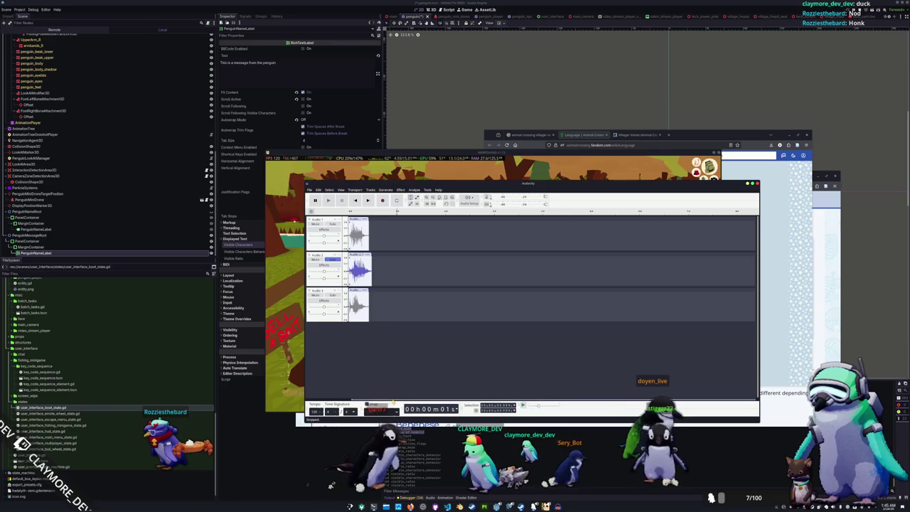
# Step: Add a new mono track, Audio 4, and record a short voice clip on it
pyautogui.rightClick(360, 339)
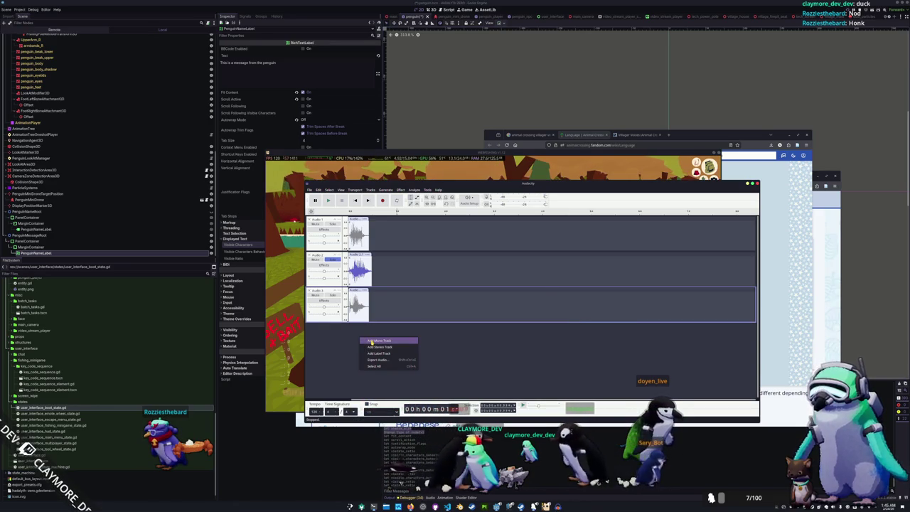
pyautogui.click(370, 341)
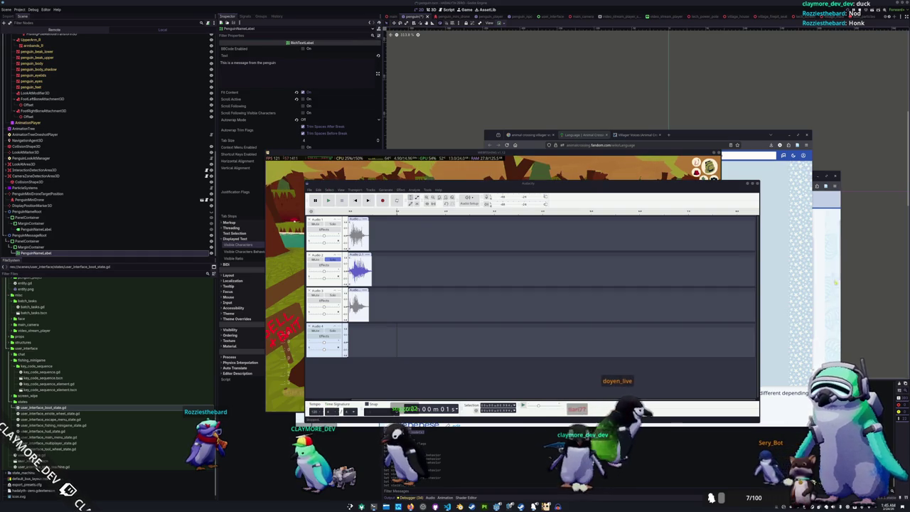
pyautogui.click(333, 339)
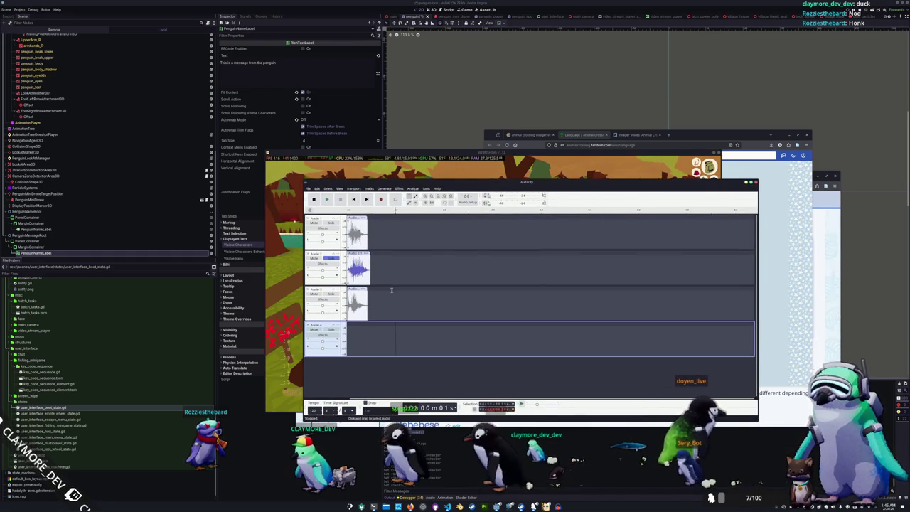
pyautogui.press('r')
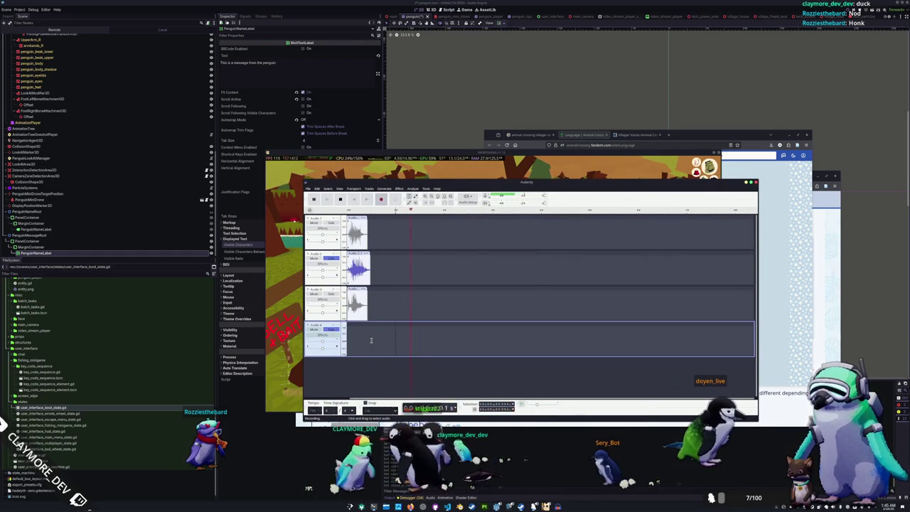
pyautogui.press('space')
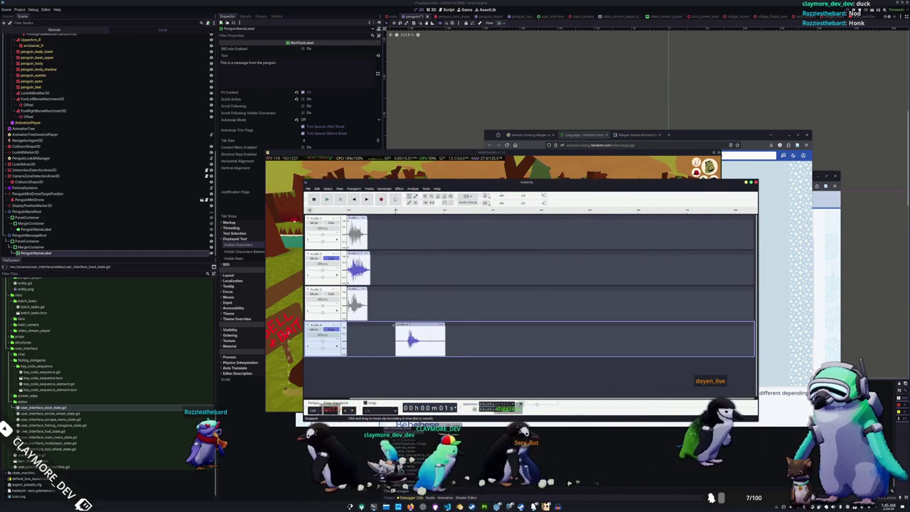
# Step: Move the Audio 4 clip to the timeline start, trim its end, and open export settings
pyautogui.moveTo(421, 325); pyautogui.dragTo(362, 325)
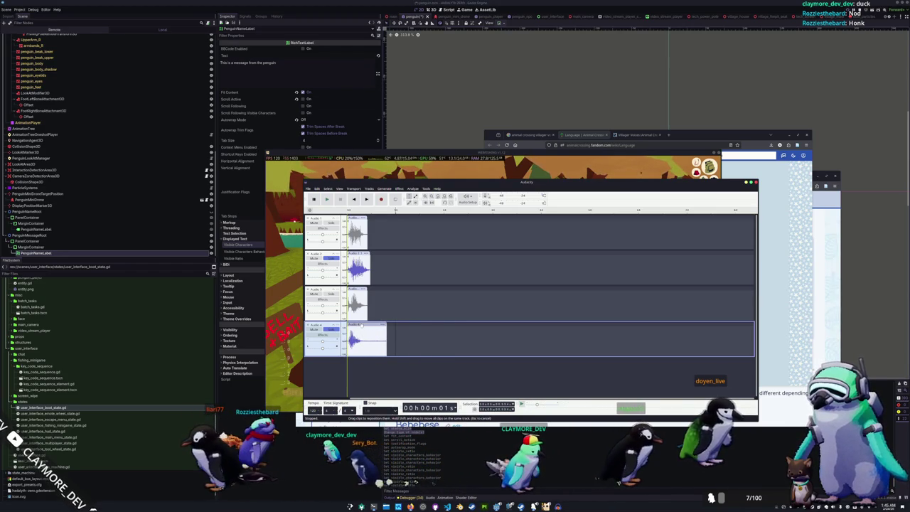
pyautogui.moveTo(385, 325); pyautogui.dragTo(364, 325)
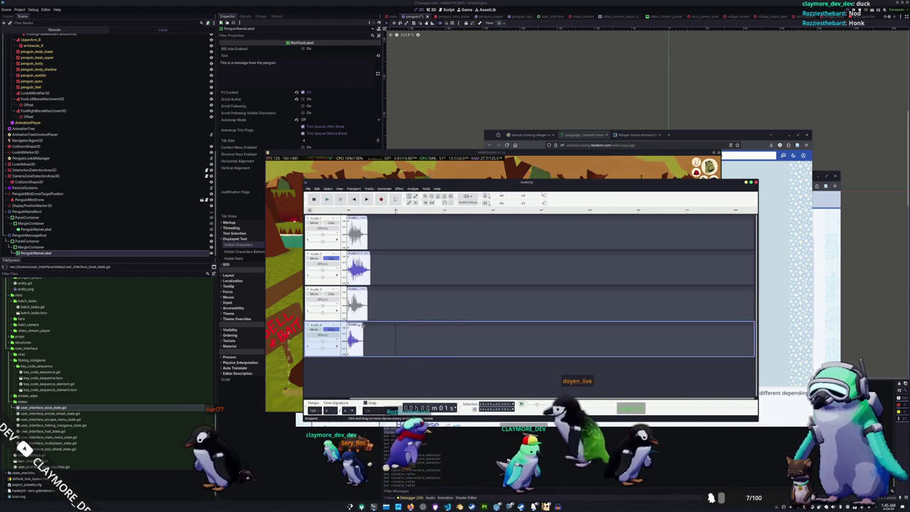
pyautogui.hotkey('ctrl', 'shift', 'l')
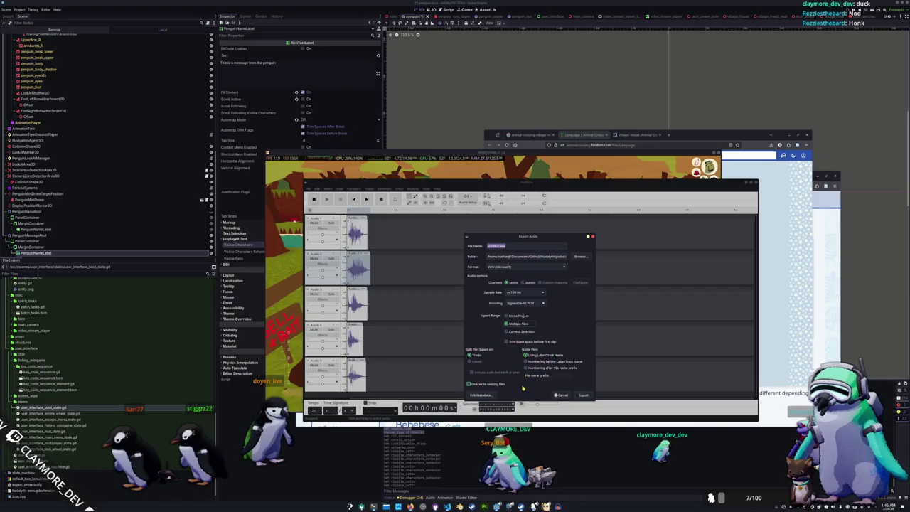
# Step: Set the export location to a new 'voice' folder inside Music
pyautogui.click(580, 255)
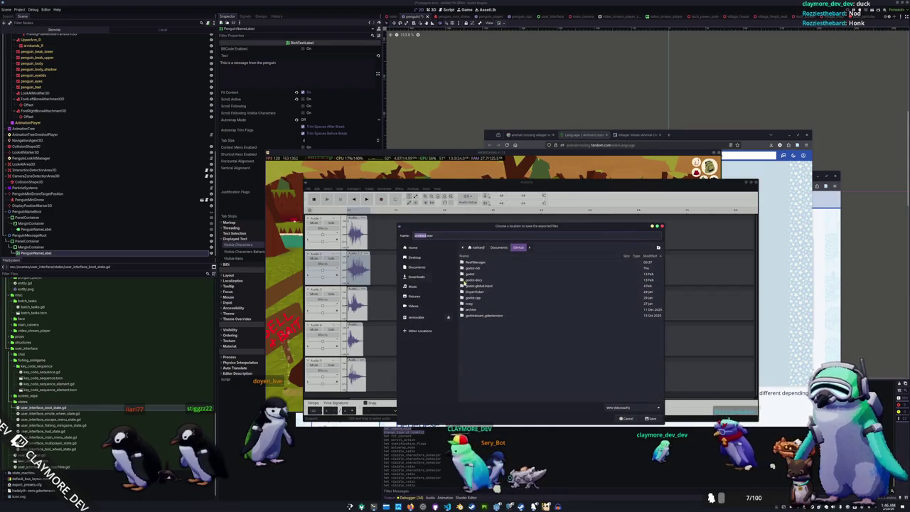
pyautogui.click(415, 257)
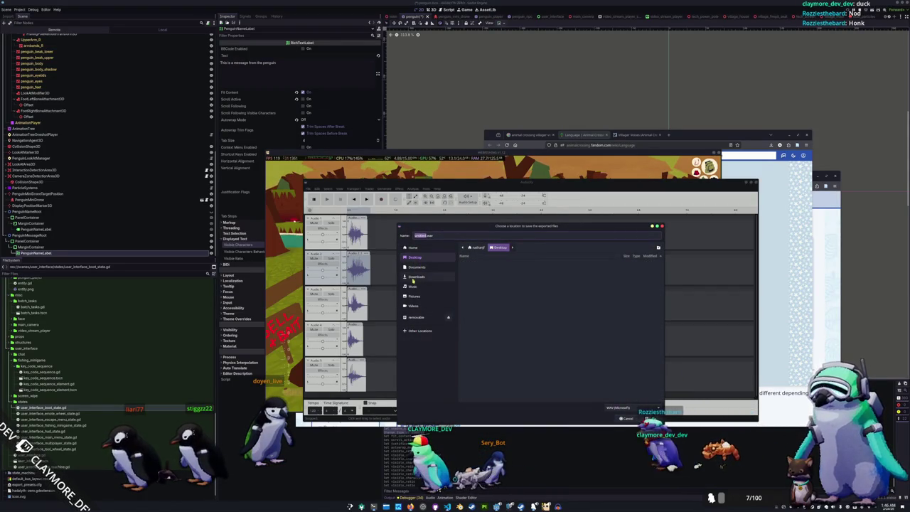
pyautogui.click(413, 286)
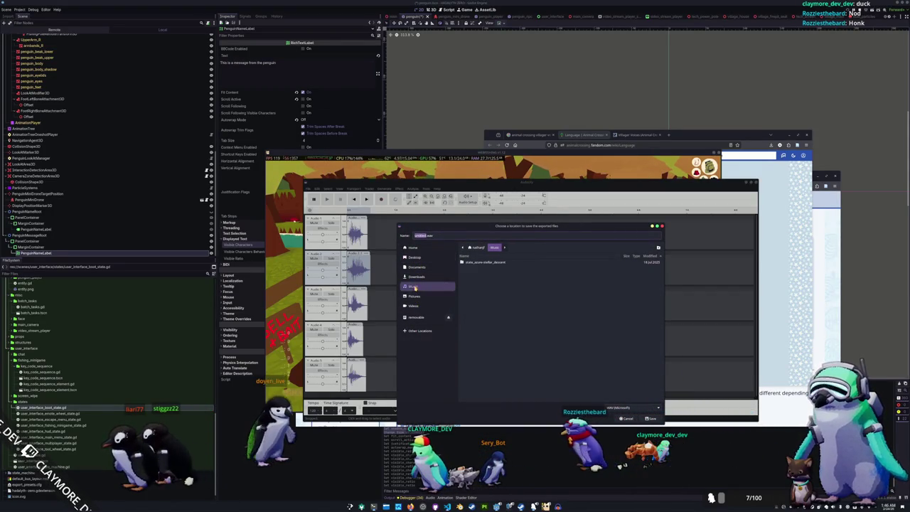
pyautogui.rightClick(485, 263)
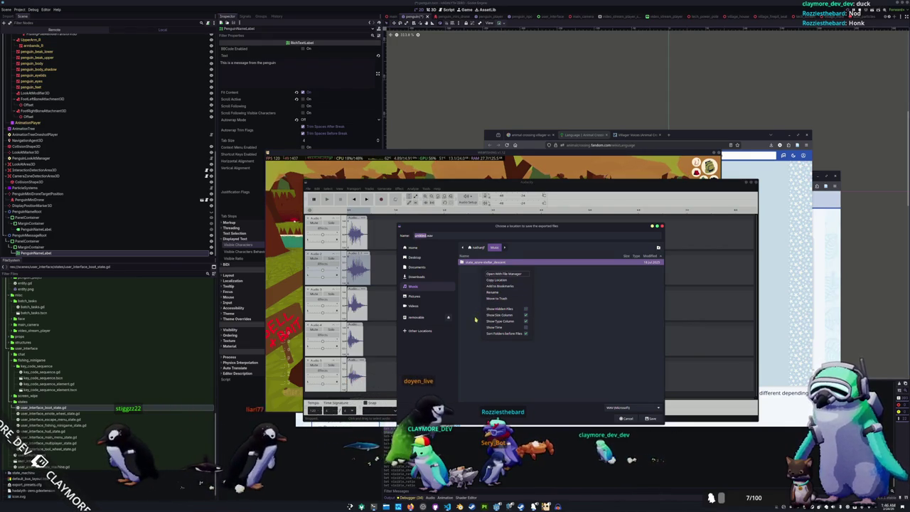
pyautogui.click(479, 313)
pyautogui.click(659, 247)
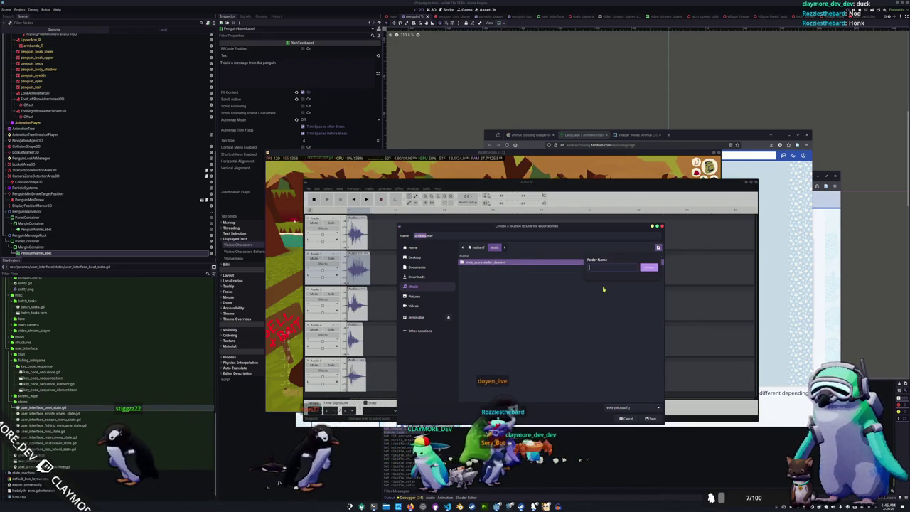
pyautogui.write('voice')
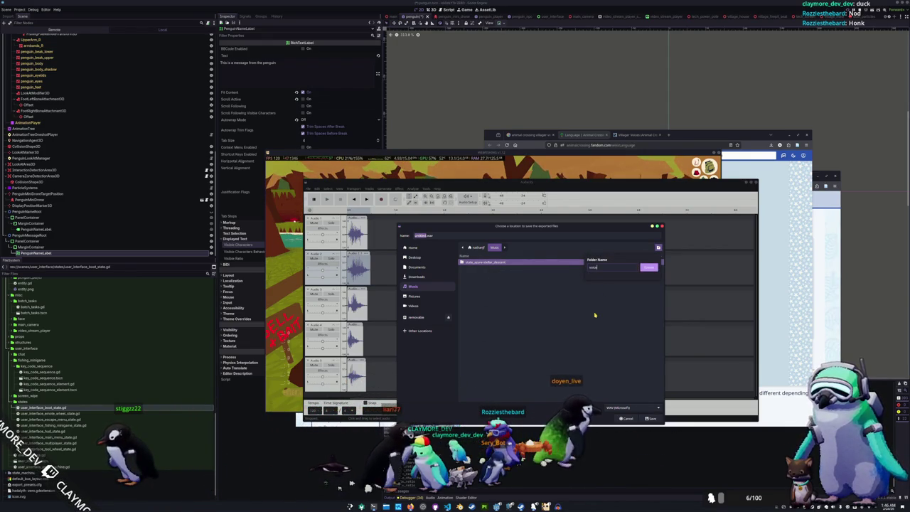
pyautogui.press('Return')
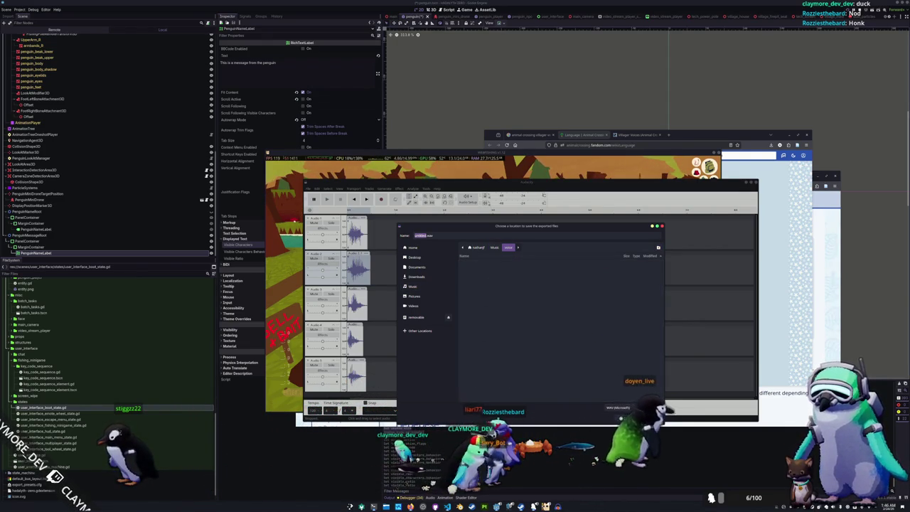
pyautogui.click(650, 418)
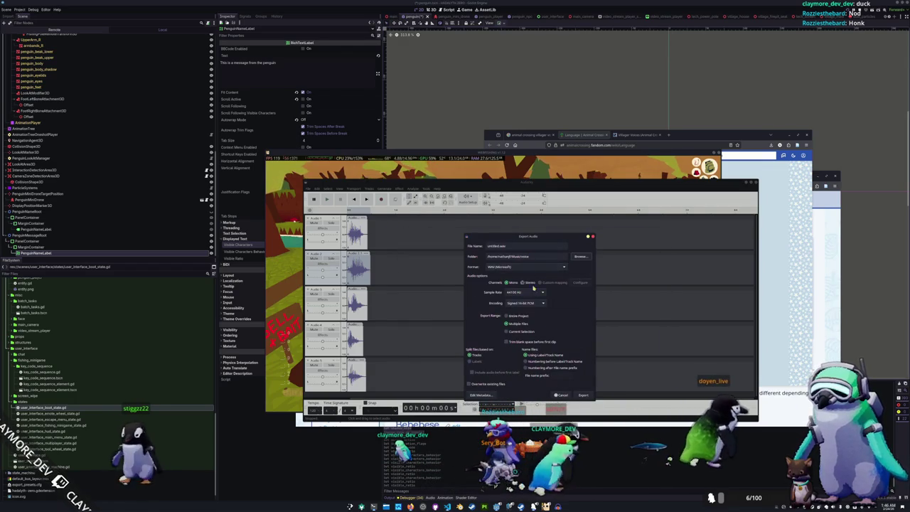
# Step: Export every track as a separate WAV file and dismiss the success message
pyautogui.click(495, 246)
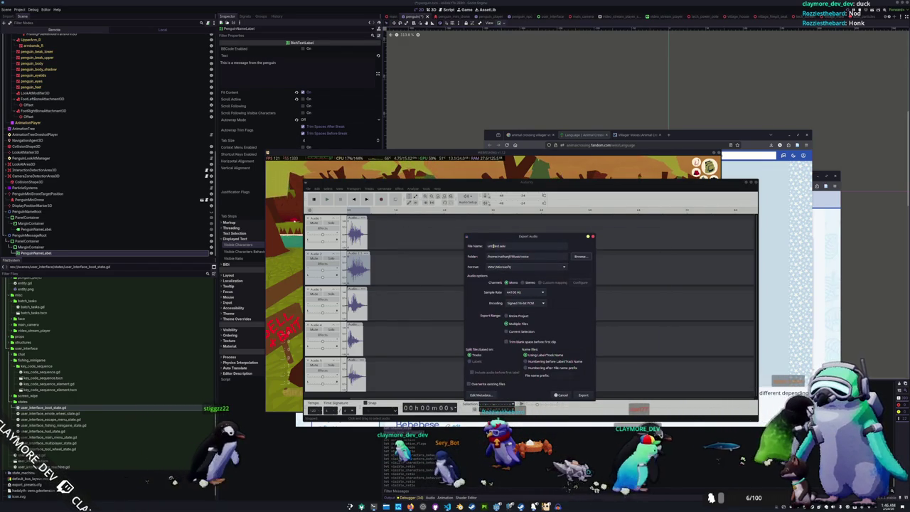
pyautogui.hotkey('ctrl', 'a')
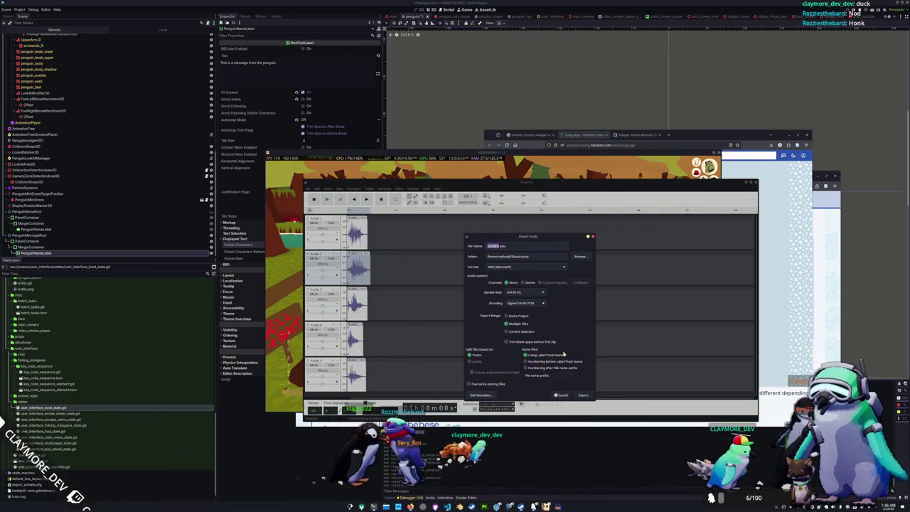
pyautogui.click(584, 396)
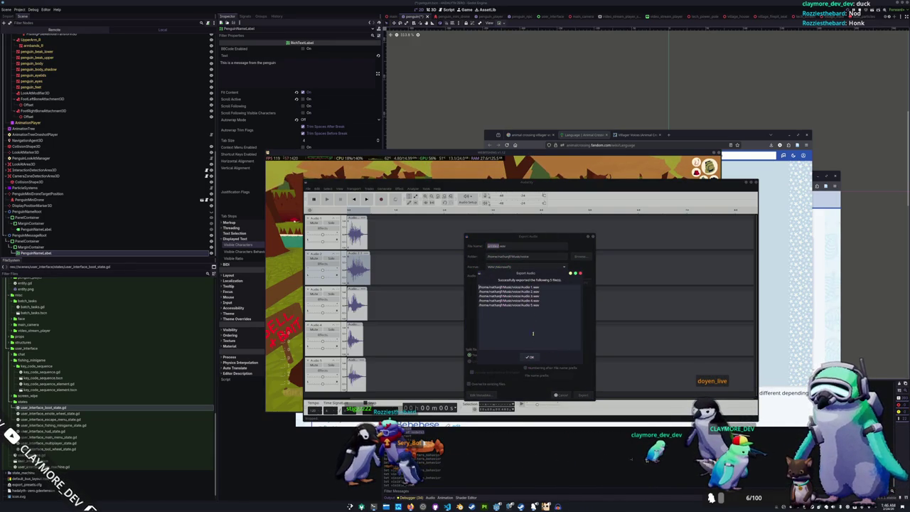
pyautogui.click(530, 358)
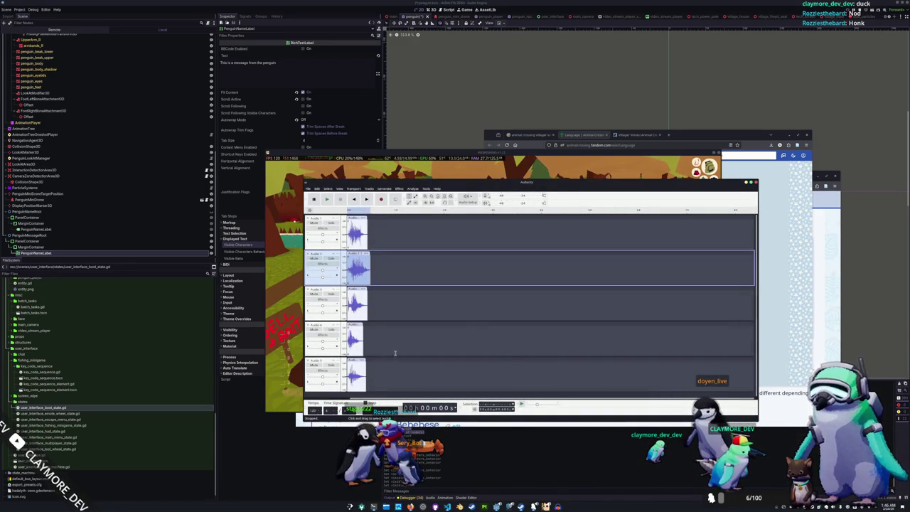
# Step: Record a trial voice take on track 5, then delete it
pyautogui.click(419, 233)
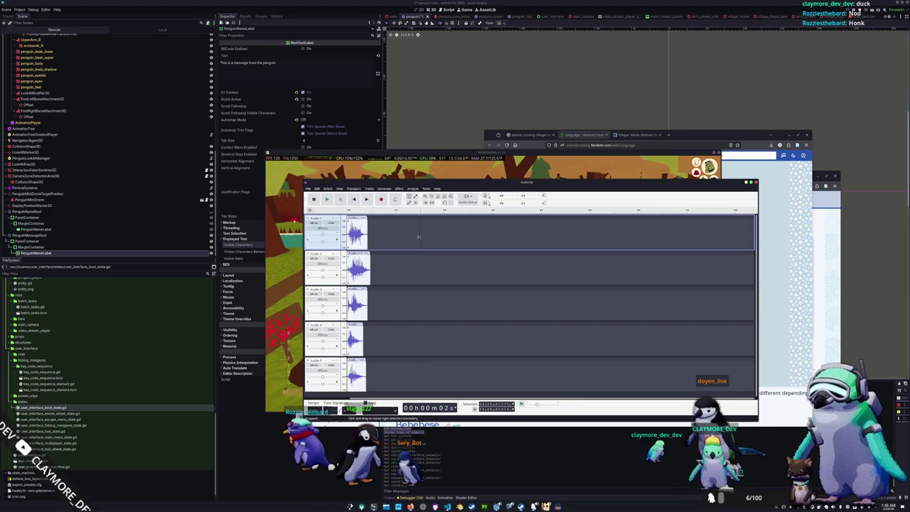
pyautogui.click(415, 372)
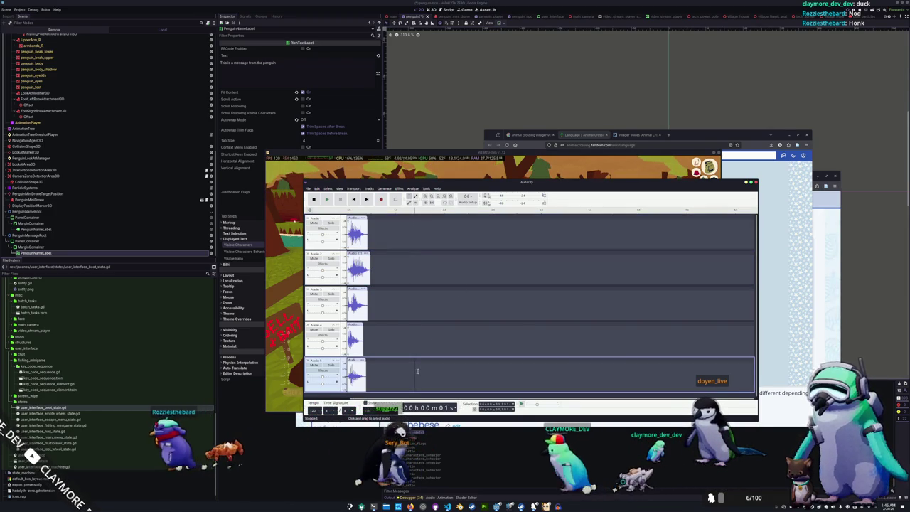
pyautogui.press('r')
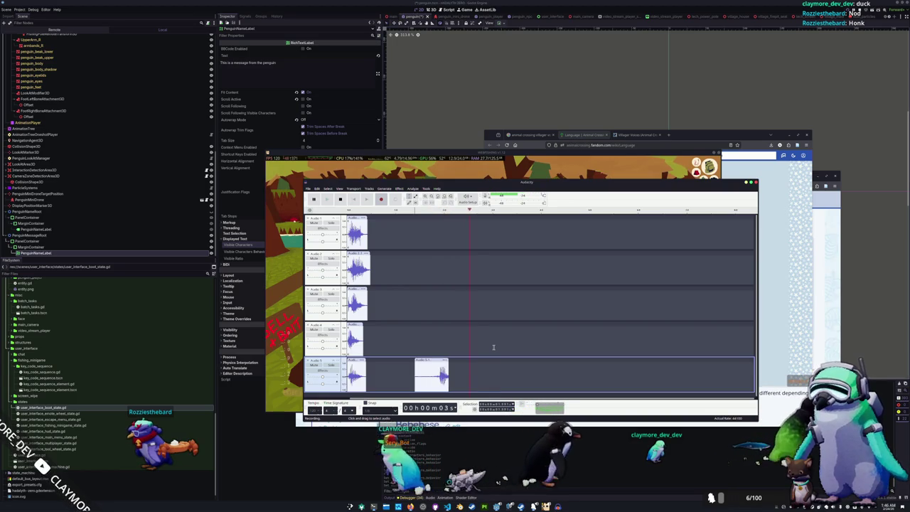
pyautogui.press('space')
pyautogui.moveTo(415, 363); pyautogui.dragTo(438, 363)
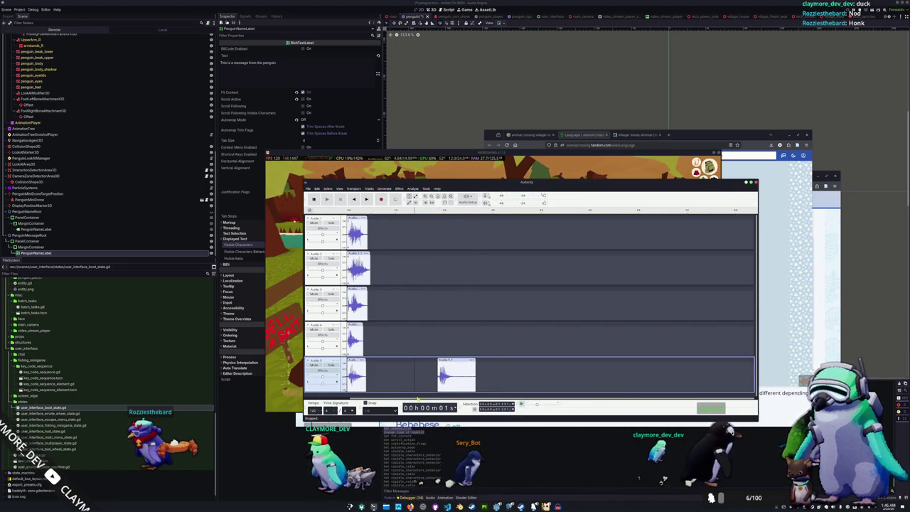
pyautogui.moveTo(438, 363); pyautogui.dragTo(414, 362)
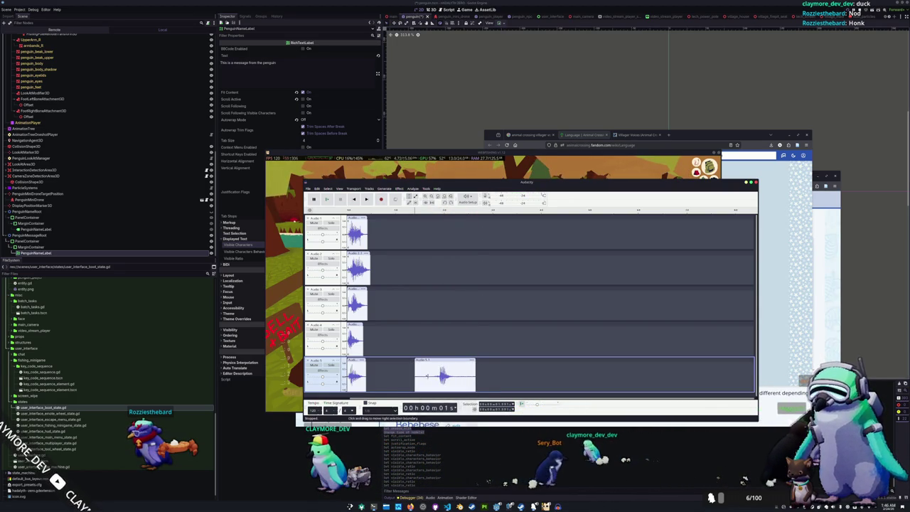
pyautogui.press('Delete')
# Step: Record another take and move it onto a newly added mono track
pyautogui.press('r')
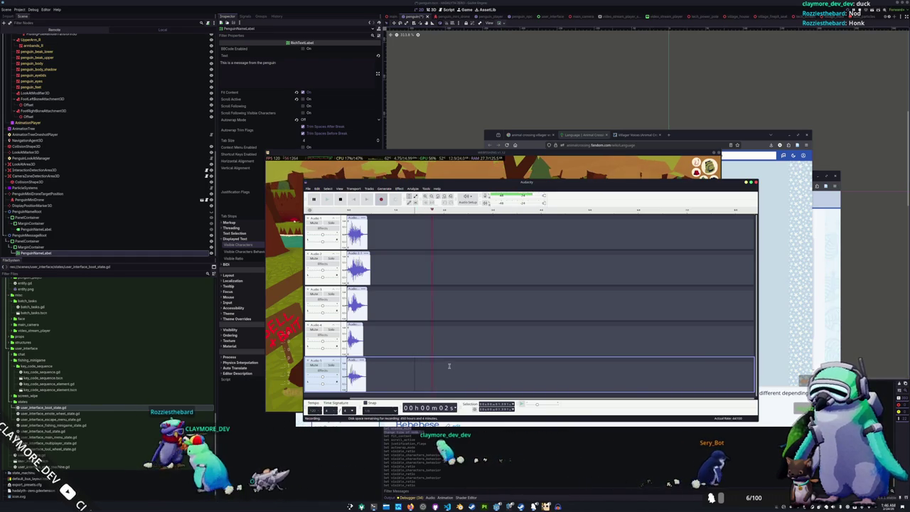
pyautogui.press('space')
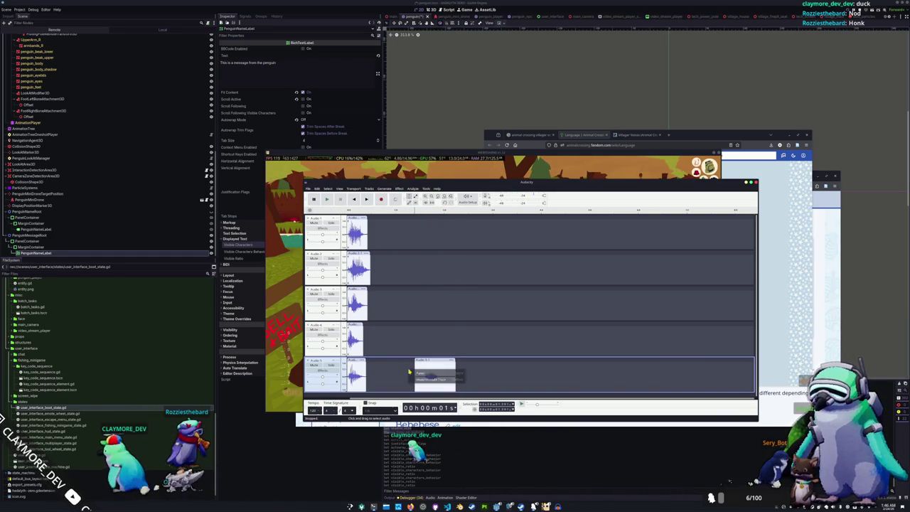
pyautogui.rightClick(405, 399)
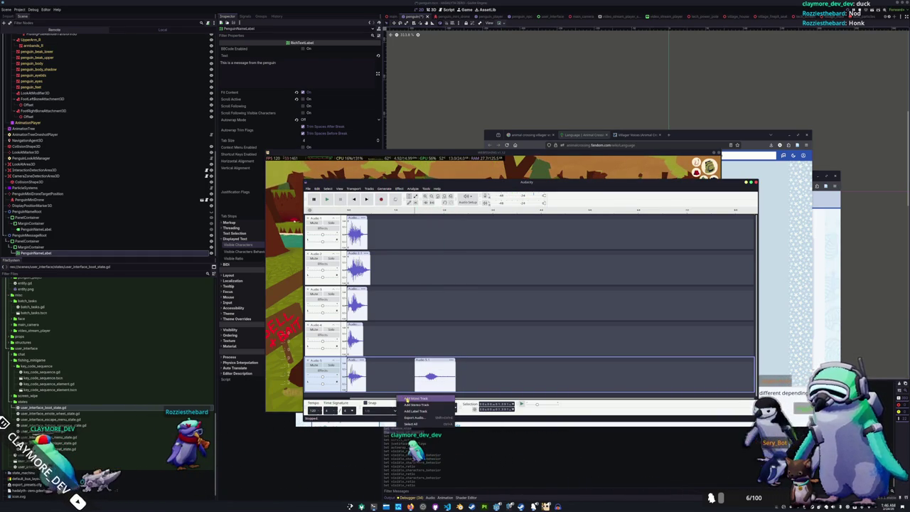
pyautogui.click(410, 399)
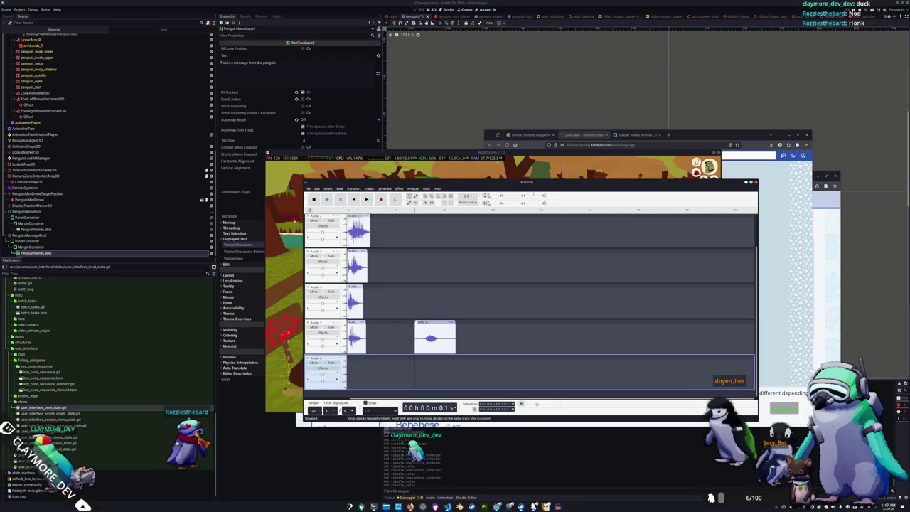
pyautogui.moveTo(427, 324)
pyautogui.mouseDown()
pyautogui.moveTo(389, 359)
pyautogui.moveTo(353, 359)
pyautogui.moveTo(366, 360)
pyautogui.mouseUp()
pyautogui.click(355, 368)
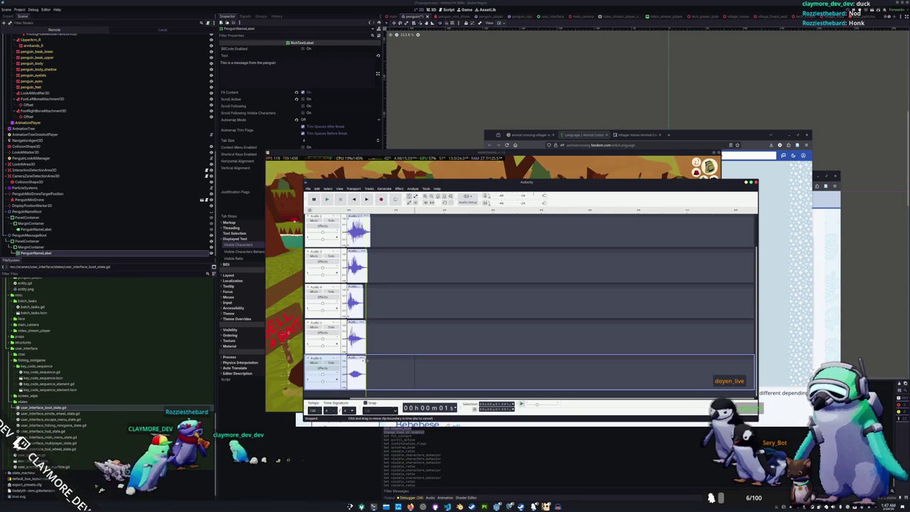
# Step: Paste a take at the track start, trim its silent start, and record another trimmed take
pyautogui.click(417, 369)
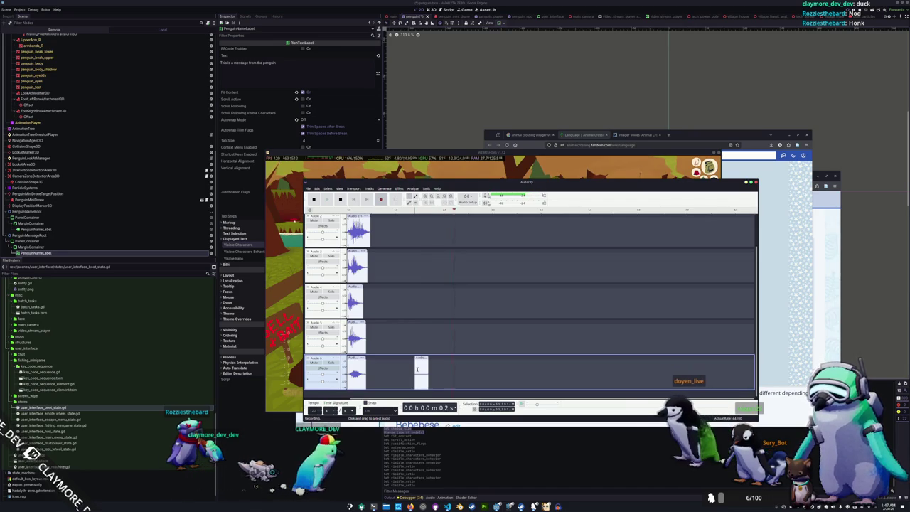
pyautogui.hotkey('ctrl', 'v')
pyautogui.moveTo(412, 359)
pyautogui.mouseDown()
pyautogui.moveTo(427, 360)
pyautogui.moveTo(448, 324)
pyautogui.moveTo(413, 335)
pyautogui.moveTo(374, 368)
pyautogui.moveTo(384, 365)
pyautogui.moveTo(367, 362)
pyautogui.mouseUp()
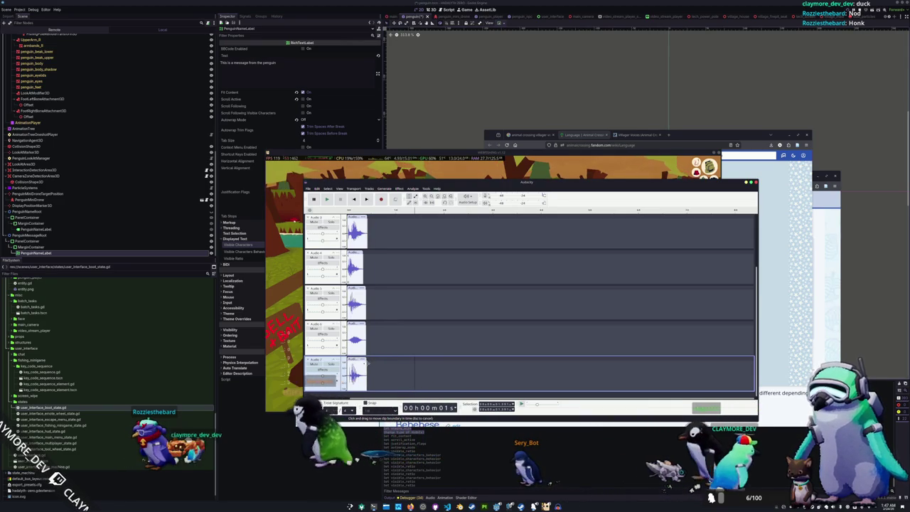
pyautogui.press('r')
pyautogui.press('space')
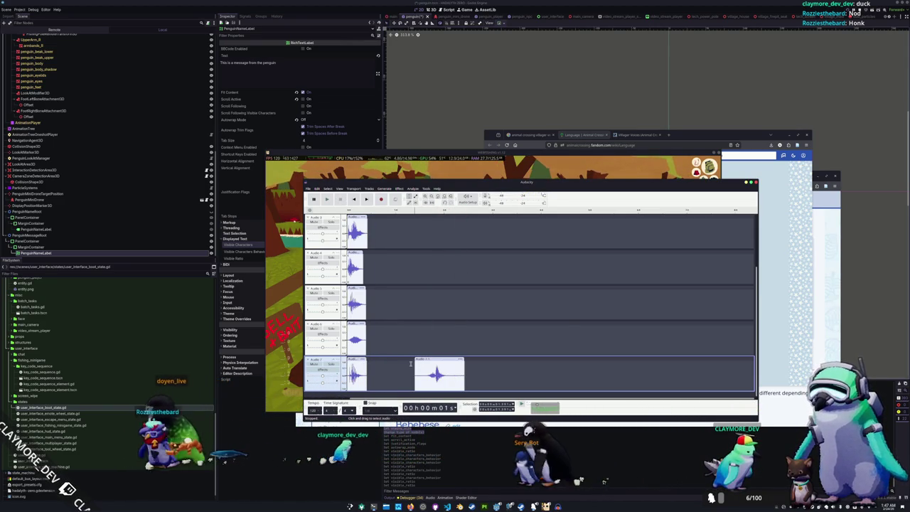
pyautogui.moveTo(424, 363); pyautogui.dragTo(428, 363)
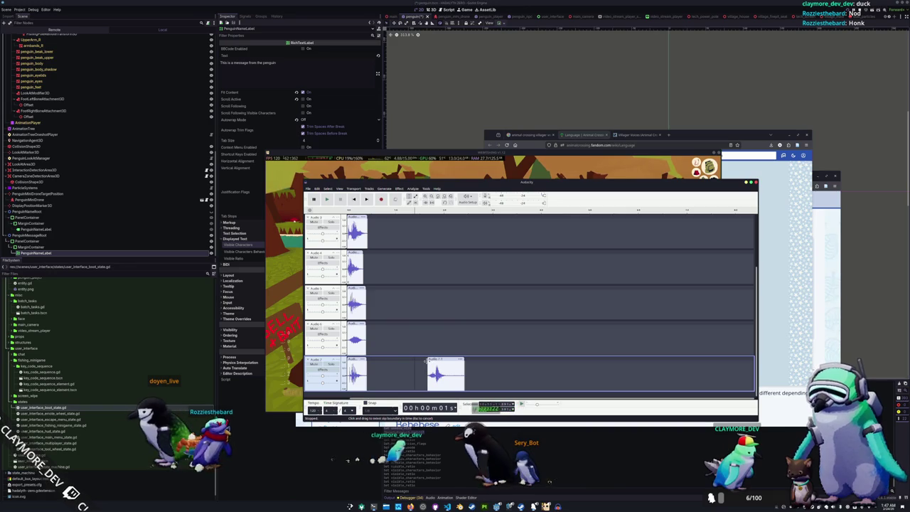
# Step: Move the latest take onto a new bottom mono track
pyautogui.rightClick(400, 394)
pyautogui.click(407, 396)
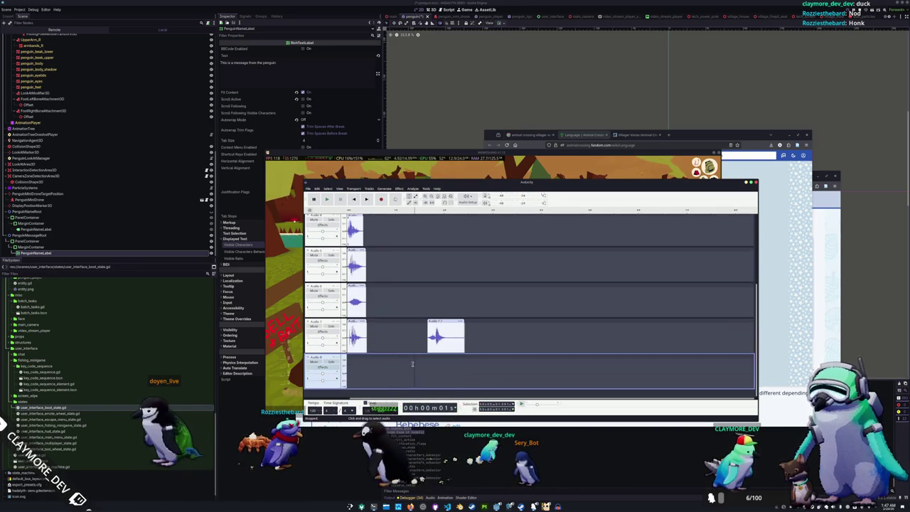
pyautogui.moveTo(446, 323); pyautogui.dragTo(403, 358)
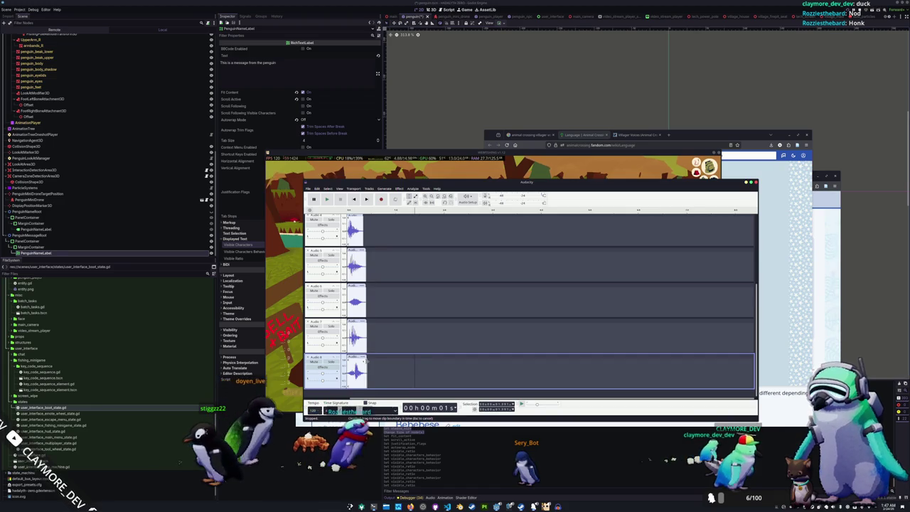
# Step: Delete the old clip on Audio 2
pyautogui.scroll(5, 367, 359)
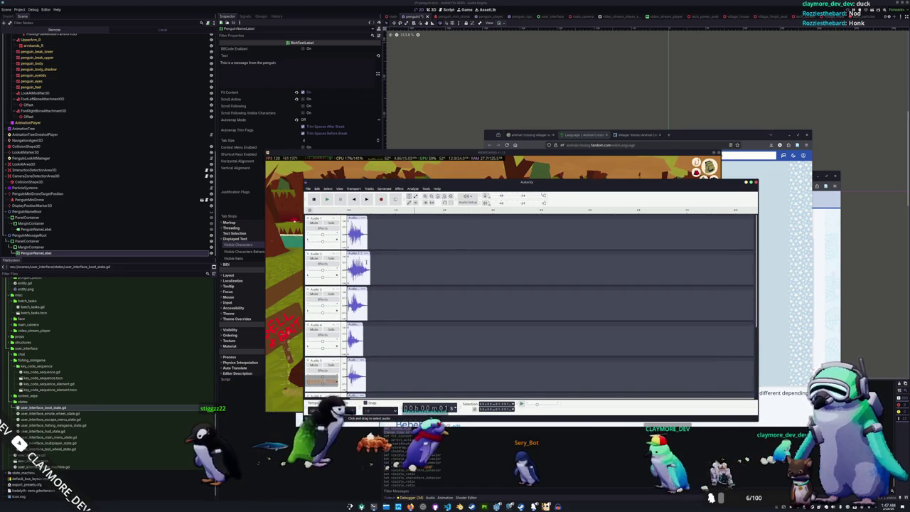
pyautogui.click(359, 269)
pyautogui.press('Delete')
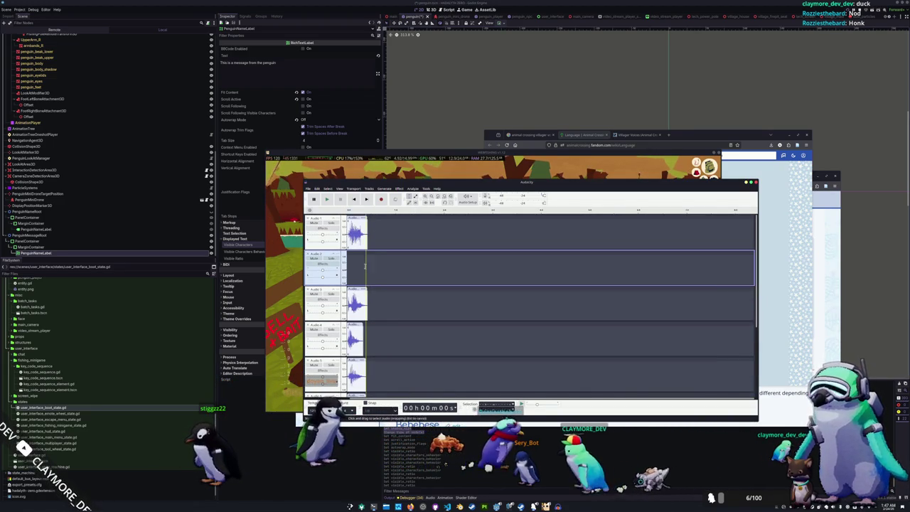
# Step: Delete the old clips on Audio 1 and Audio 3
pyautogui.scroll(-1, 377, 288)
pyautogui.scroll(1, 377, 288)
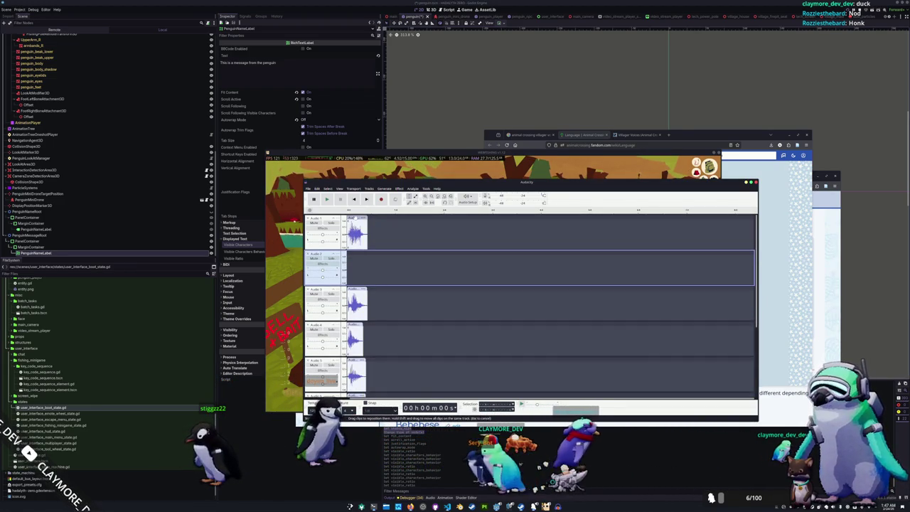
pyautogui.click(357, 237)
pyautogui.press('Delete')
pyautogui.click(358, 304)
pyautogui.press('Delete')
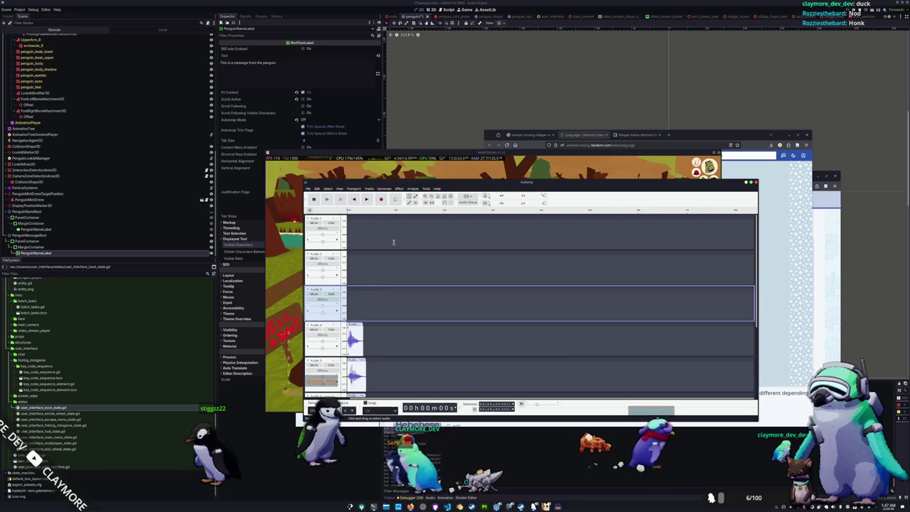
# Step: Record a new take on Audio 1, shift it earlier, and move a second take onto Audio 2
pyautogui.click(402, 221)
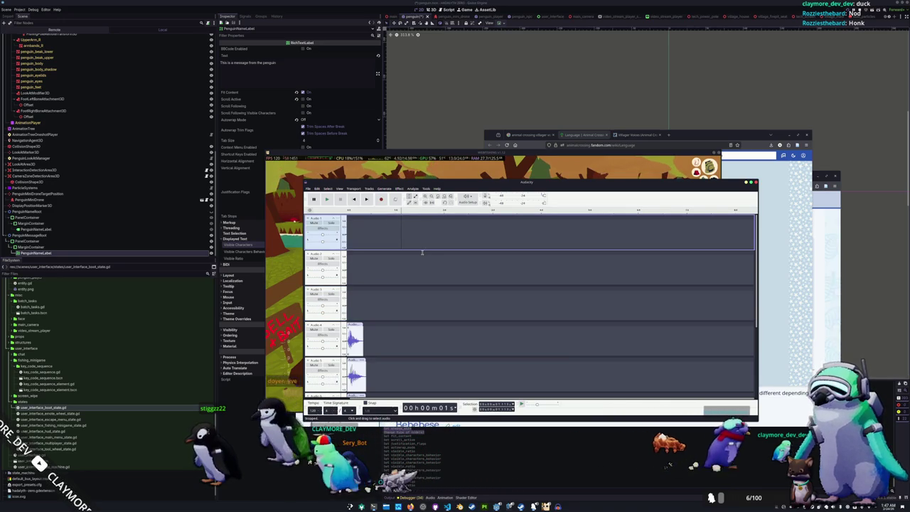
pyautogui.press('space')
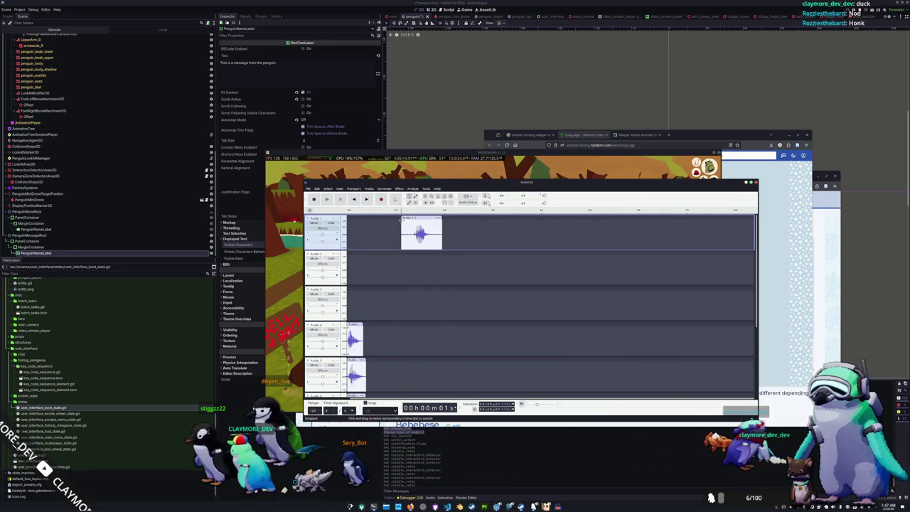
pyautogui.moveTo(427, 218); pyautogui.dragTo(375, 218)
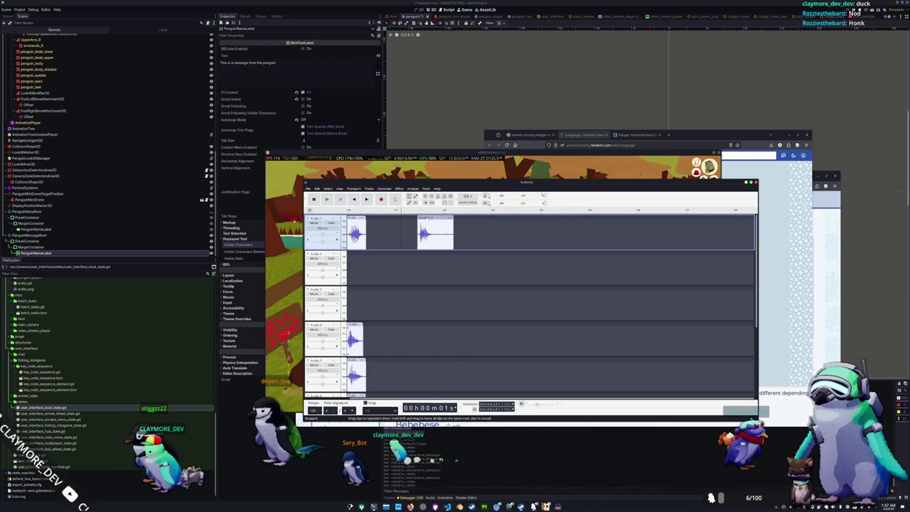
pyautogui.moveTo(435, 219); pyautogui.dragTo(375, 254)
pyautogui.click(357, 259)
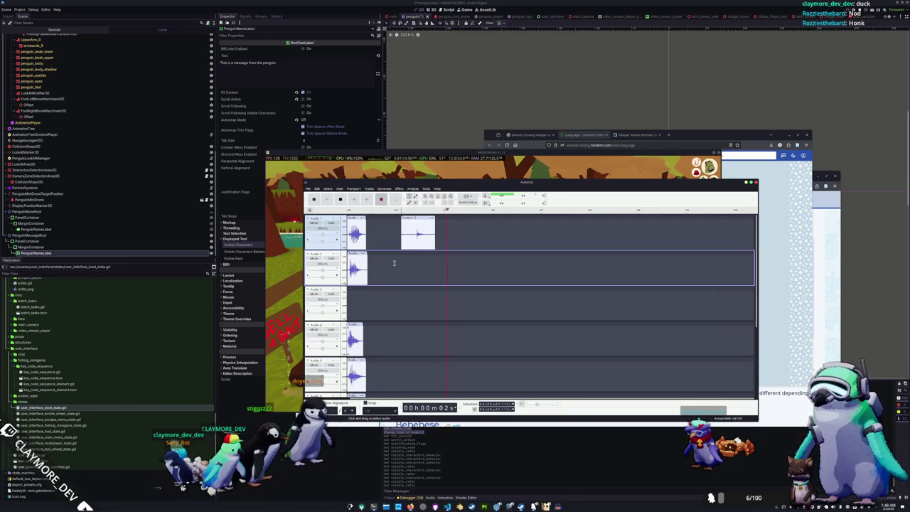
# Step: Delete the extra Audio 1.2 take, play back the tracks, and trim the clip's start
pyautogui.click(411, 228)
pyautogui.press('Delete')
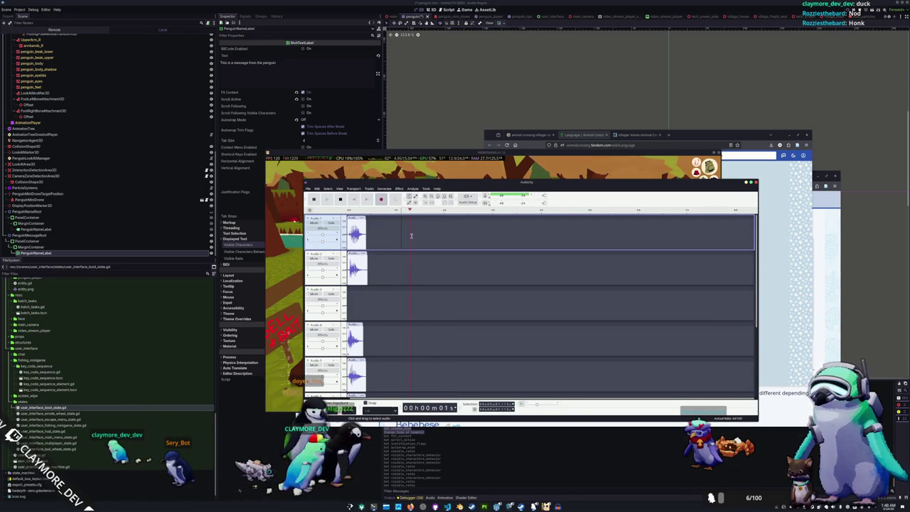
pyautogui.press('space')
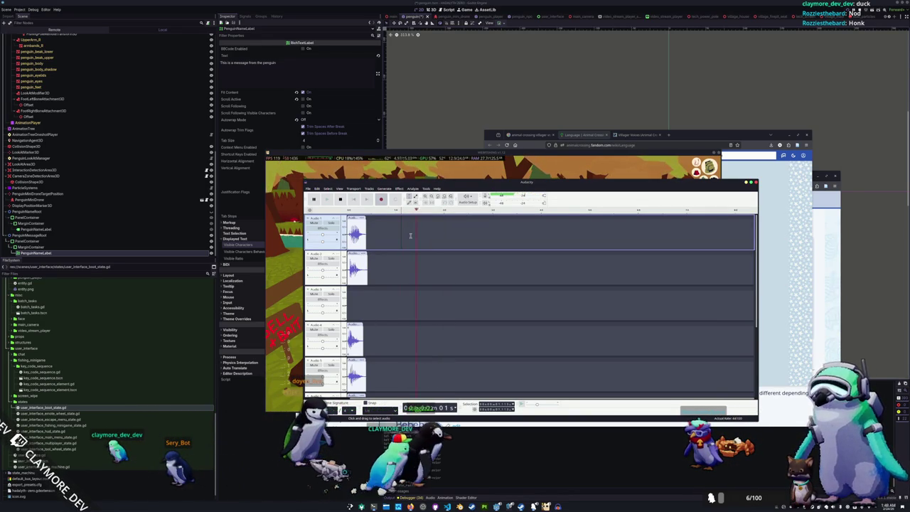
pyautogui.moveTo(403, 234)
pyautogui.mouseDown()
pyautogui.moveTo(414, 234)
pyautogui.moveTo(414, 222)
pyautogui.moveTo(367, 224)
pyautogui.moveTo(358, 299)
pyautogui.moveTo(367, 290)
pyautogui.mouseUp()
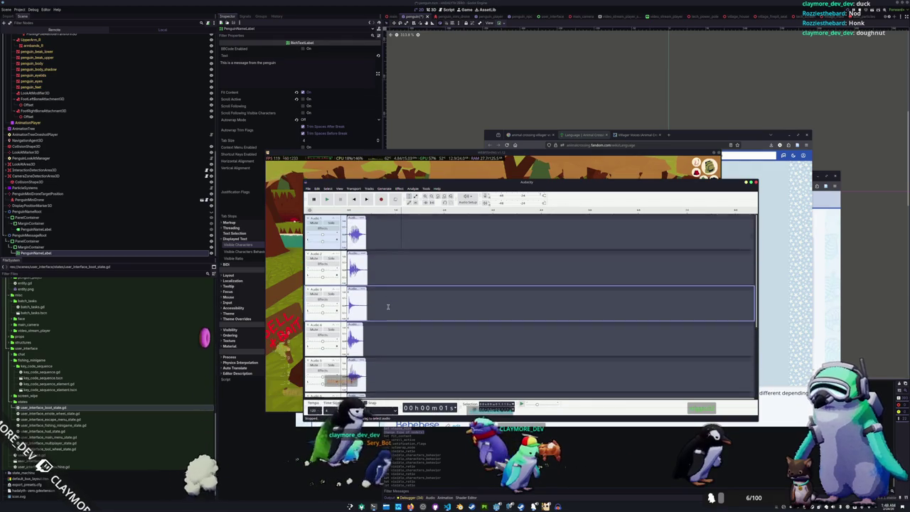
# Step: Add a new empty track, Audio 9, at the bottom
pyautogui.scroll(-5, 389, 304)
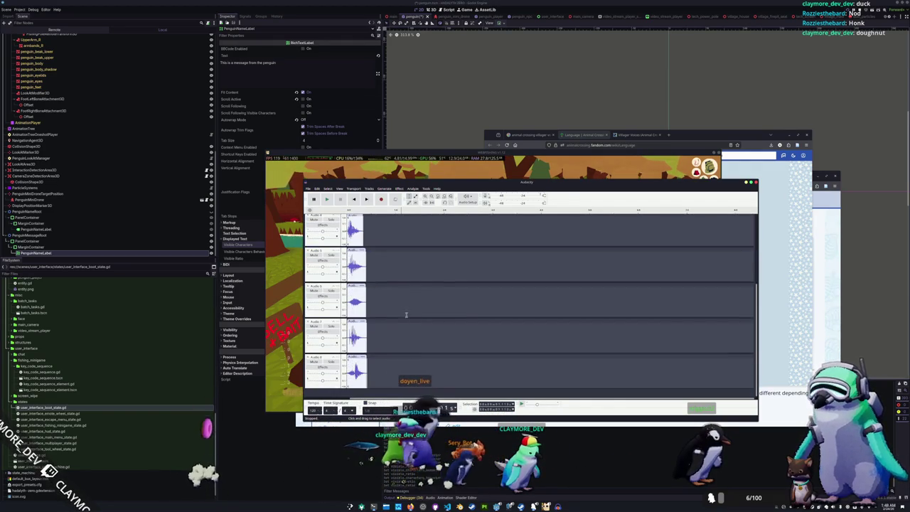
pyautogui.click(426, 355)
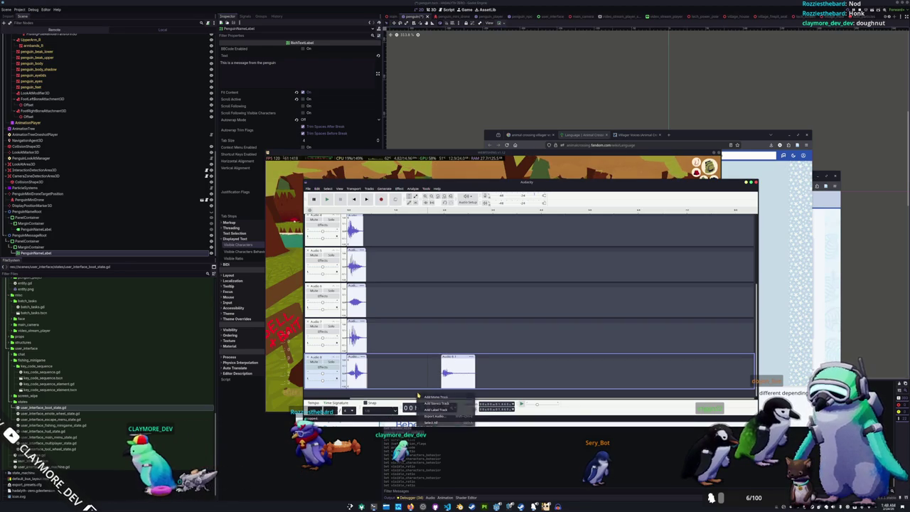
pyautogui.click(426, 397)
# Step: Place the clip on Audio 9, record a new take, and move it to a new track's start
pyautogui.moveTo(447, 334)
pyautogui.mouseDown()
pyautogui.moveTo(416, 334)
pyautogui.moveTo(358, 369)
pyautogui.mouseUp()
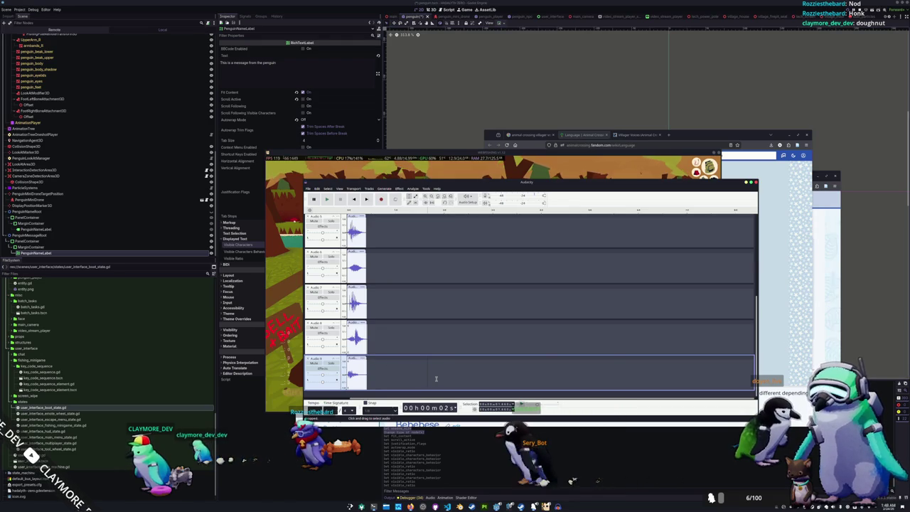
pyautogui.press('r')
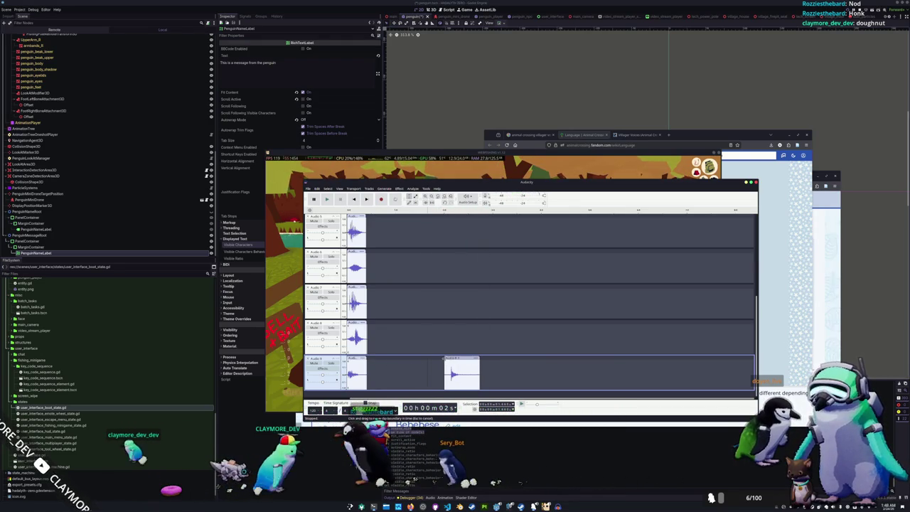
pyautogui.click(427, 399)
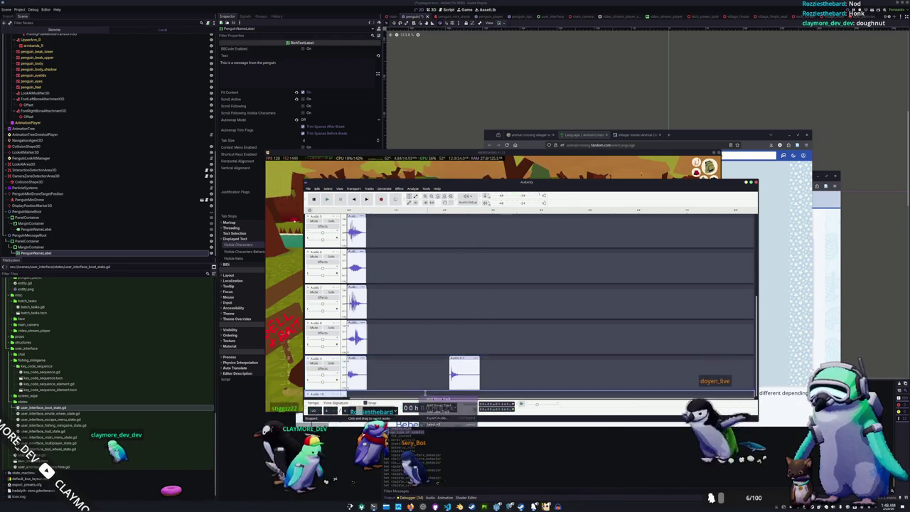
pyautogui.moveTo(452, 324); pyautogui.dragTo(362, 361)
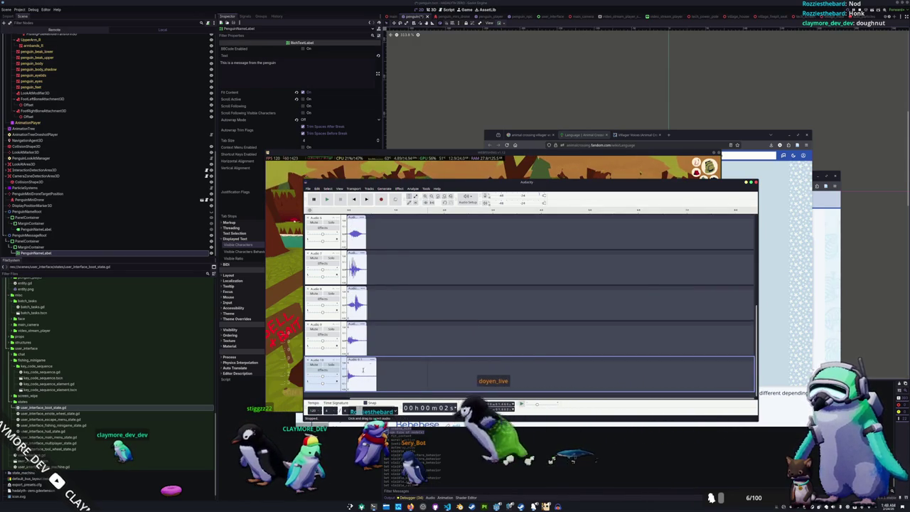
# Step: Select through the tracks from Audio 1 down to Audio 9 to review them
pyautogui.scroll(5, 372, 305)
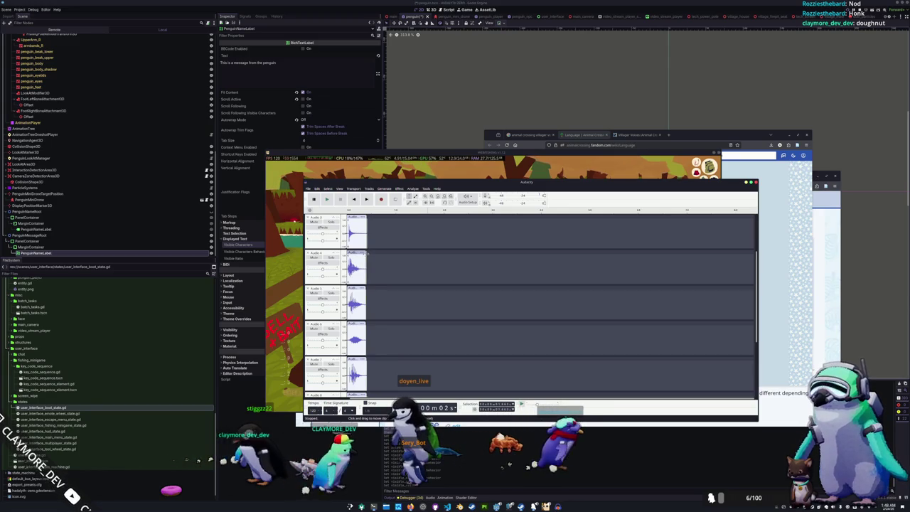
pyautogui.scroll(5, 530, 306)
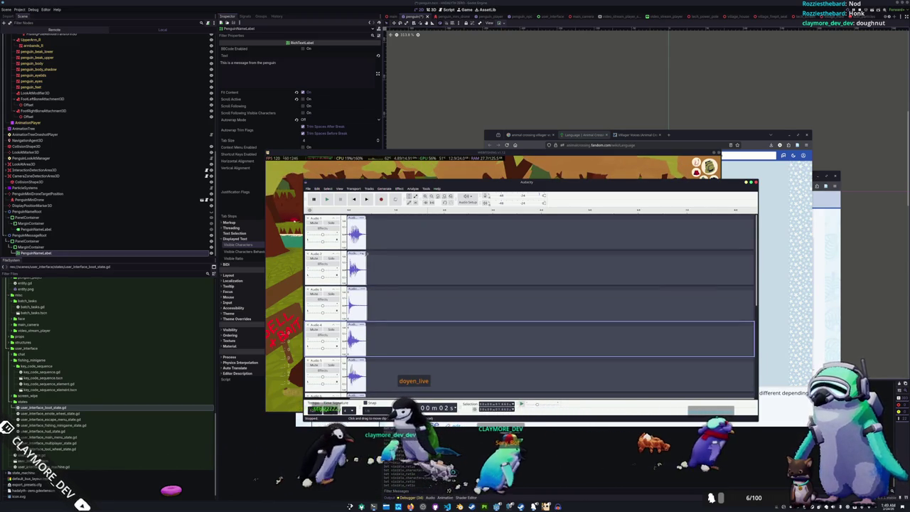
pyautogui.click(366, 253)
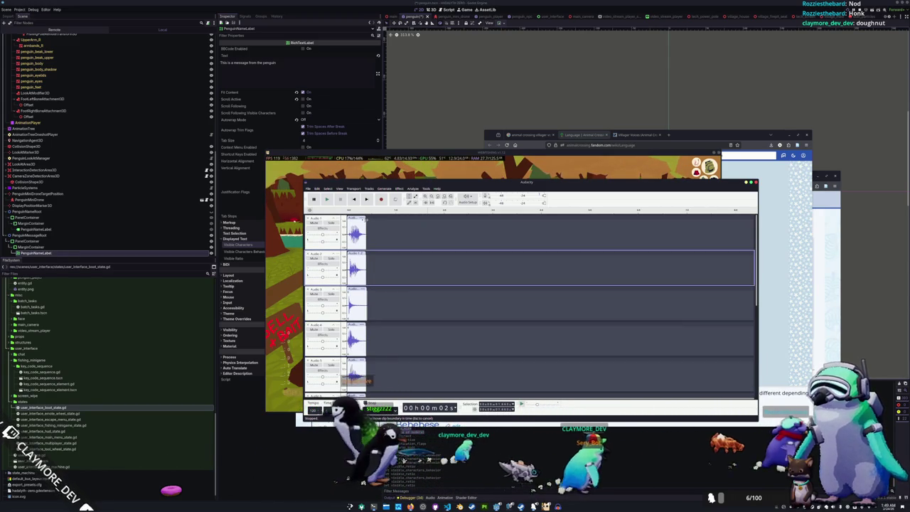
pyautogui.click(367, 220)
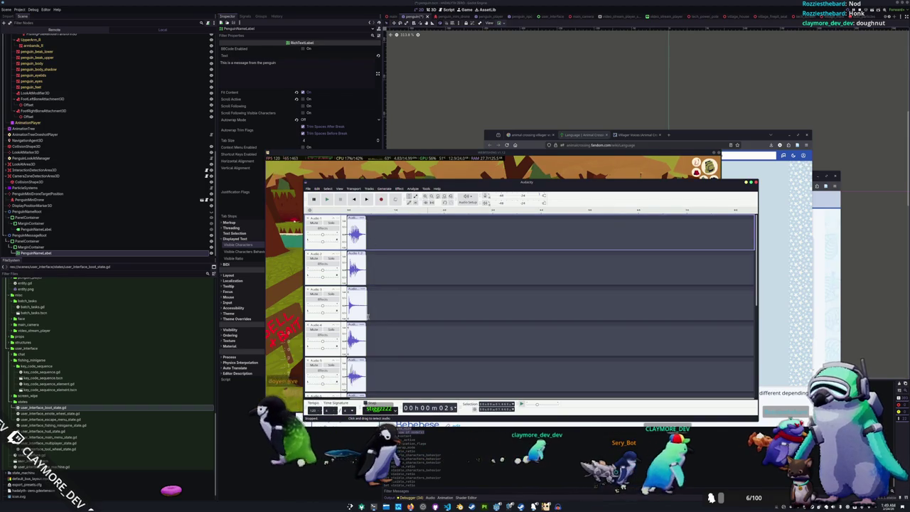
pyautogui.scroll(-5, 368, 299)
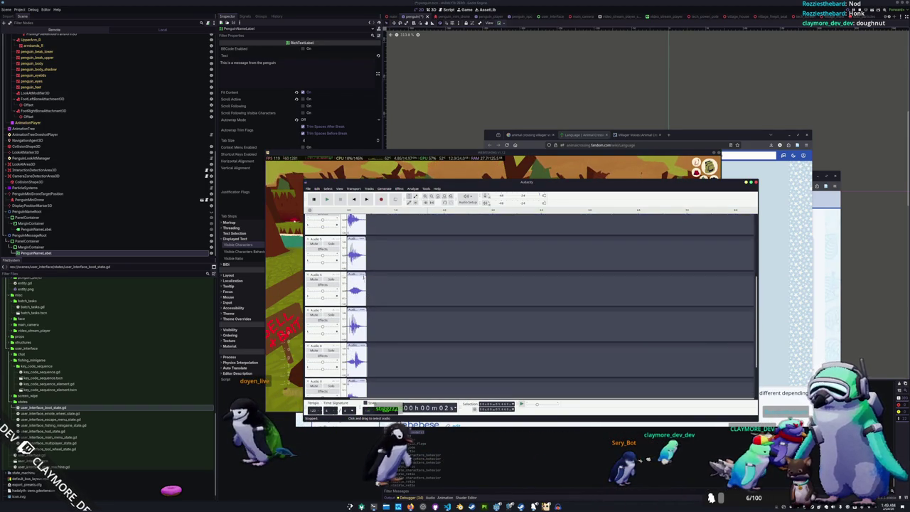
pyautogui.click(366, 276)
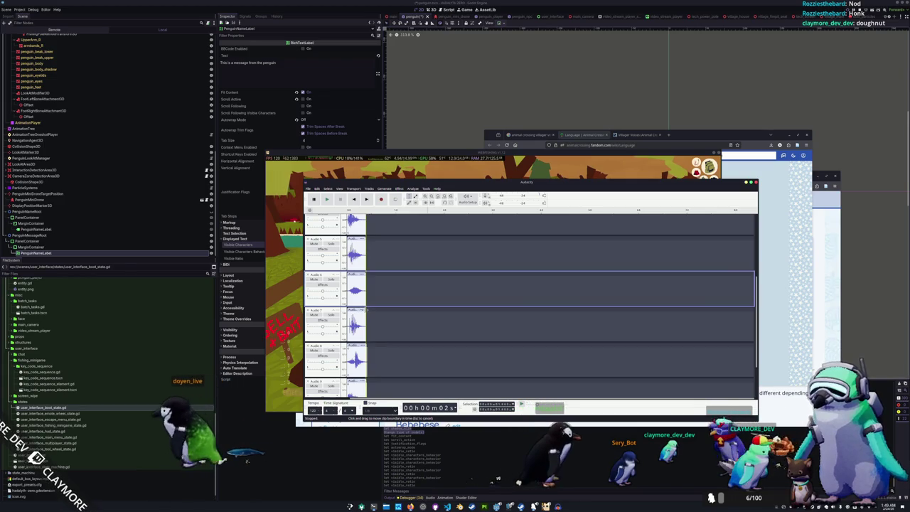
pyautogui.scroll(-1, 367, 298)
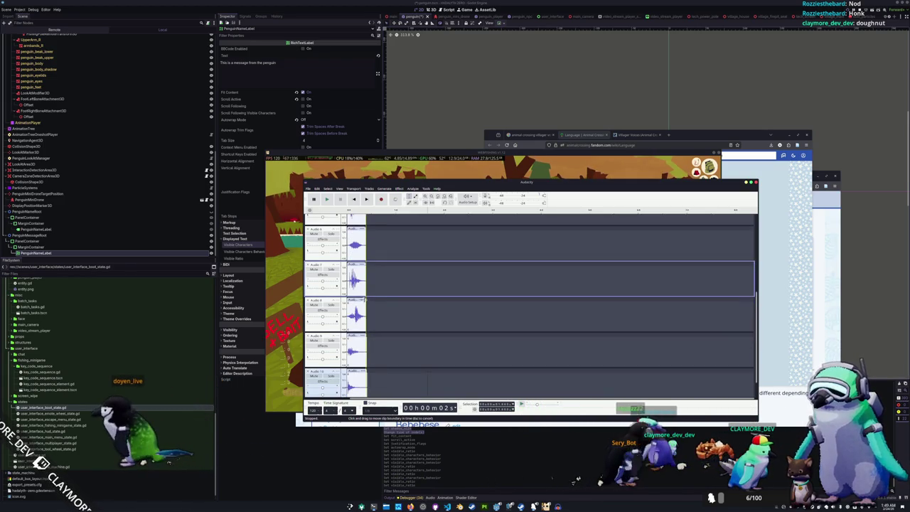
pyautogui.click(365, 300)
pyautogui.scroll(-1, 367, 313)
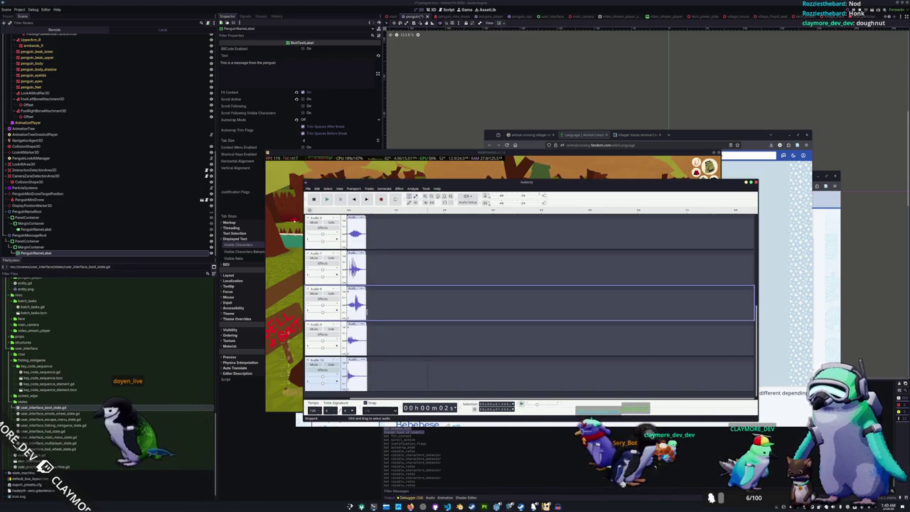
pyautogui.click(367, 340)
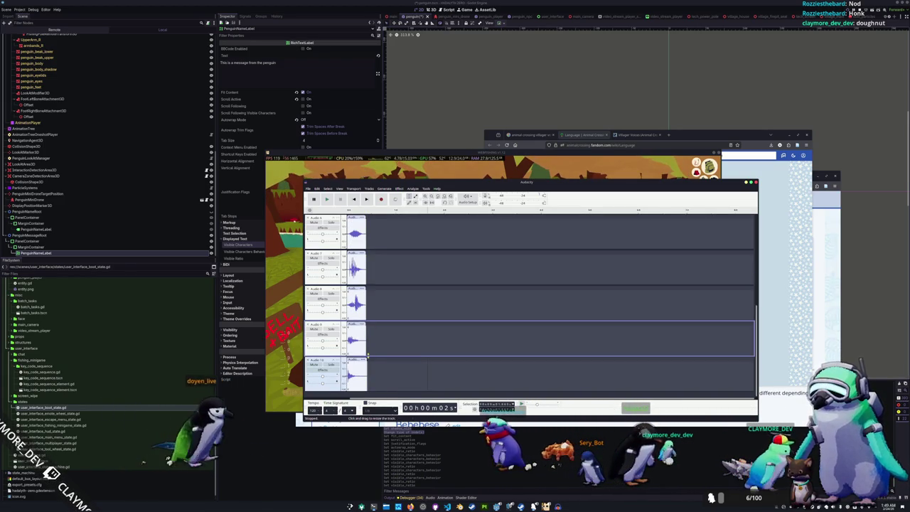
# Step: Record a clip on Audio 10 and move it to the start of new track Audio 11
pyautogui.click(401, 367)
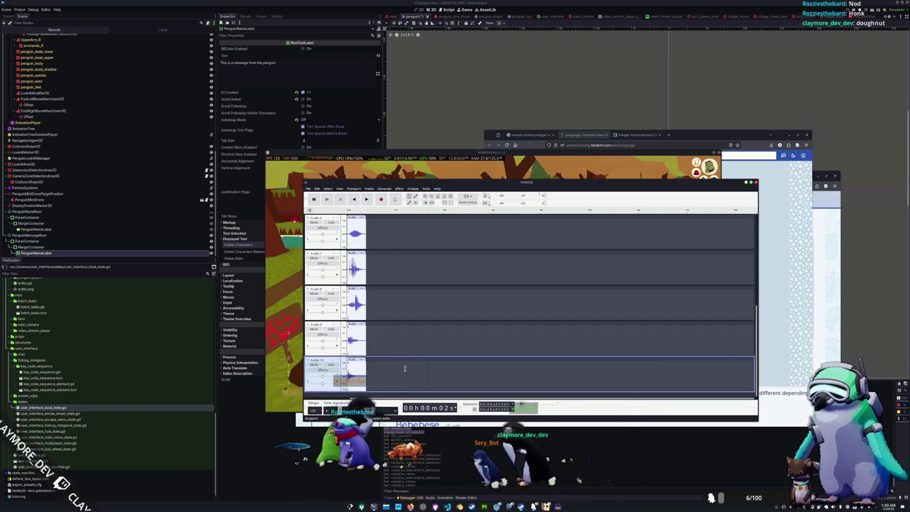
pyautogui.press('r')
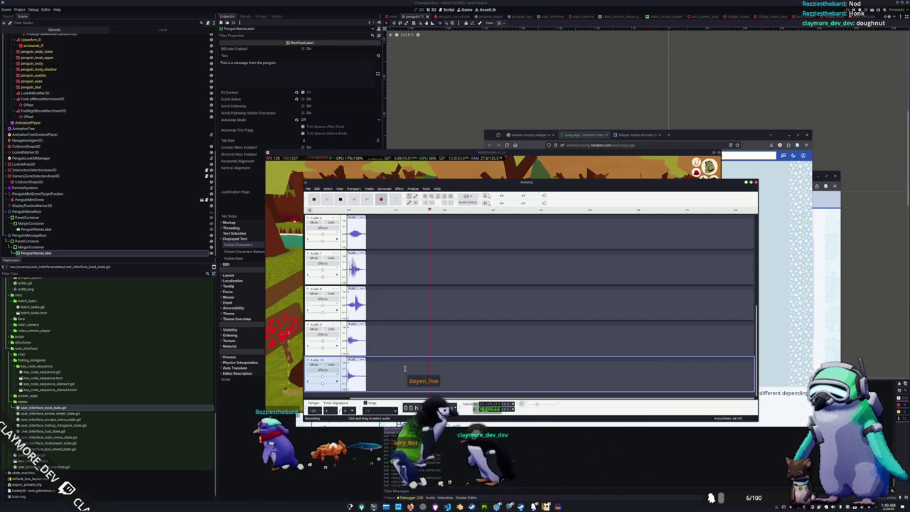
pyautogui.press('space')
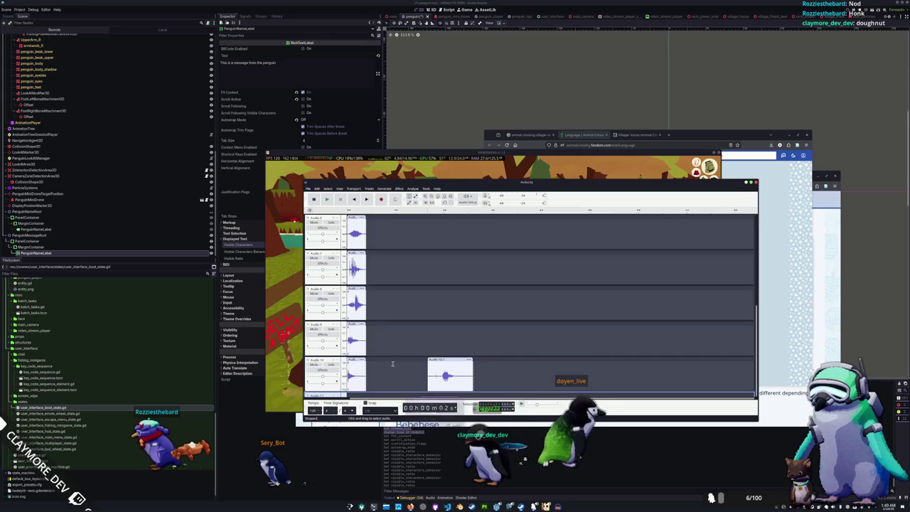
pyautogui.hotkey('ctrl', 'shift', 'n')
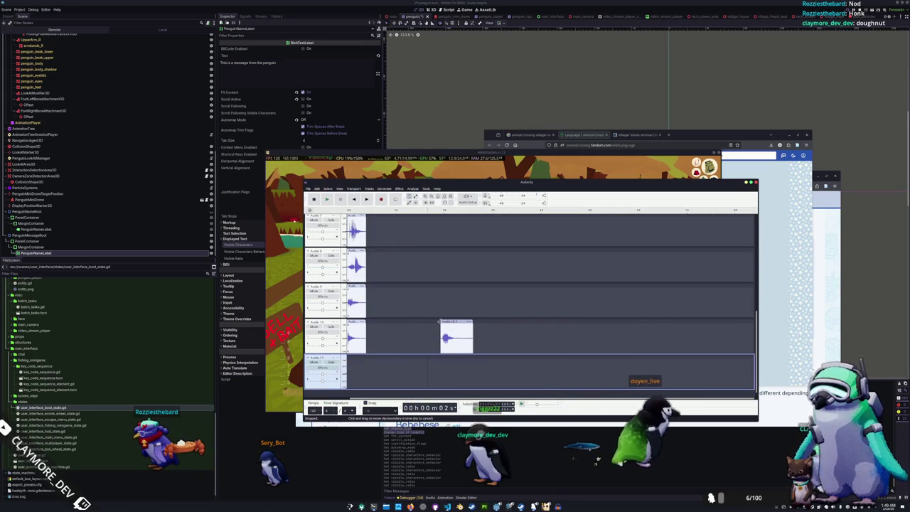
pyautogui.moveTo(455, 324)
pyautogui.mouseDown()
pyautogui.moveTo(395, 359)
pyautogui.moveTo(362, 362)
pyautogui.moveTo(367, 370)
pyautogui.mouseUp()
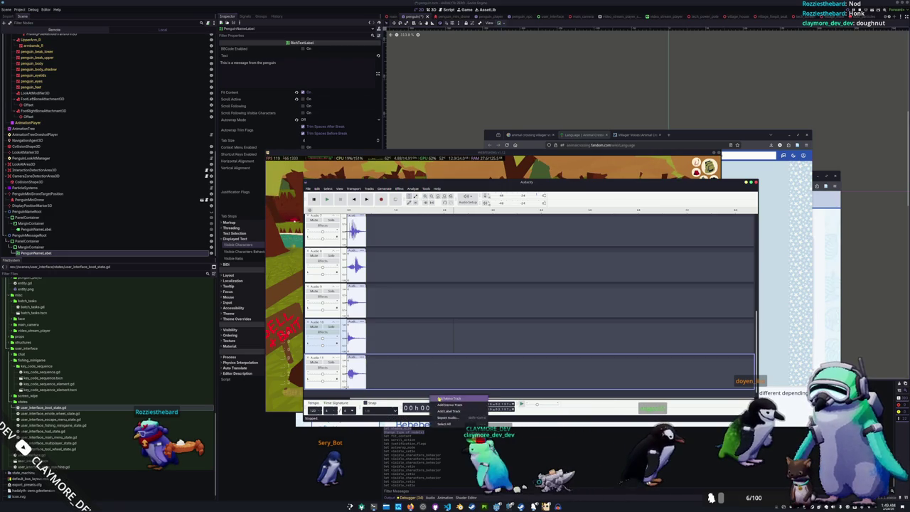
# Step: Record a short clip on new track Audio 12 and align it to the track start
pyautogui.click(439, 398)
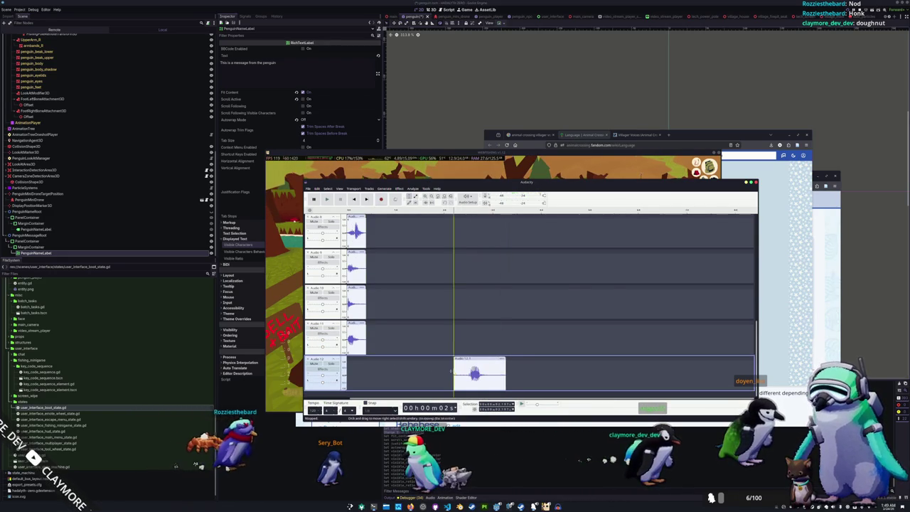
pyautogui.press('Escape')
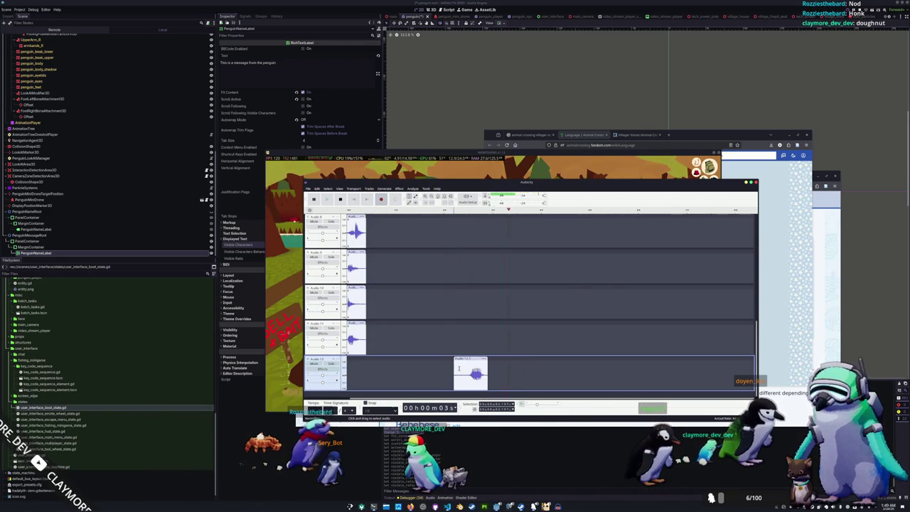
pyautogui.press('space')
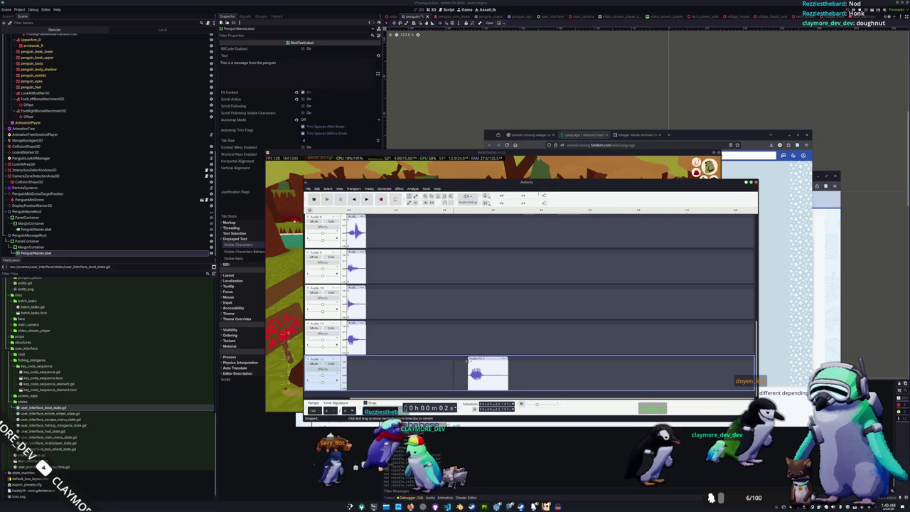
pyautogui.moveTo(488, 360); pyautogui.dragTo(384, 359)
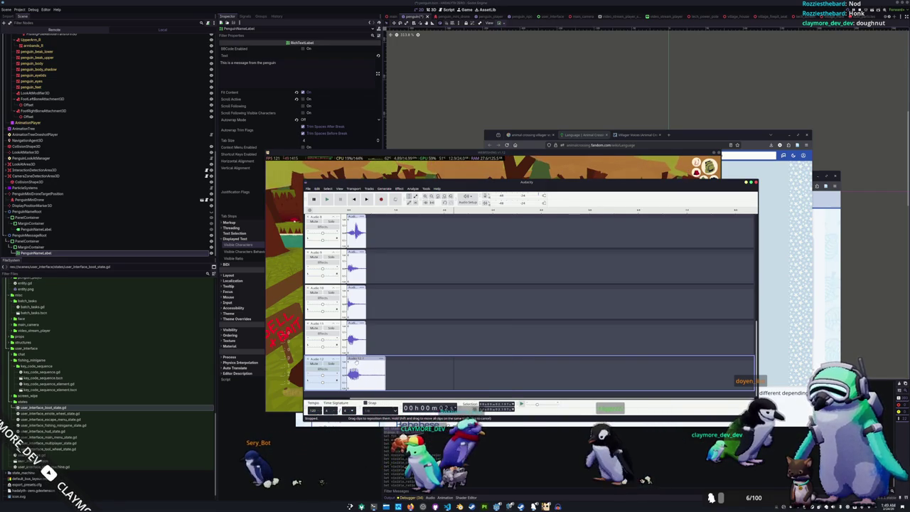
pyautogui.moveTo(384, 359); pyautogui.dragTo(366, 359)
# Step: Record another clip, trim its silent start, and move it to the start of new track Audio 13
pyautogui.press('r')
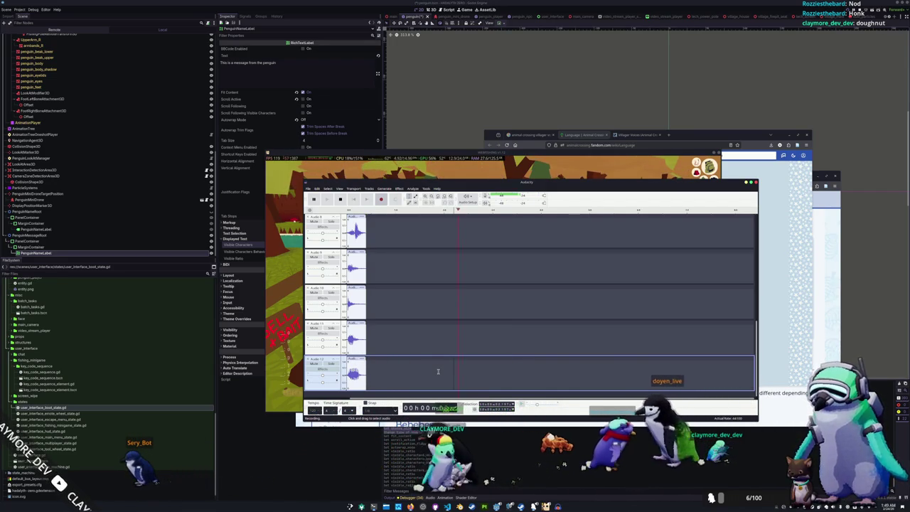
pyautogui.press('space')
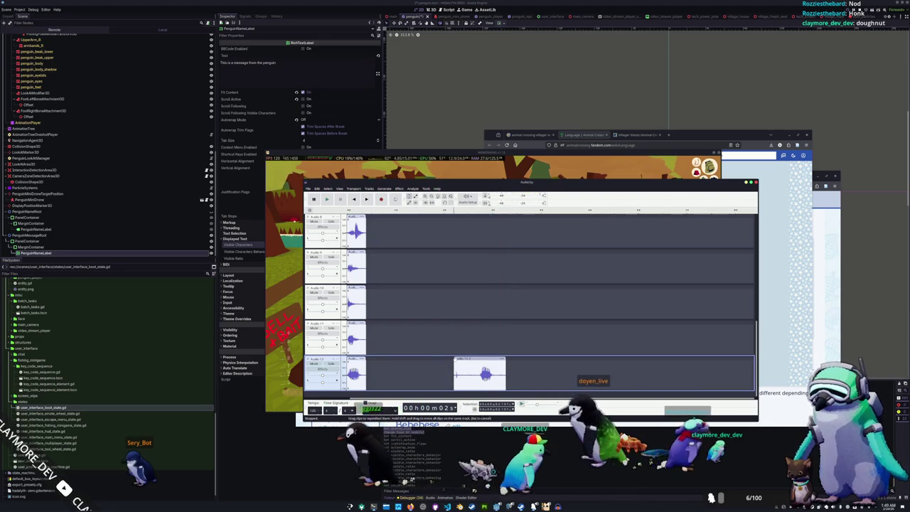
pyautogui.moveTo(454, 370); pyautogui.dragTo(478, 370)
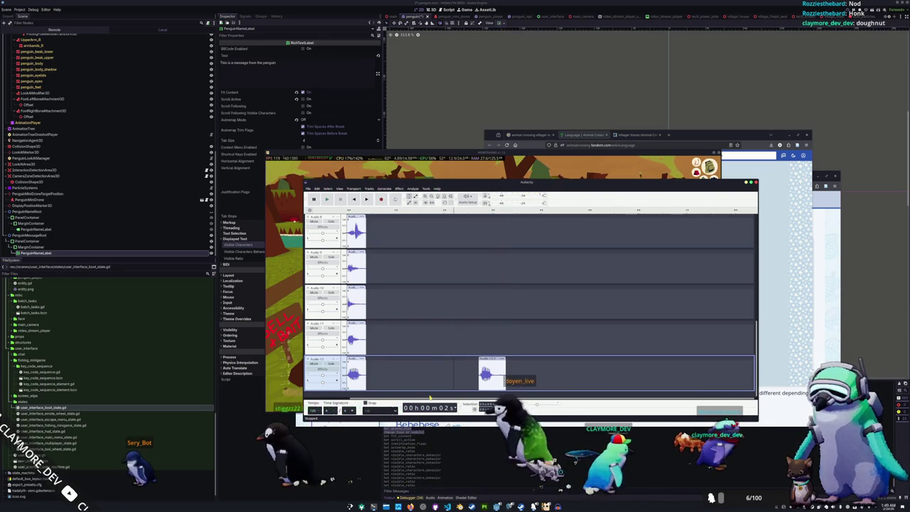
pyautogui.rightClick(431, 395)
pyautogui.click(435, 397)
pyautogui.moveTo(488, 324); pyautogui.dragTo(368, 360)
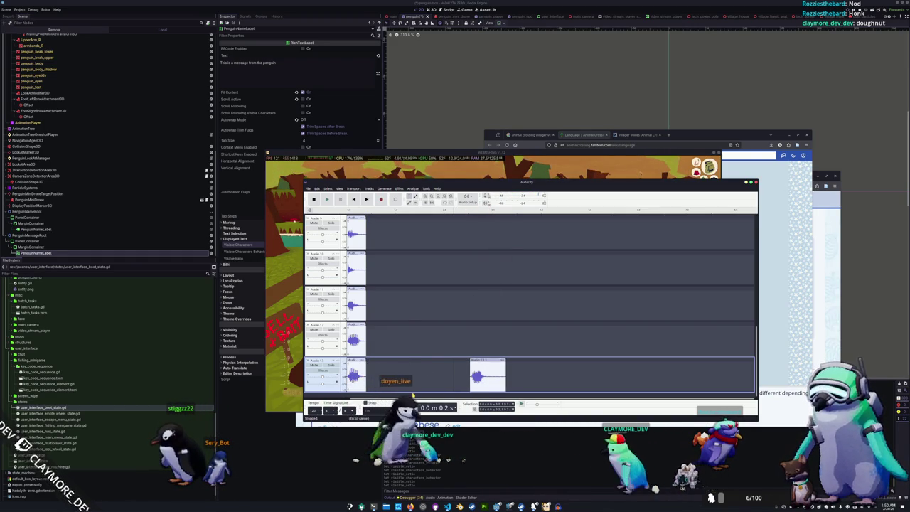
# Step: Move the bottom clip onto the fourth track and discard a stray recording
pyautogui.moveTo(488, 373)
pyautogui.mouseDown()
pyautogui.moveTo(488, 338)
pyautogui.moveTo(458, 338)
pyautogui.moveTo(365, 373)
pyautogui.moveTo(364, 361)
pyautogui.mouseUp()
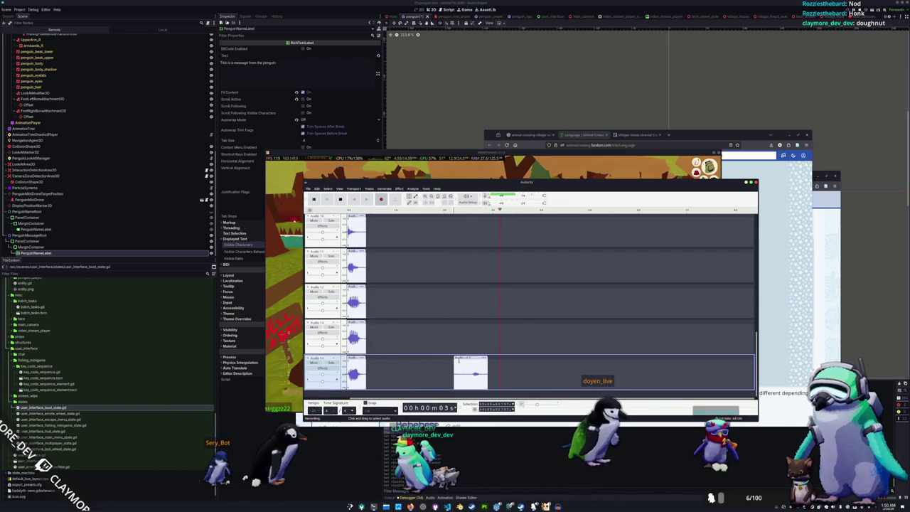
pyautogui.press('space')
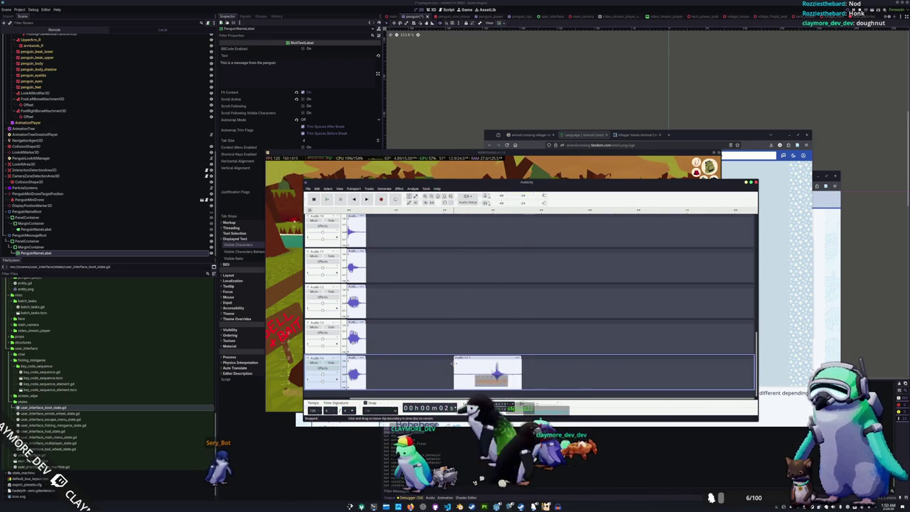
pyautogui.press('space')
pyautogui.hotkey('ctrl', 'z')
# Step: Record a clip on track 14, trim its silent start, and move it to a new bottom track's start
pyautogui.click(454, 367)
pyautogui.press('r')
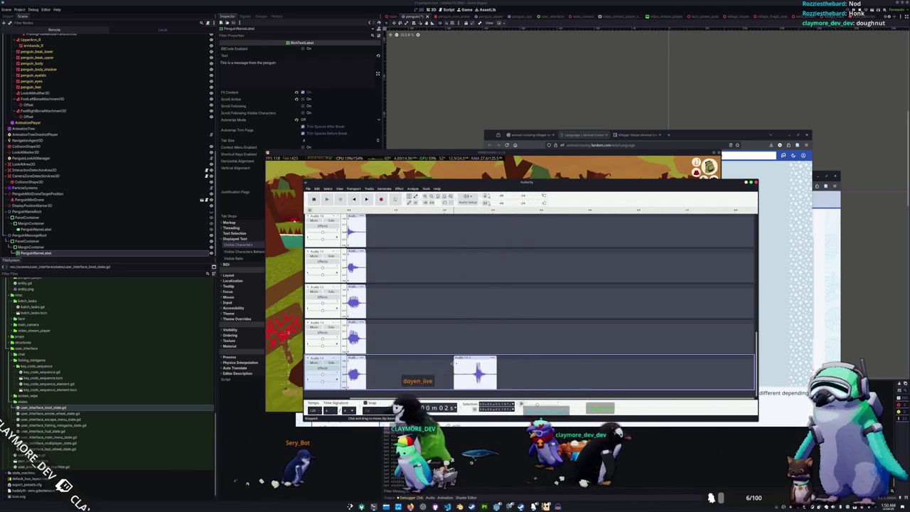
pyautogui.press('space')
pyautogui.moveTo(454, 359); pyautogui.dragTo(481, 358)
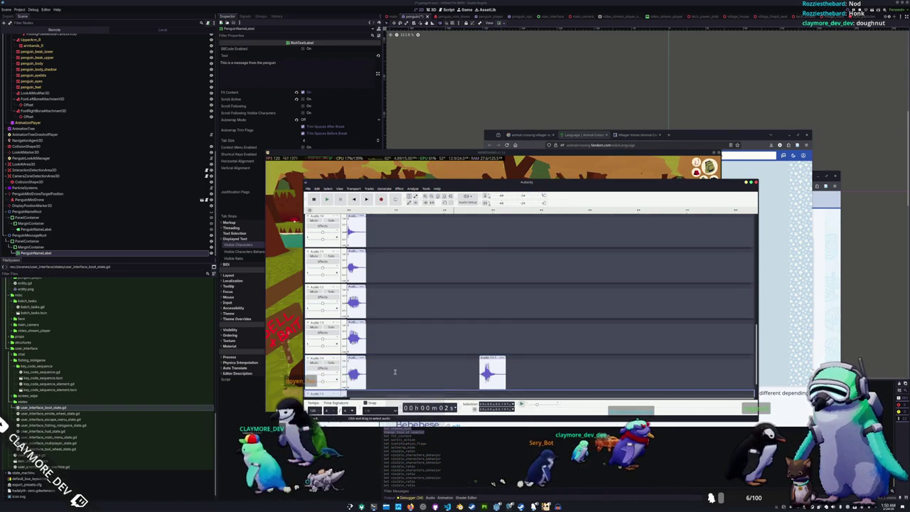
pyautogui.hotkey('ctrl', 'shift', 'n')
pyautogui.moveTo(501, 328)
pyautogui.mouseDown()
pyautogui.moveTo(429, 329)
pyautogui.moveTo(368, 366)
pyautogui.mouseUp()
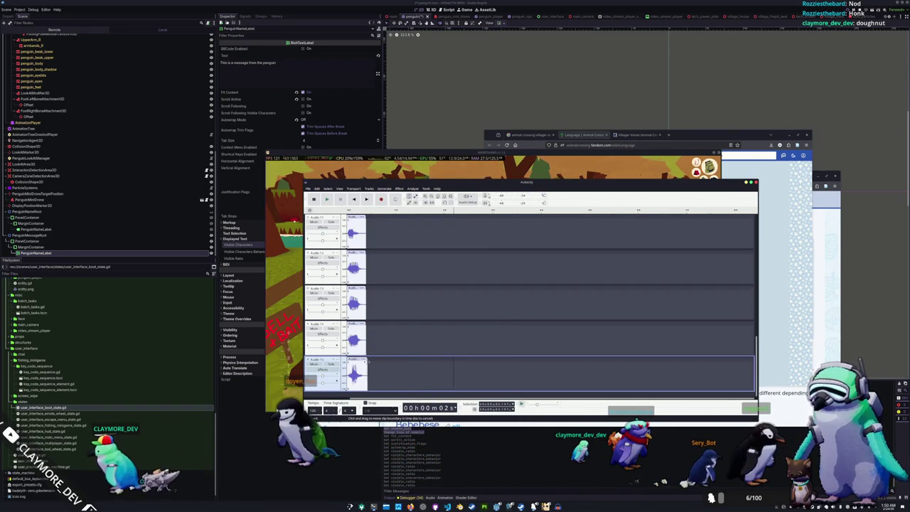
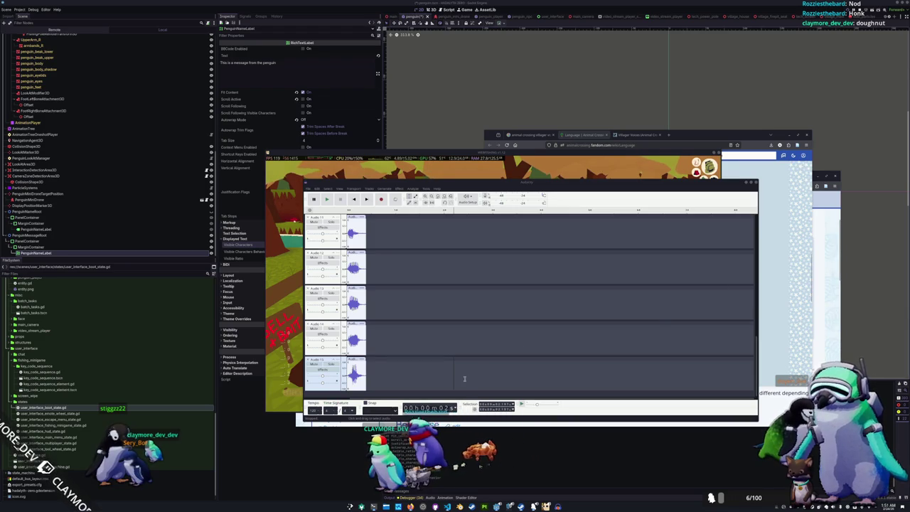
# Step: Move the Audio 1.2 clip down, then shift a clip into a new bottom track
pyautogui.click(463, 394)
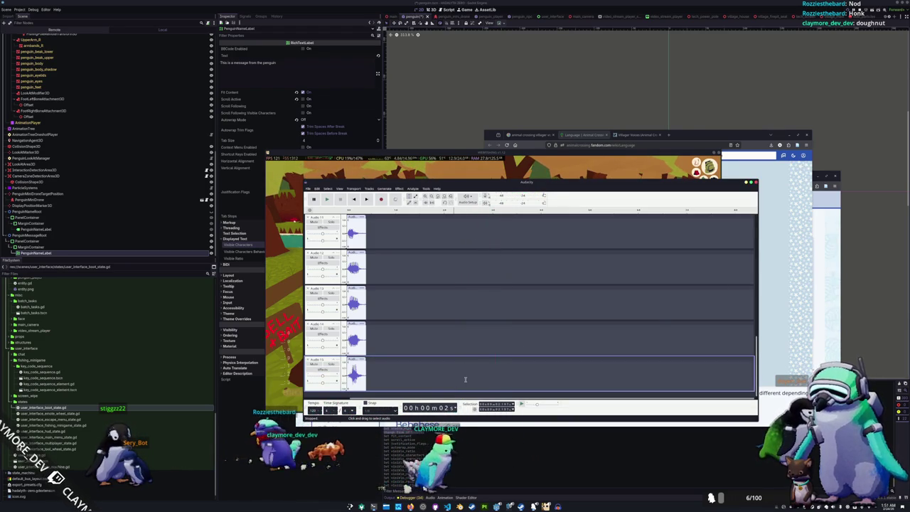
pyautogui.scroll(3, 468, 377)
pyautogui.scroll(5, 468, 378)
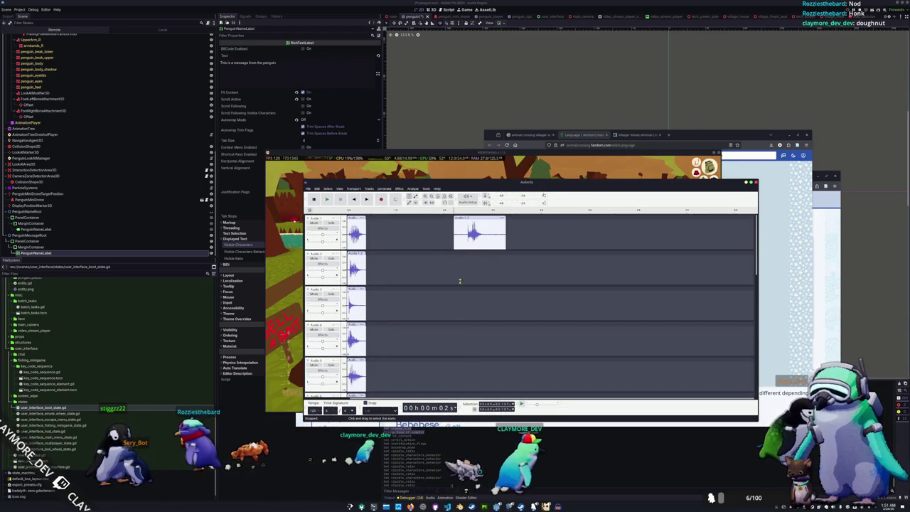
pyautogui.moveTo(480, 231)
pyautogui.mouseDown()
pyautogui.moveTo(464, 370)
pyautogui.moveTo(441, 342)
pyautogui.moveTo(419, 379)
pyautogui.mouseUp()
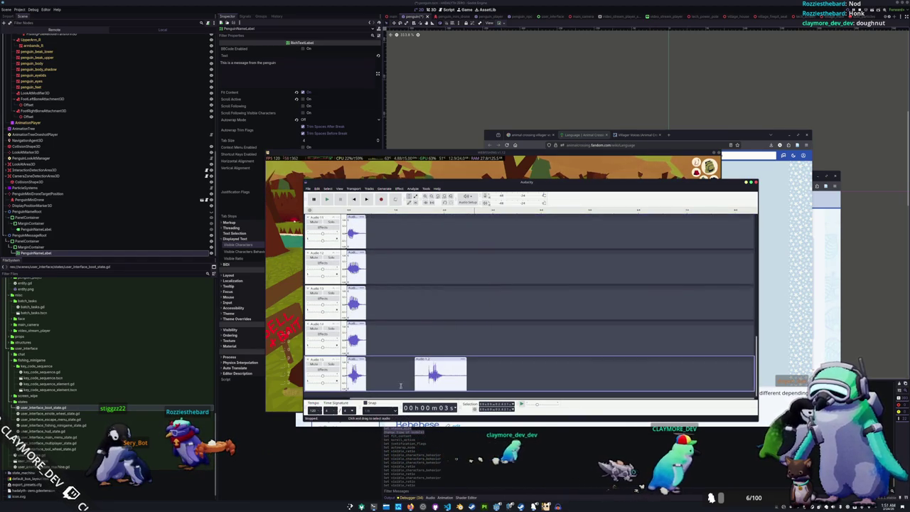
pyautogui.click(403, 398)
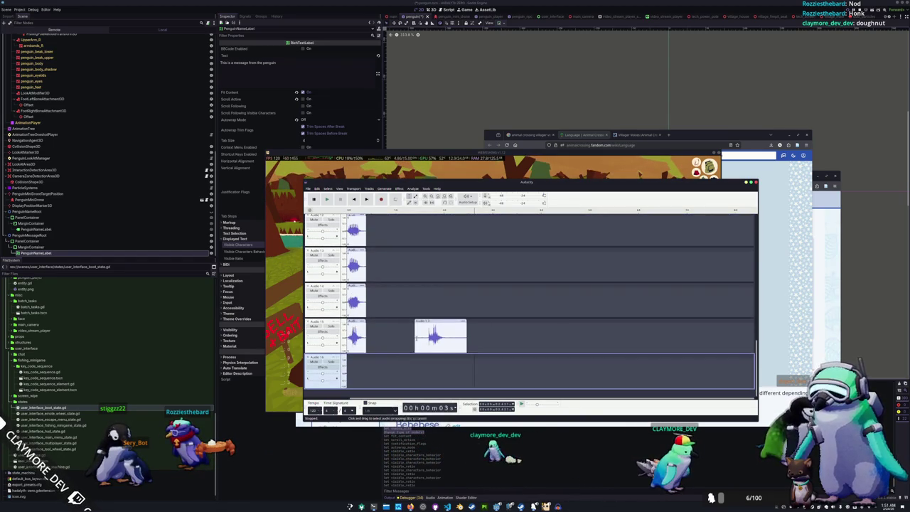
pyautogui.moveTo(437, 329)
pyautogui.mouseDown()
pyautogui.moveTo(372, 364)
pyautogui.moveTo(385, 362)
pyautogui.moveTo(367, 361)
pyautogui.mouseUp()
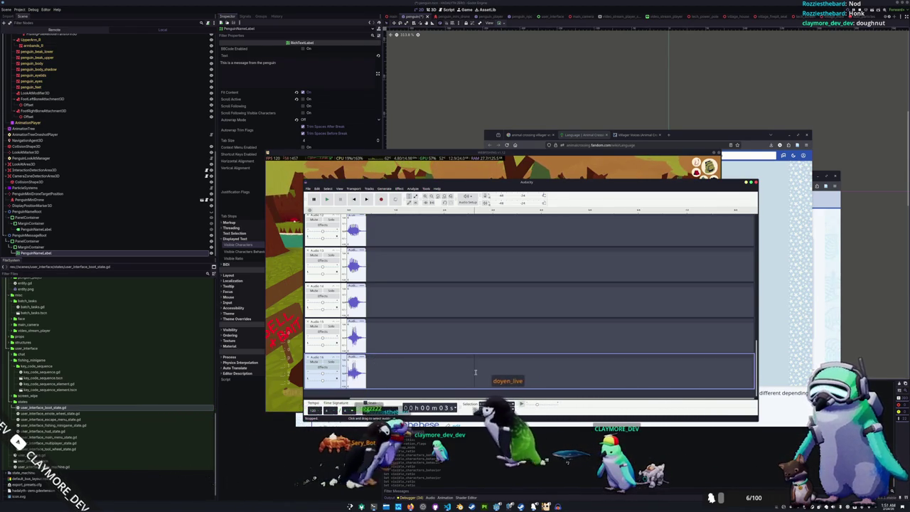
# Step: Record two fresh voice takes, moving the first one up to the track above
pyautogui.press('r')
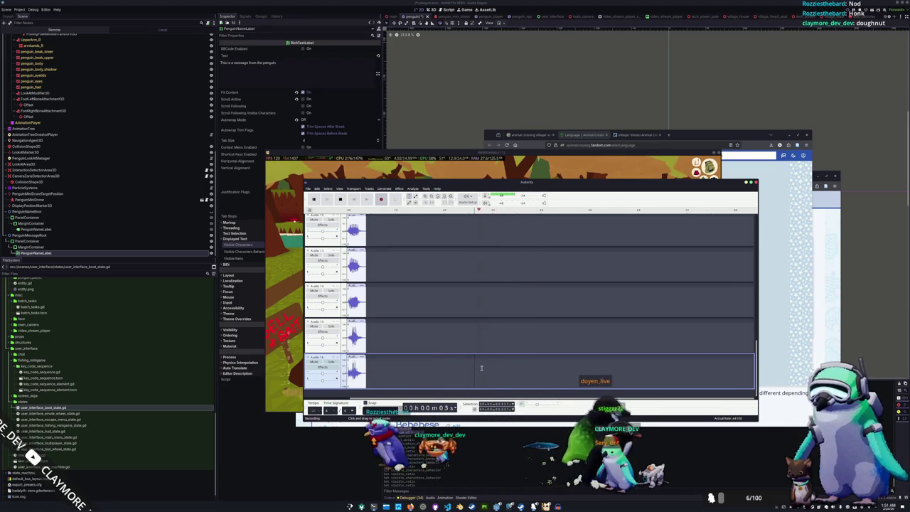
pyautogui.press('space')
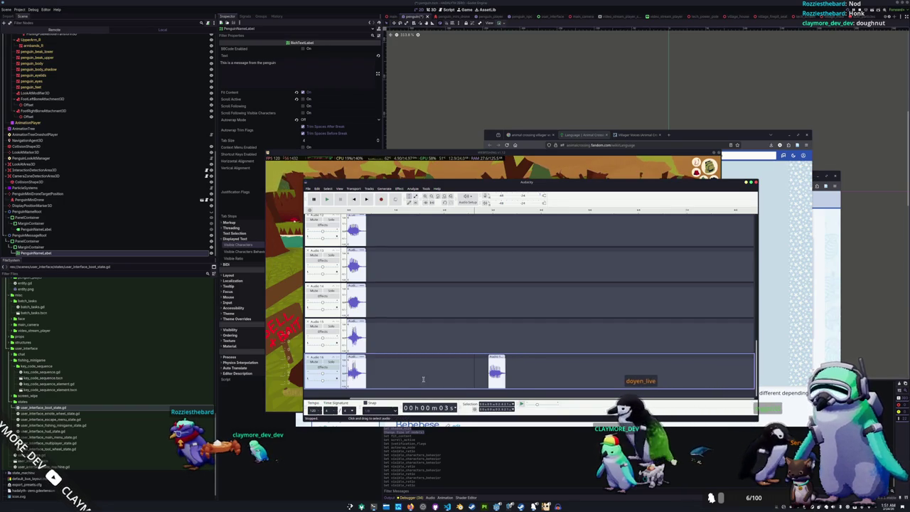
pyautogui.moveTo(496, 358)
pyautogui.mouseDown()
pyautogui.moveTo(496, 324)
pyautogui.moveTo(354, 359)
pyautogui.mouseUp()
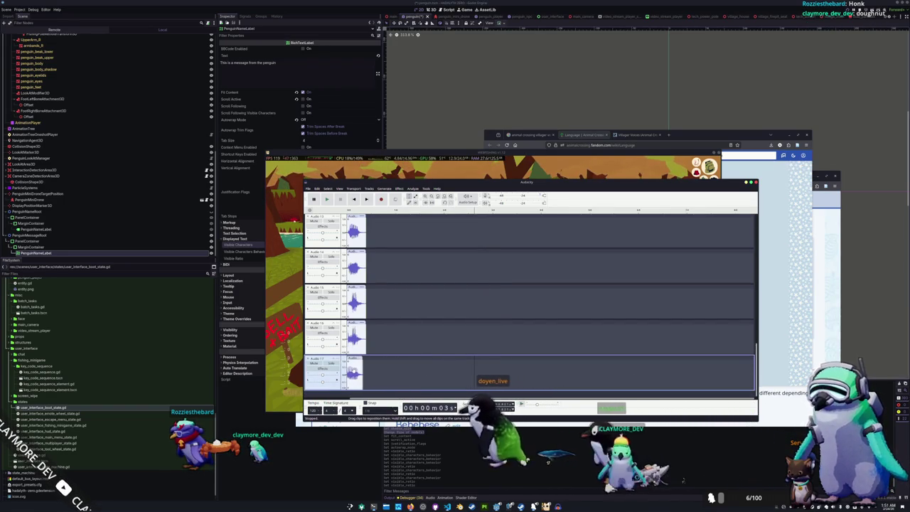
pyautogui.click(474, 364)
pyautogui.press('r')
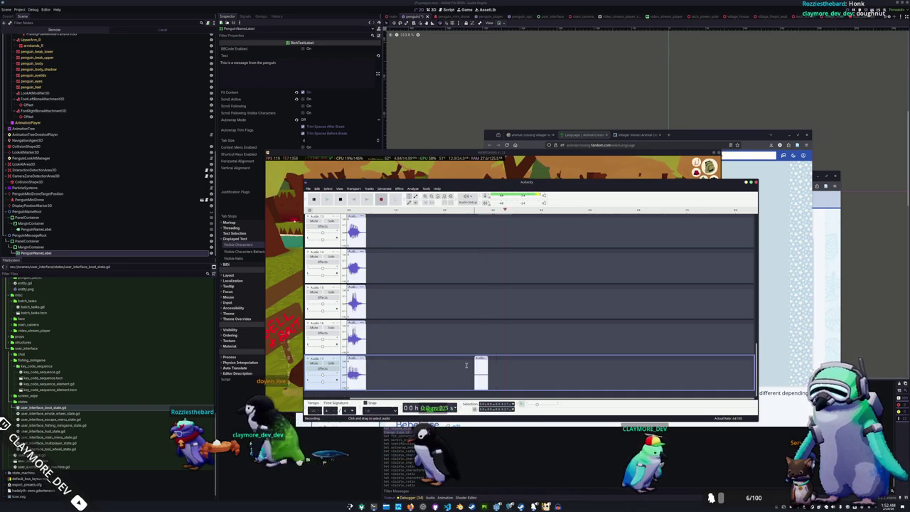
pyautogui.press('space')
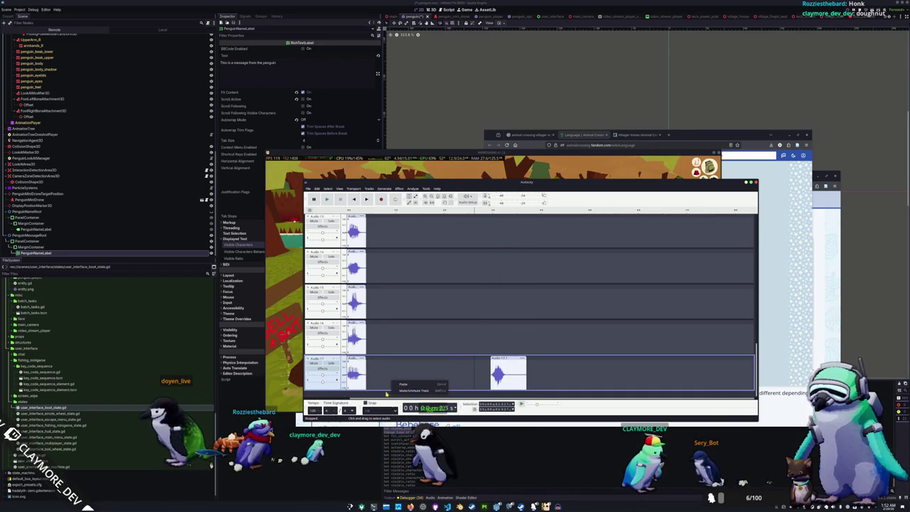
pyautogui.rightClick(395, 394)
# Step: Align the bottom clip to its track start, add a bottom track and record a take
pyautogui.press('Escape')
pyautogui.moveTo(508, 360); pyautogui.dragTo(364, 359)
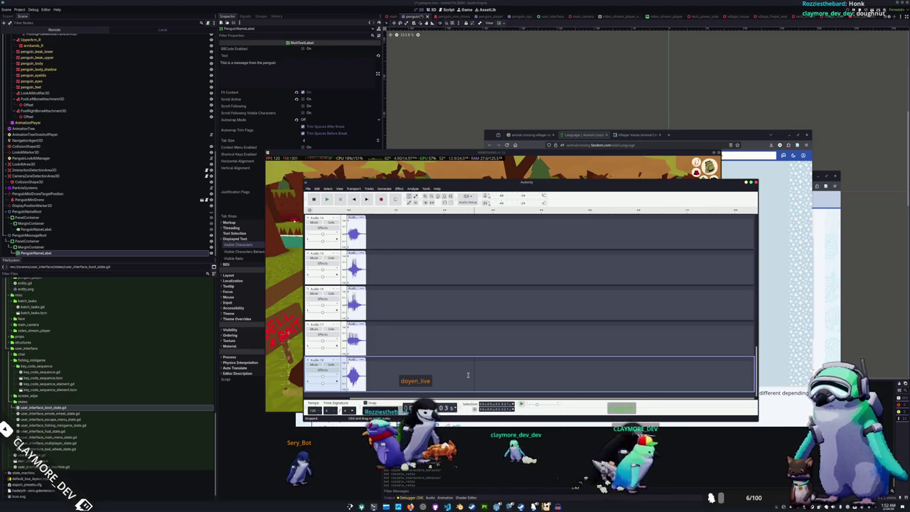
pyautogui.press('space')
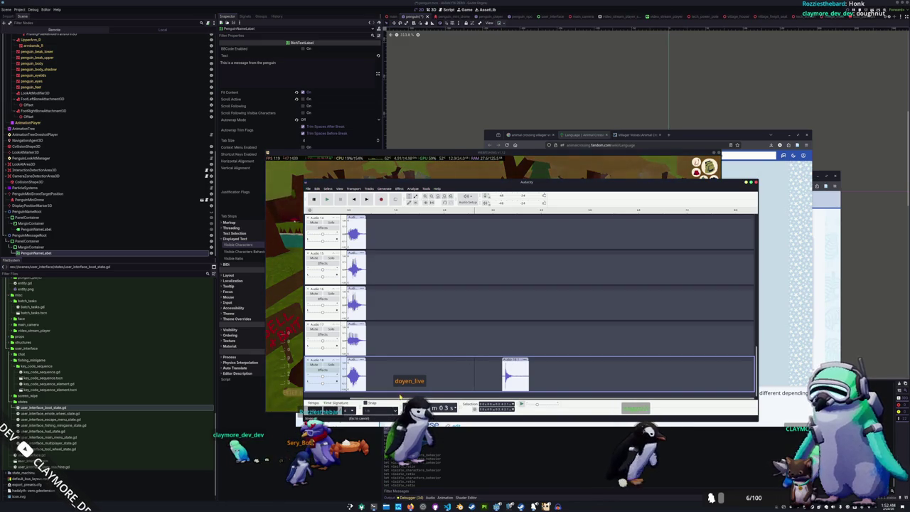
pyautogui.hotkey('shift', 'r')
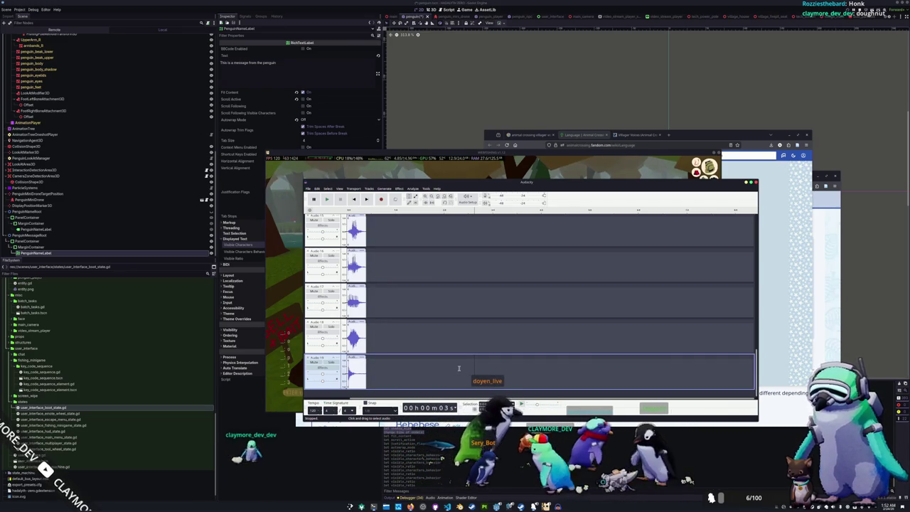
pyautogui.press('r')
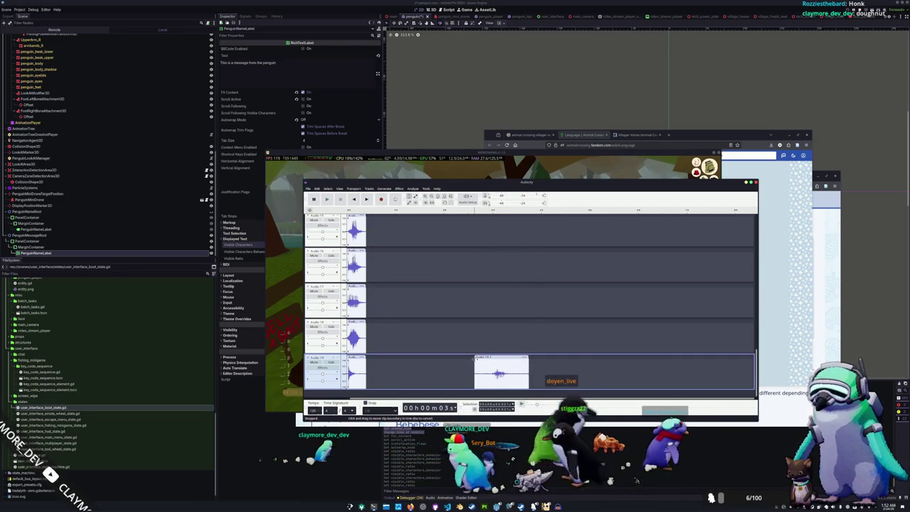
pyautogui.press('space')
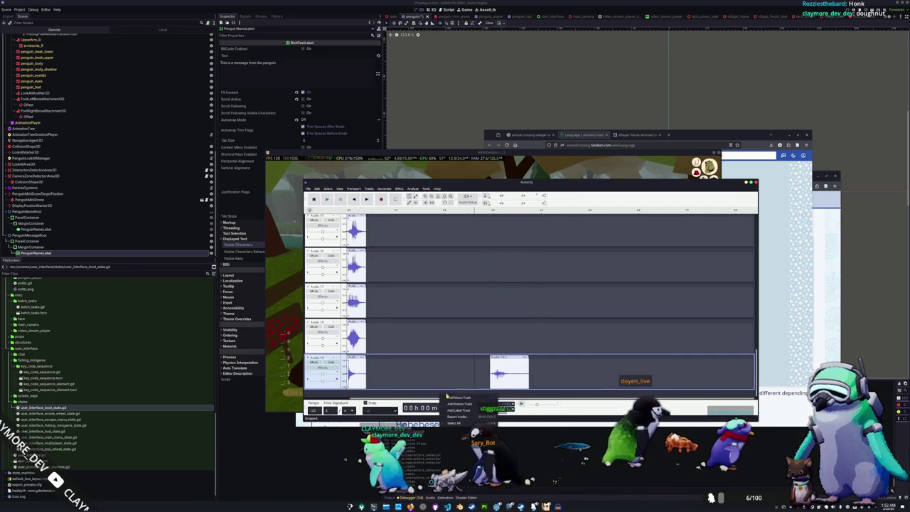
# Step: Move the track 4 clip into a new bottom track and re-record the discarded take
pyautogui.click(455, 398)
pyautogui.moveTo(519, 325); pyautogui.dragTo(366, 363)
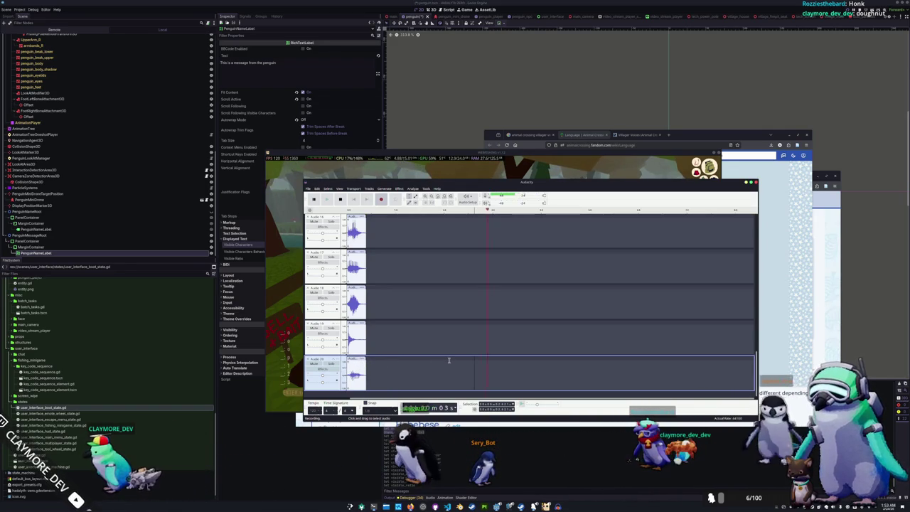
pyautogui.press('space')
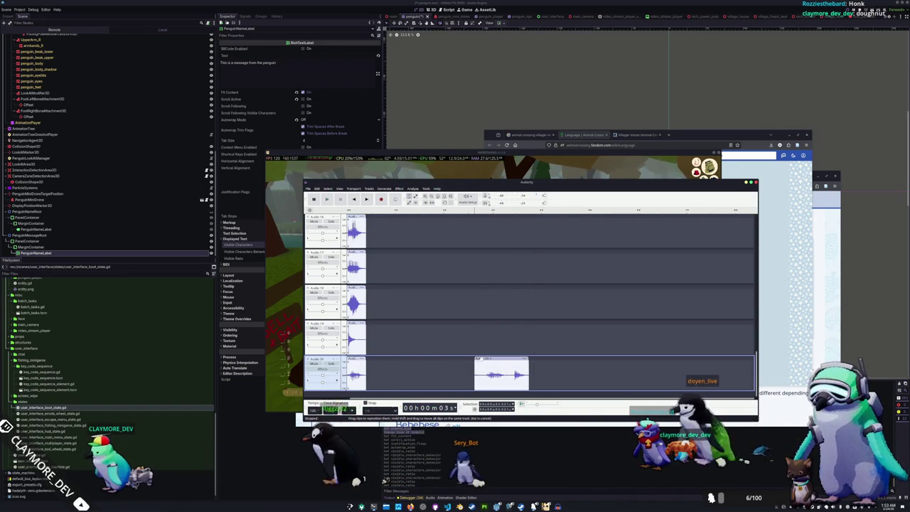
pyautogui.hotkey('ctrl', 'z')
pyautogui.press('r')
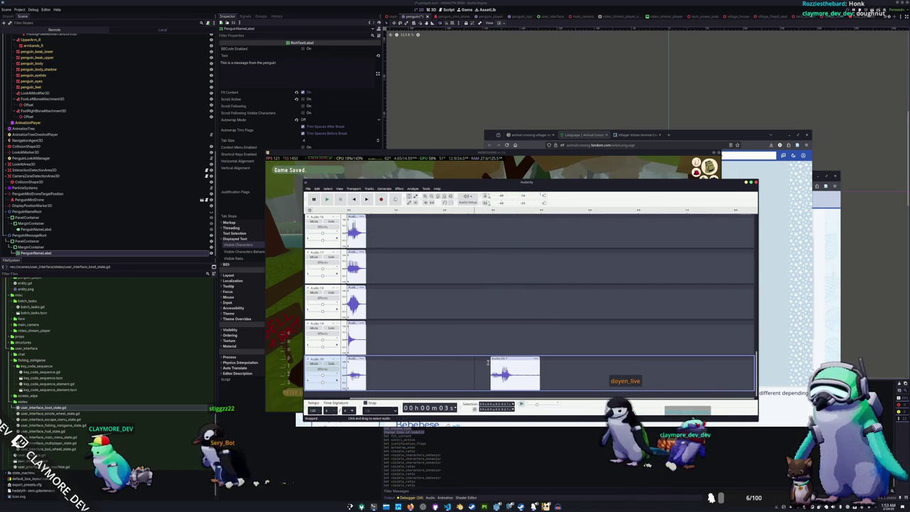
# Step: Add a new mono track and select the empty Audio 21 track
pyautogui.click(464, 399)
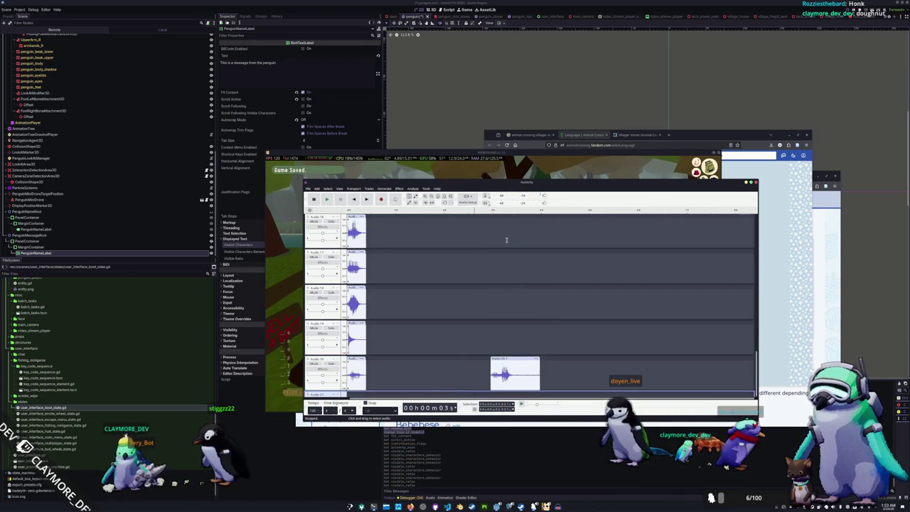
pyautogui.press('space')
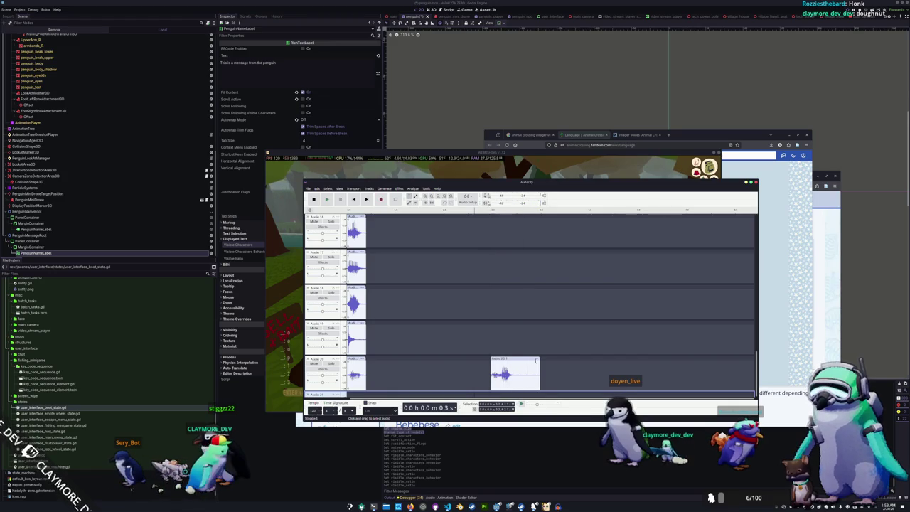
pyautogui.click(442, 369)
pyautogui.scroll(-1, 483, 328)
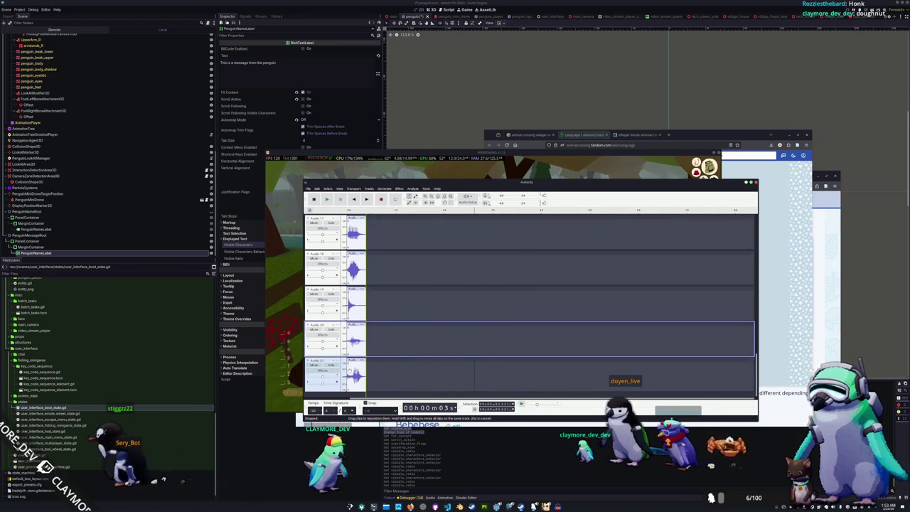
pyautogui.click(472, 377)
# Step: Record a take on Audio 21, then clear the loop region and timeline selection
pyautogui.rightClick(472, 377)
pyautogui.press('Escape')
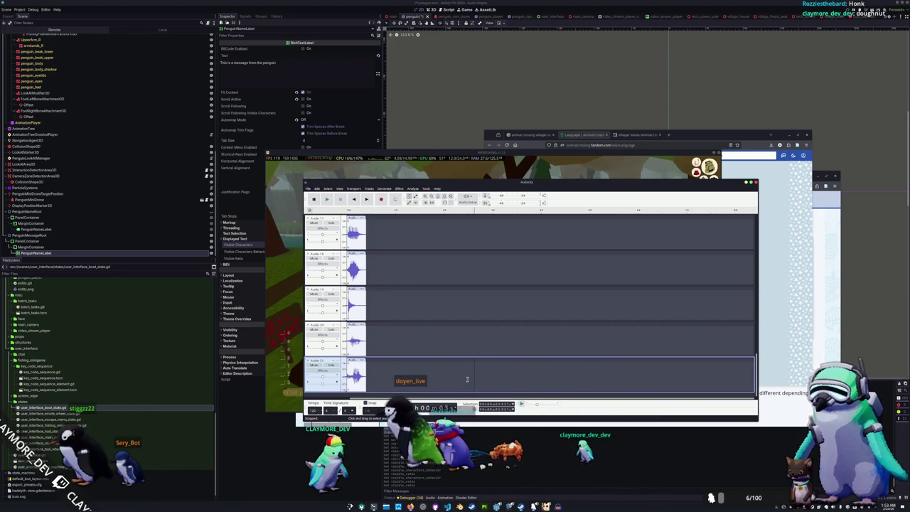
pyautogui.hotkey('shift', 'r')
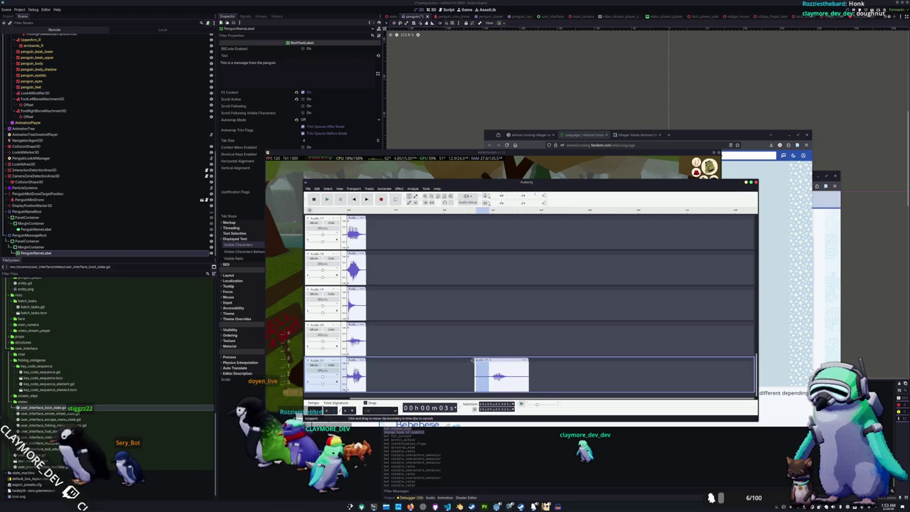
pyautogui.rightClick(482, 209)
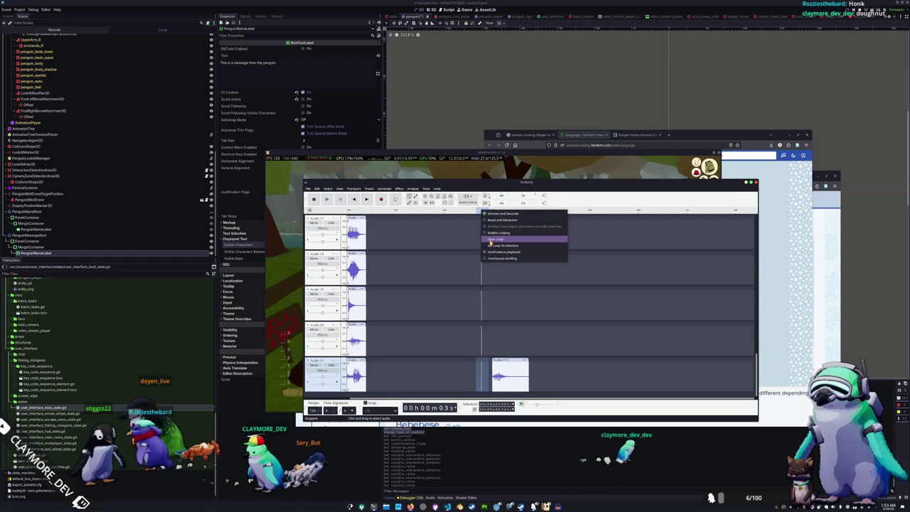
pyautogui.click(399, 230)
pyautogui.click(469, 345)
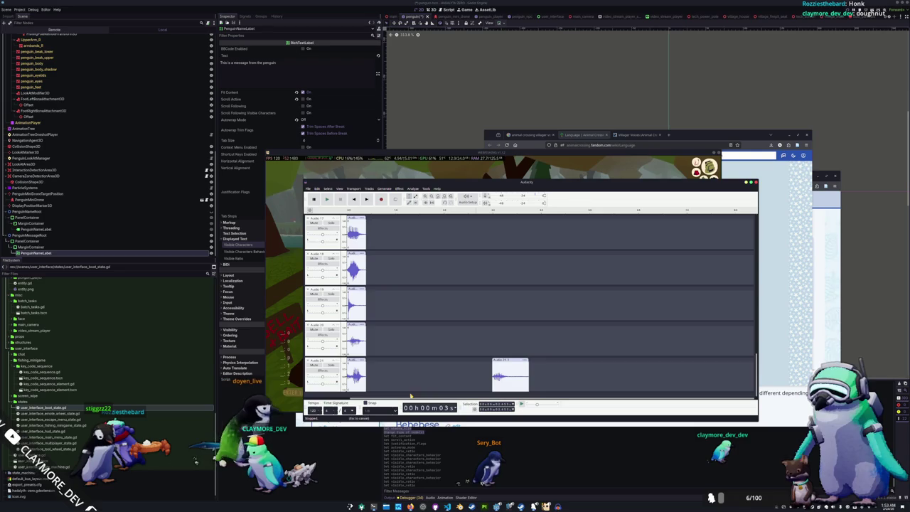
# Step: Move the Audio 21 clip into a new Audio 22 track and discard a retaken recording
pyautogui.hotkey('ctrl', 'shift', 'n')
pyautogui.moveTo(510, 324)
pyautogui.mouseDown()
pyautogui.moveTo(433, 324)
pyautogui.moveTo(364, 359)
pyautogui.mouseUp()
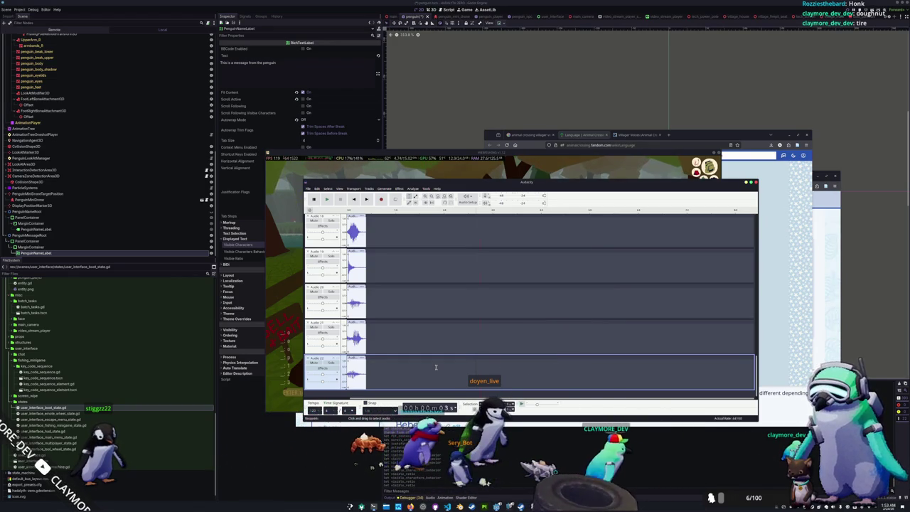
pyautogui.press('r')
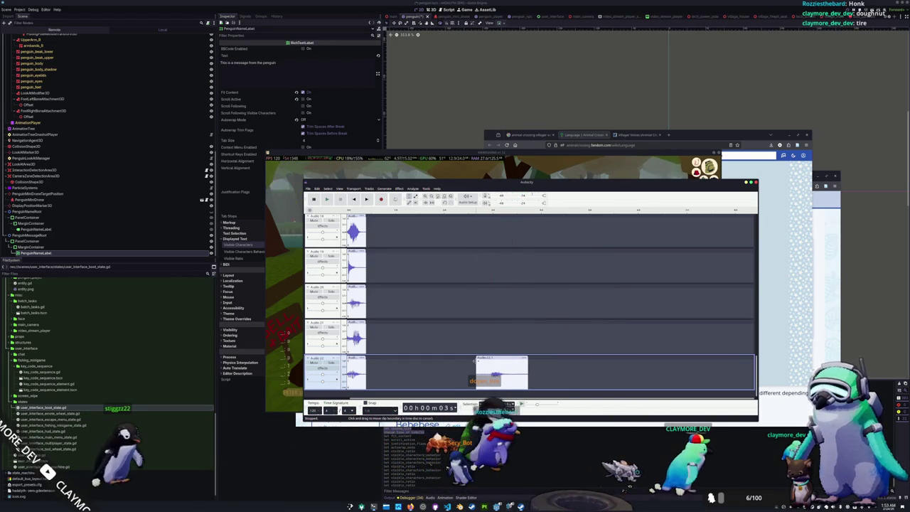
pyautogui.hotkey('ctrl', 'z')
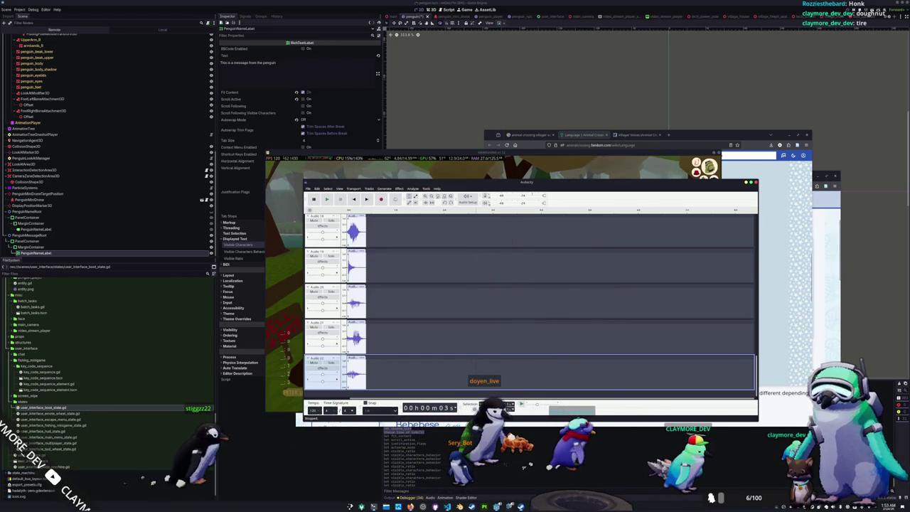
pyautogui.hotkey('alt', 'Tab')
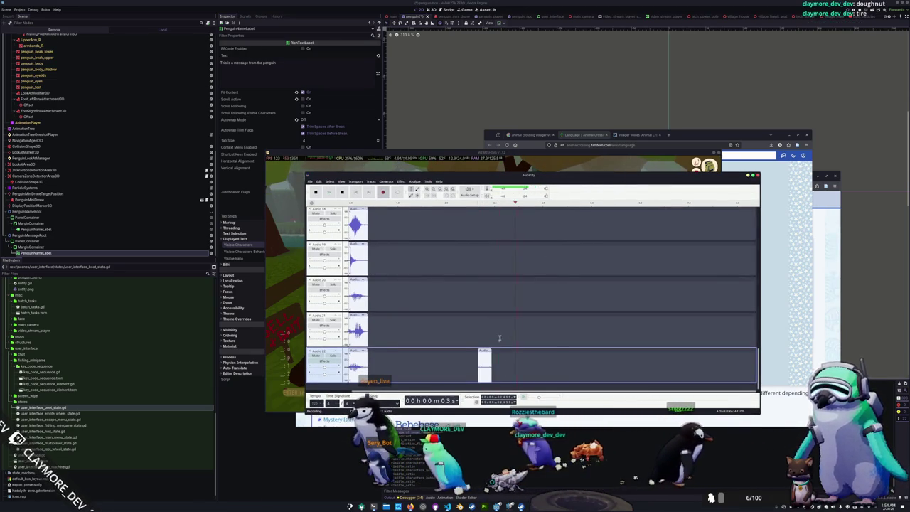
# Step: Record a new voice clip, trim its leading silence and move it to a new track's start
pyautogui.press('space')
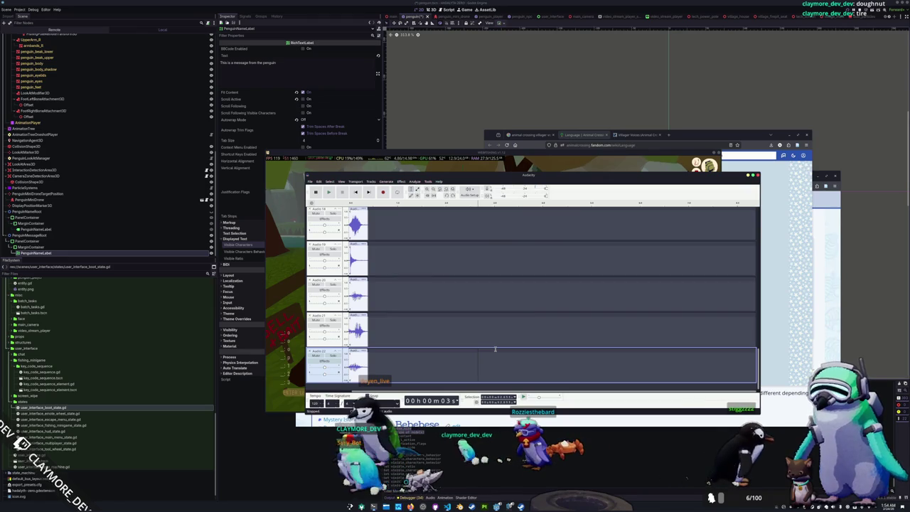
pyautogui.press('r')
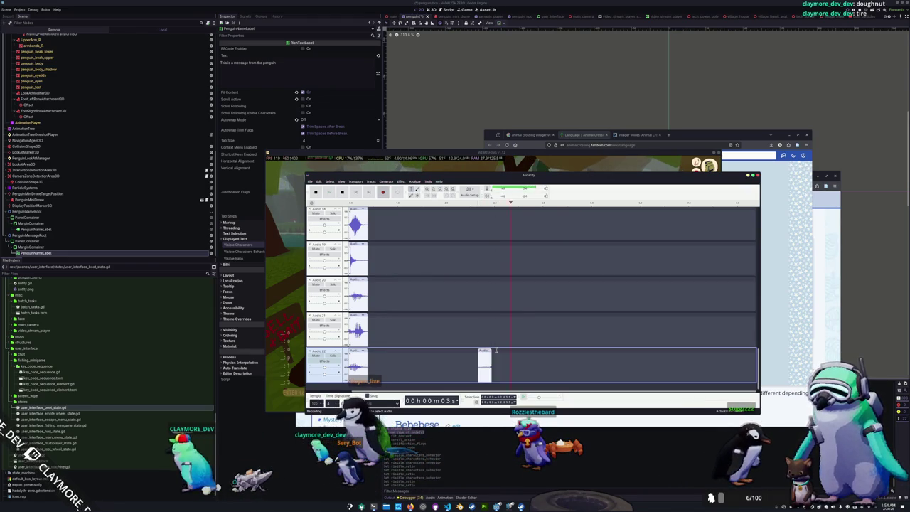
pyautogui.press('space')
pyautogui.moveTo(479, 356); pyautogui.dragTo(489, 355)
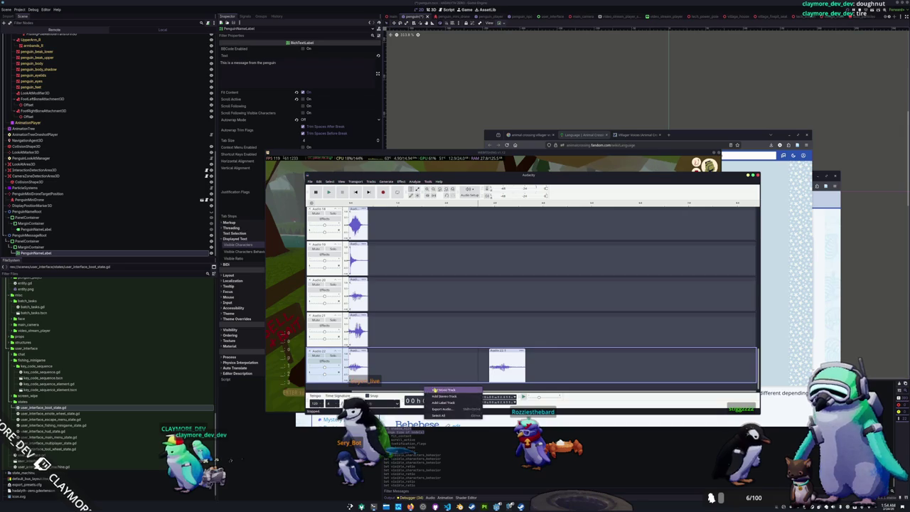
pyautogui.click(444, 390)
pyautogui.moveTo(507, 317); pyautogui.dragTo(365, 354)
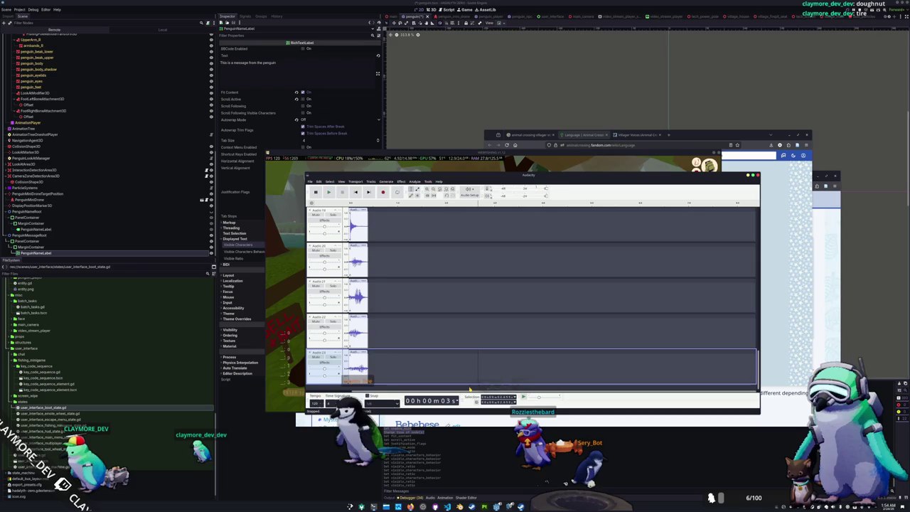
# Step: Add a bottom track, record a short clip, trim its start and align it at time zero
pyautogui.click(480, 392)
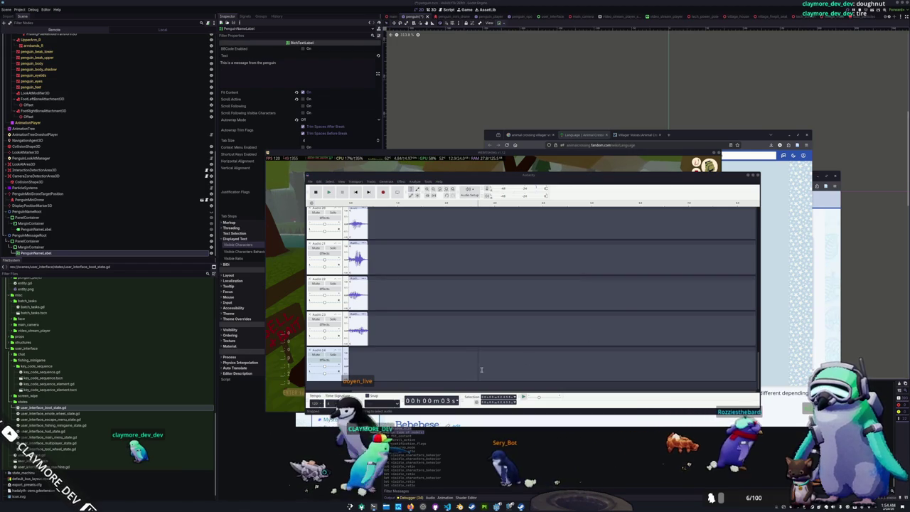
pyautogui.click(480, 372)
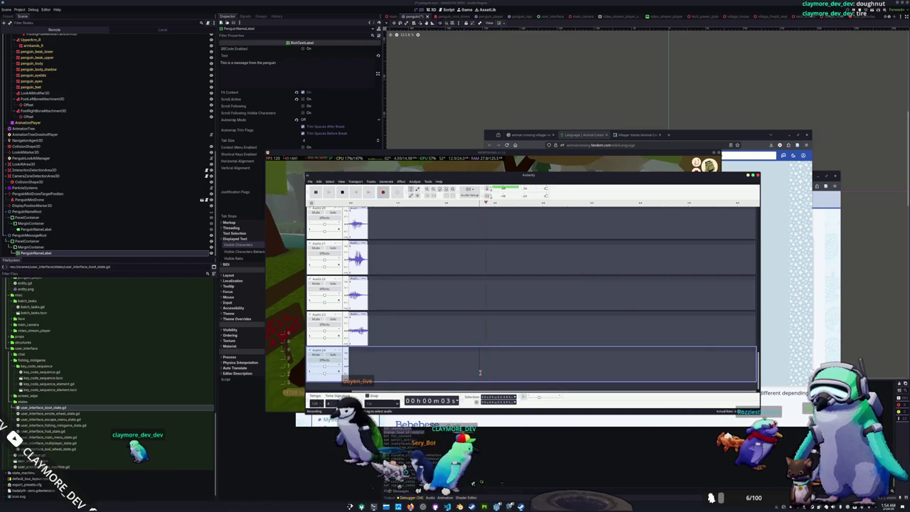
pyautogui.hotkey('ctrl', 'v')
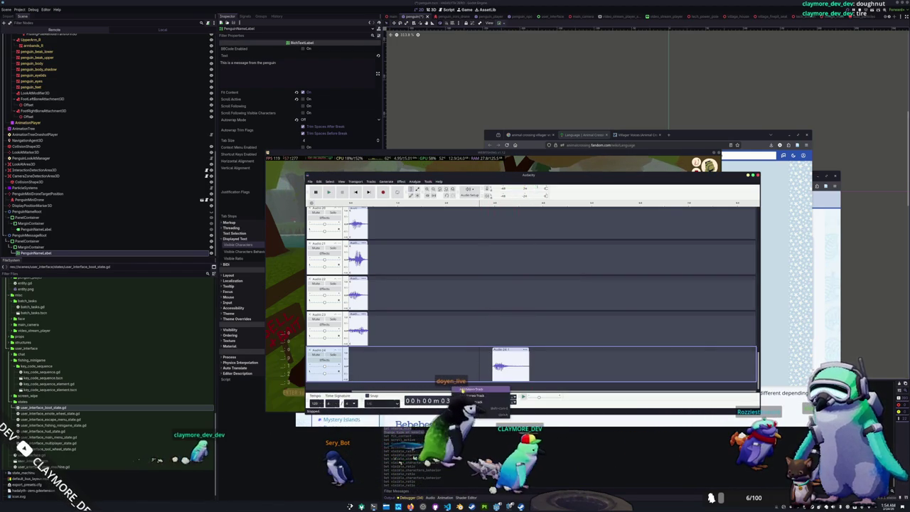
pyautogui.moveTo(486, 351); pyautogui.dragTo(493, 350)
pyautogui.click(479, 386)
pyautogui.moveTo(511, 316)
pyautogui.mouseDown()
pyautogui.moveTo(366, 315)
pyautogui.moveTo(368, 325)
pyautogui.mouseUp()
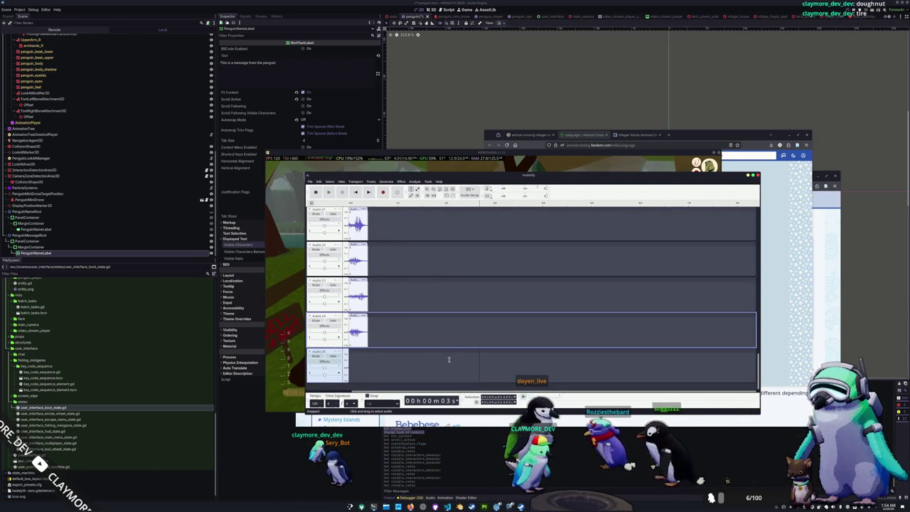
# Step: Record another clip and move the Audio 25 clip to the start of new Audio 26
pyautogui.hotkey('shift', 'r')
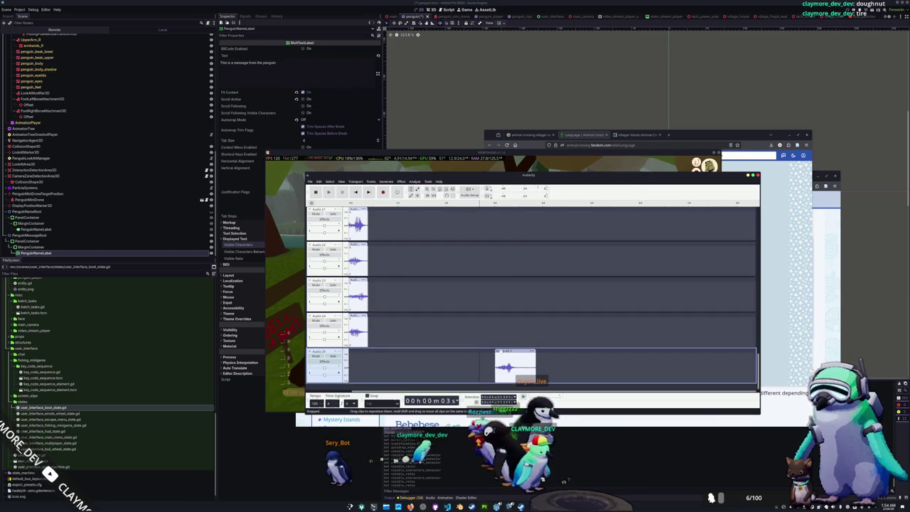
pyautogui.moveTo(486, 351); pyautogui.dragTo(367, 352)
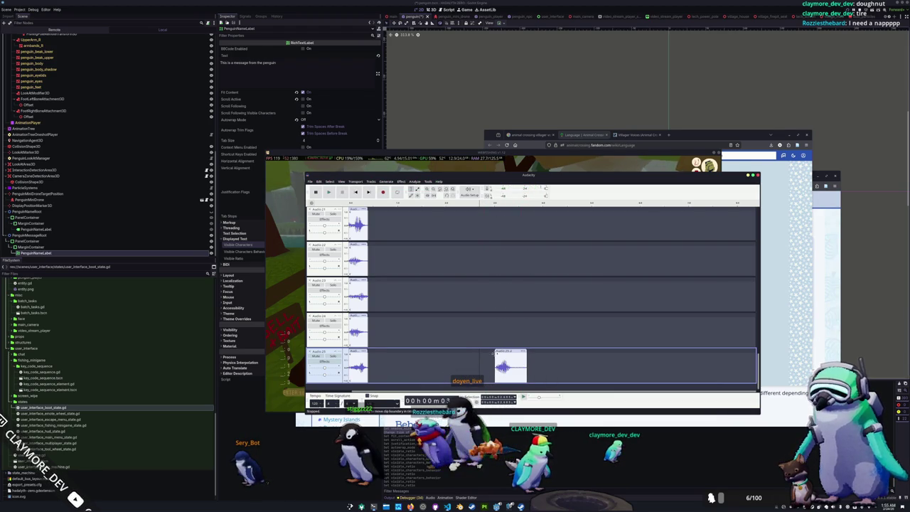
pyautogui.click(487, 391)
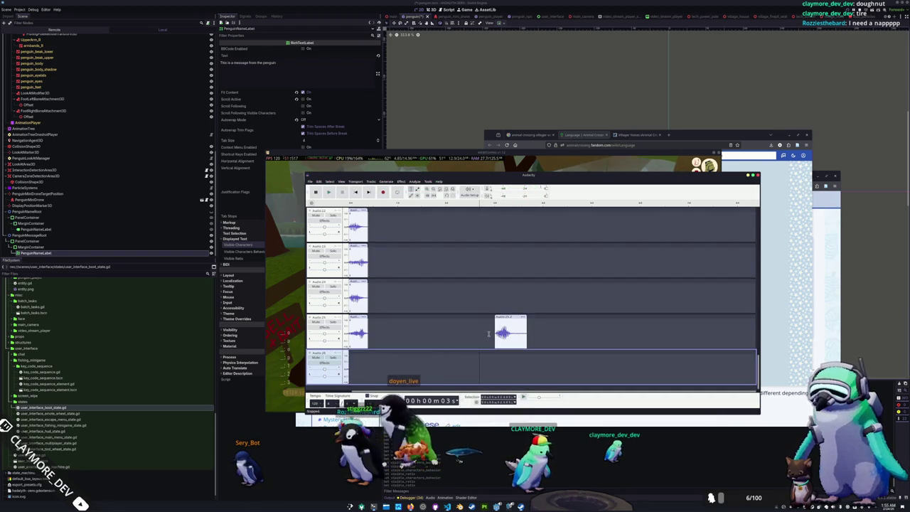
pyautogui.moveTo(514, 328); pyautogui.dragTo(367, 365)
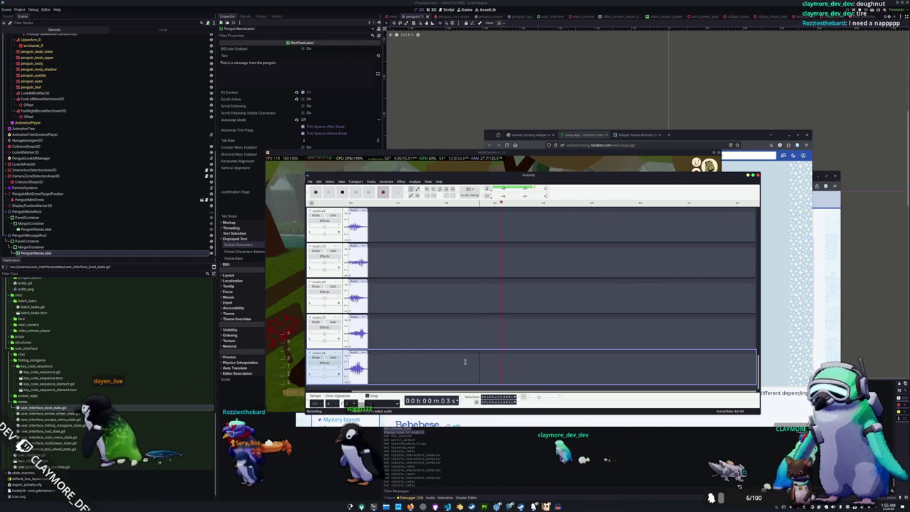
# Step: Move the Audio 26 and Audio 27.1 clips to the starts of new bottom tracks
pyautogui.hotkey('ctrl', 'v')
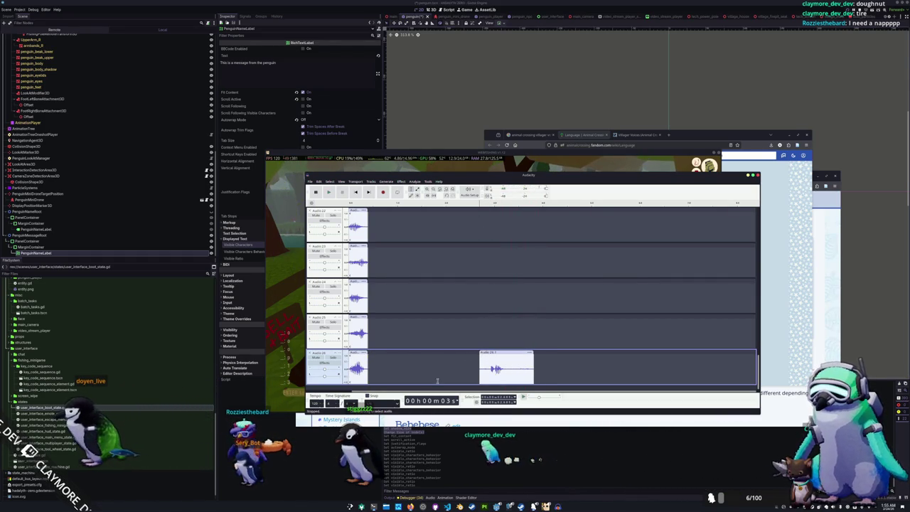
pyautogui.hotkey('ctrl', 'shift', 'n')
pyautogui.moveTo(495, 313); pyautogui.dragTo(364, 350)
pyautogui.click(366, 354)
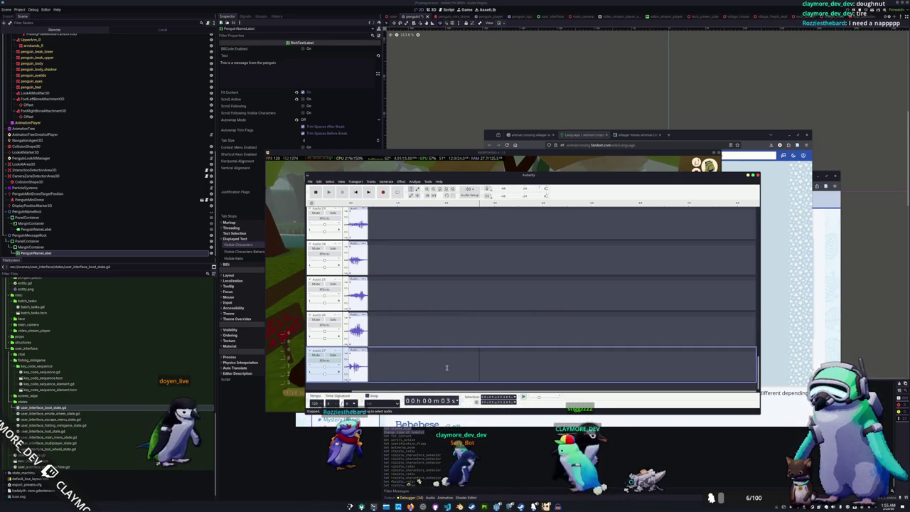
pyautogui.press('r')
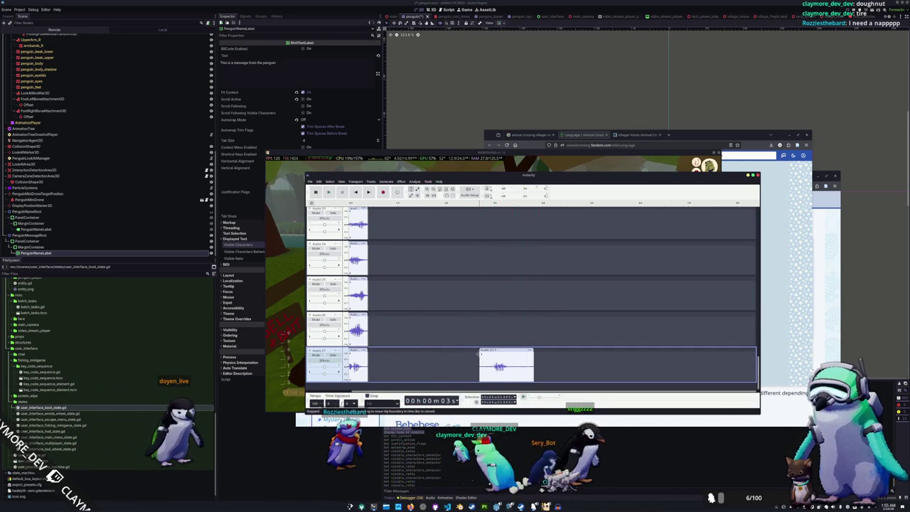
pyautogui.press('r')
pyautogui.moveTo(505, 316)
pyautogui.mouseDown()
pyautogui.moveTo(361, 352)
pyautogui.moveTo(369, 352)
pyautogui.mouseUp()
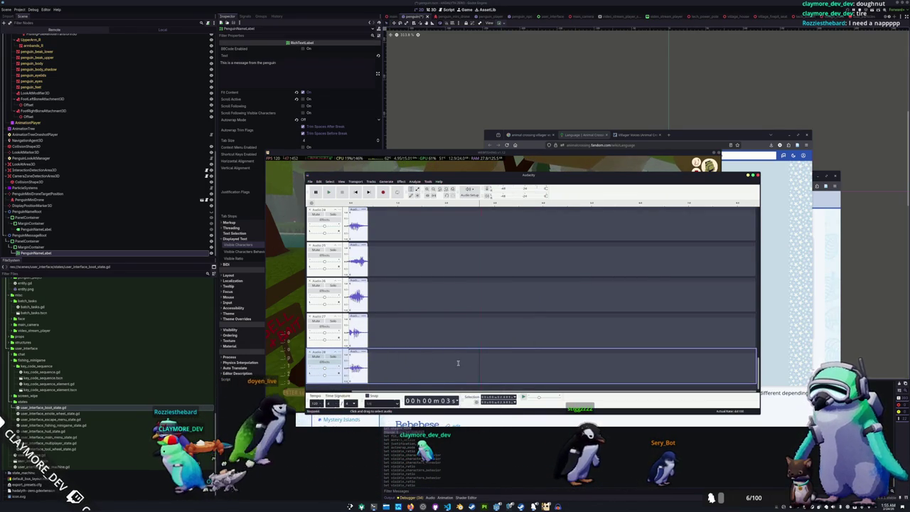
# Step: Record the Audio 28.1 clip, add a track and record the Audio 29.1 clip
pyautogui.press('r')
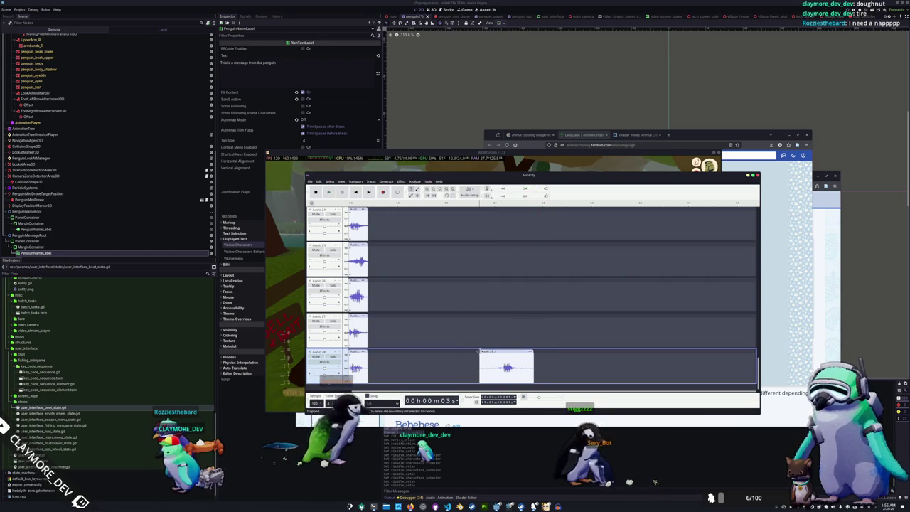
pyautogui.press('space')
pyautogui.hotkey('ctrl', 'shift', 'n')
pyautogui.press('r')
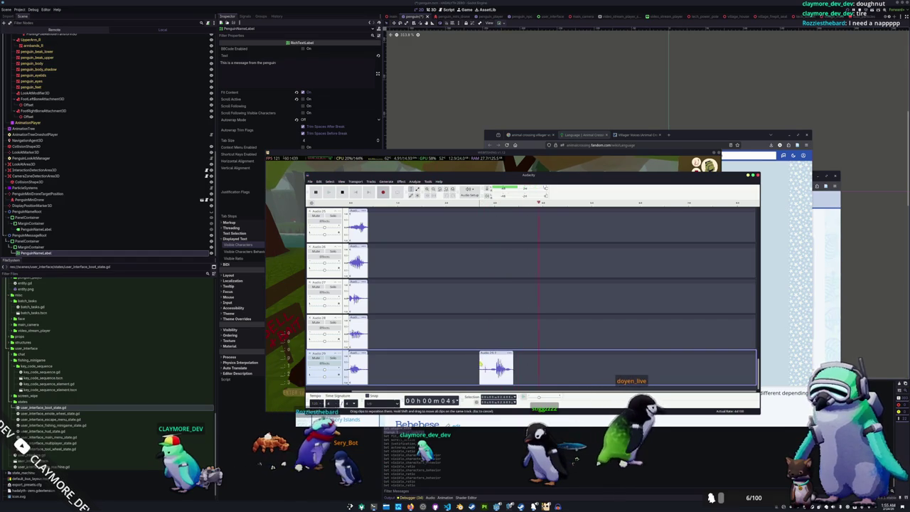
pyautogui.press('space')
pyautogui.hotkey('ctrl', 'z')
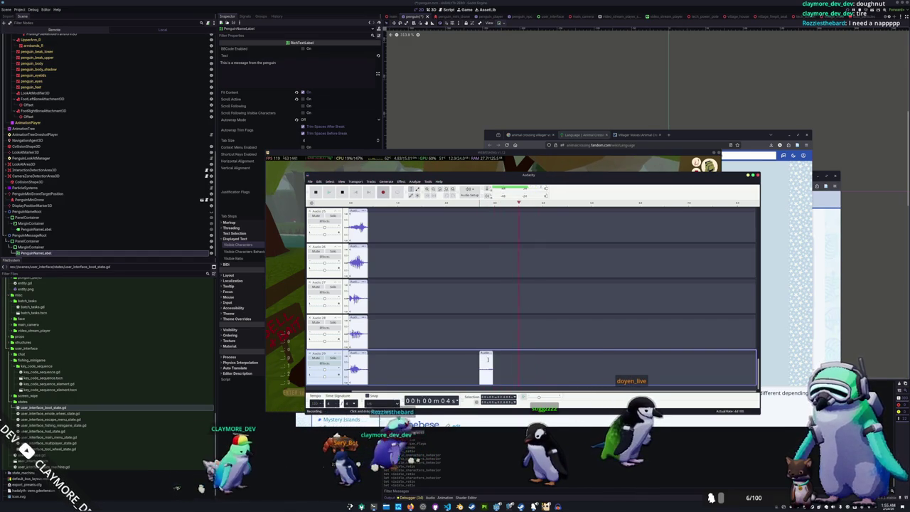
pyautogui.press('space')
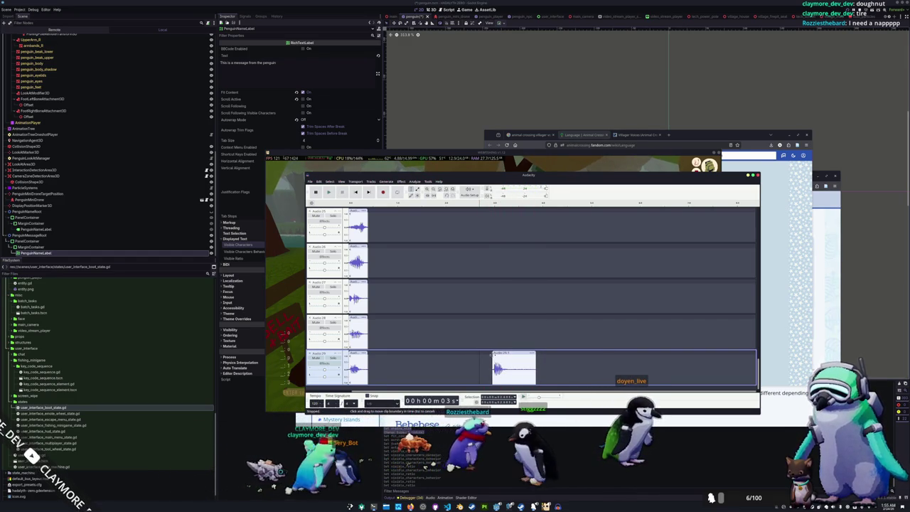
# Step: Move Audio 29.1 to the start of Audio 30, then trim and replay the Audio 30.1 clip
pyautogui.hotkey('ctrl', 'shift', 'n')
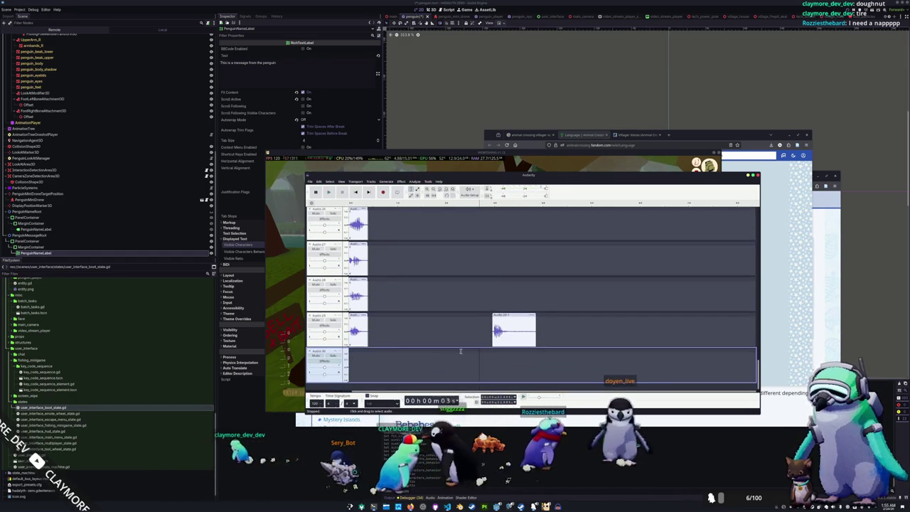
pyautogui.moveTo(506, 315)
pyautogui.mouseDown()
pyautogui.moveTo(473, 315)
pyautogui.moveTo(405, 350)
pyautogui.moveTo(362, 351)
pyautogui.moveTo(377, 353)
pyautogui.mouseUp()
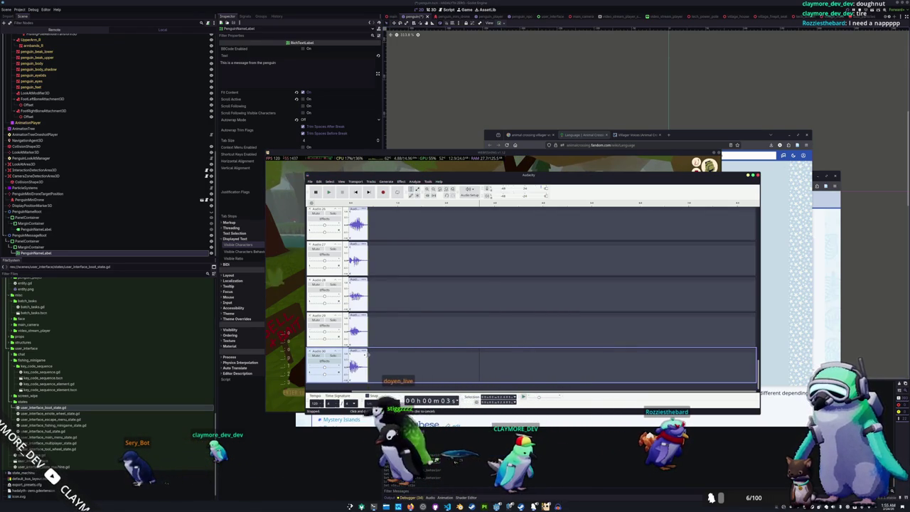
pyautogui.press('space')
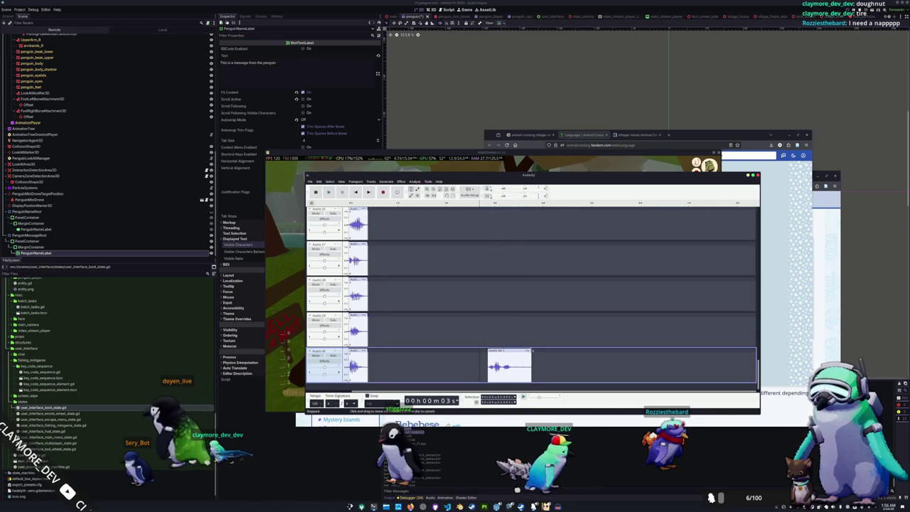
pyautogui.moveTo(529, 351); pyautogui.dragTo(513, 351)
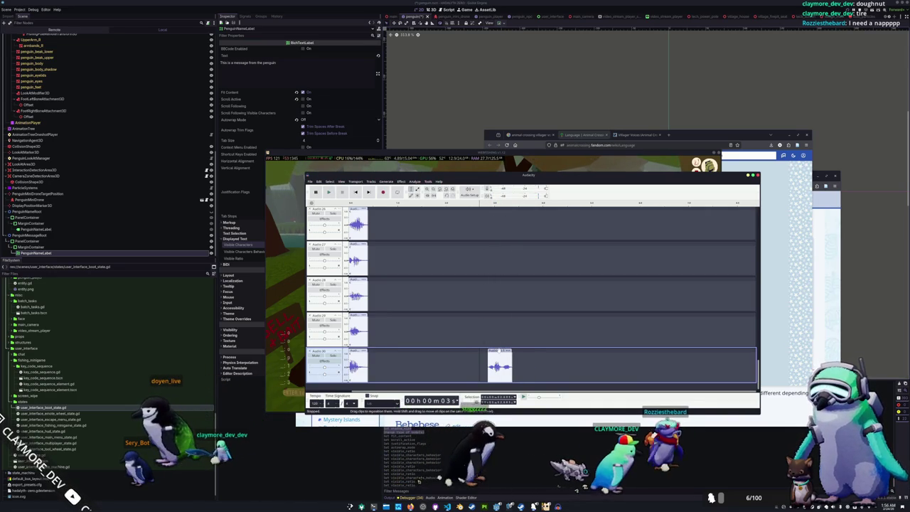
pyautogui.hotkey('ctrl', 'z')
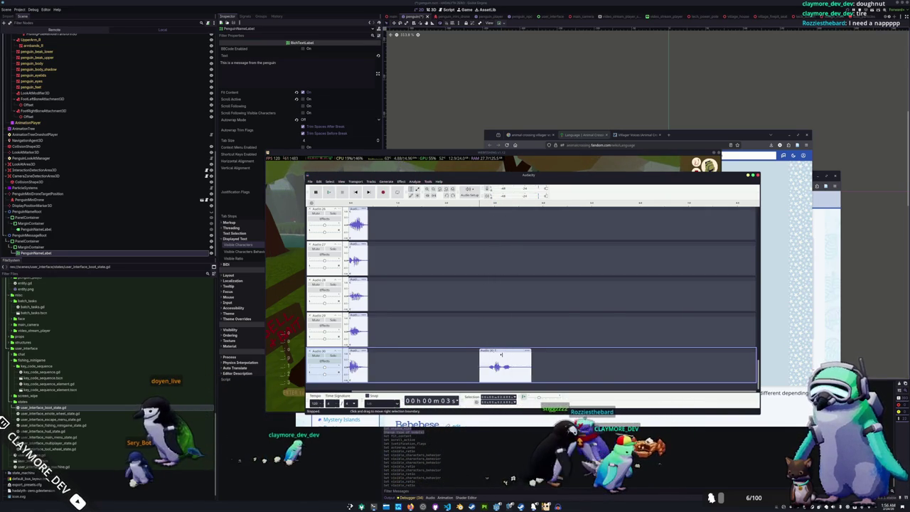
pyautogui.press('space')
pyautogui.press('space')
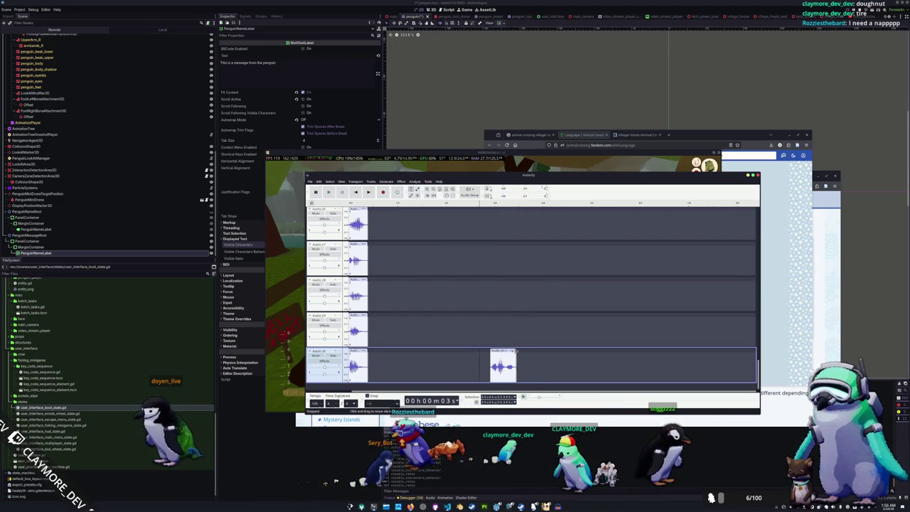
# Step: Shift the clips into new tracks Audio 31 and Audio 32, each at its start
pyautogui.moveTo(496, 379); pyautogui.dragTo(395, 379)
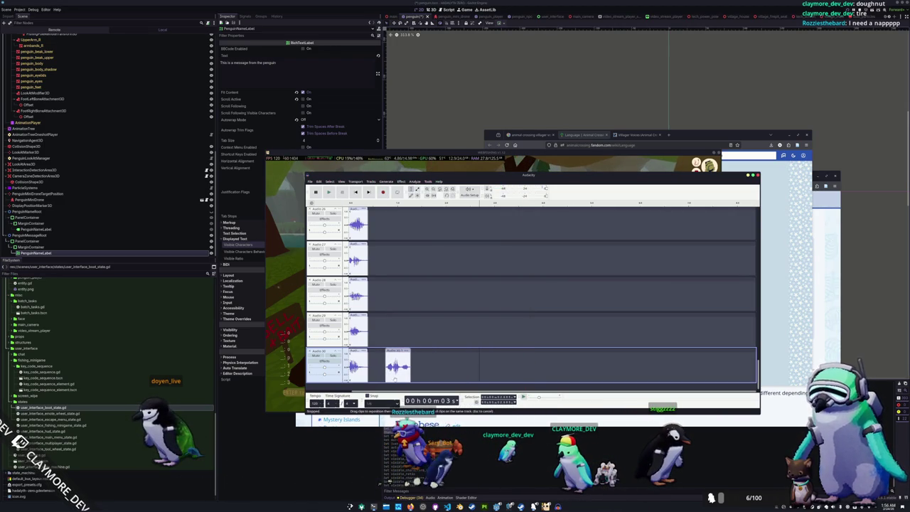
pyautogui.click(388, 391)
pyautogui.moveTo(397, 317); pyautogui.dragTo(362, 363)
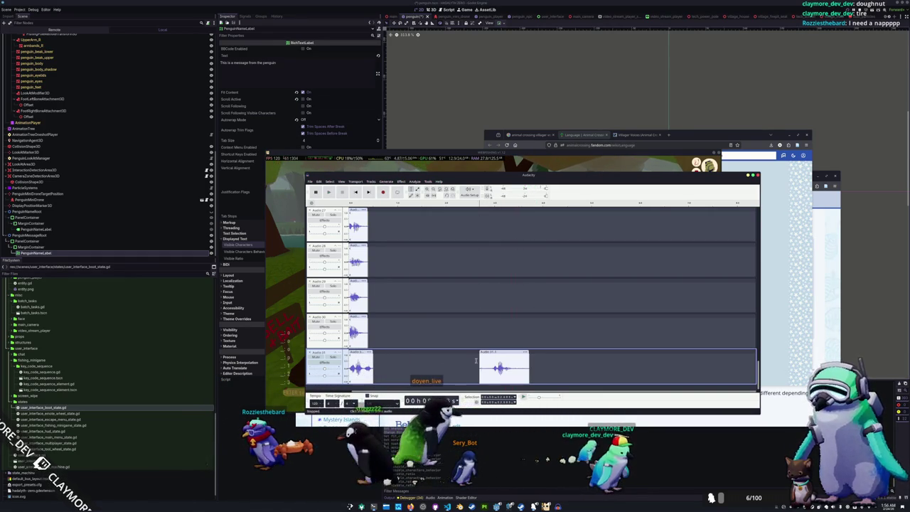
pyautogui.hotkey('ctrl', 'shift', 'n')
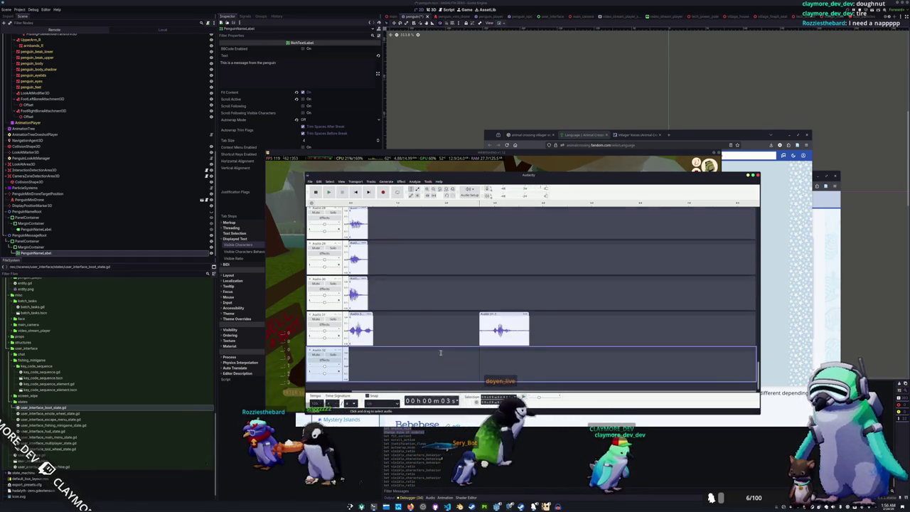
pyautogui.moveTo(500, 329); pyautogui.dragTo(371, 364)
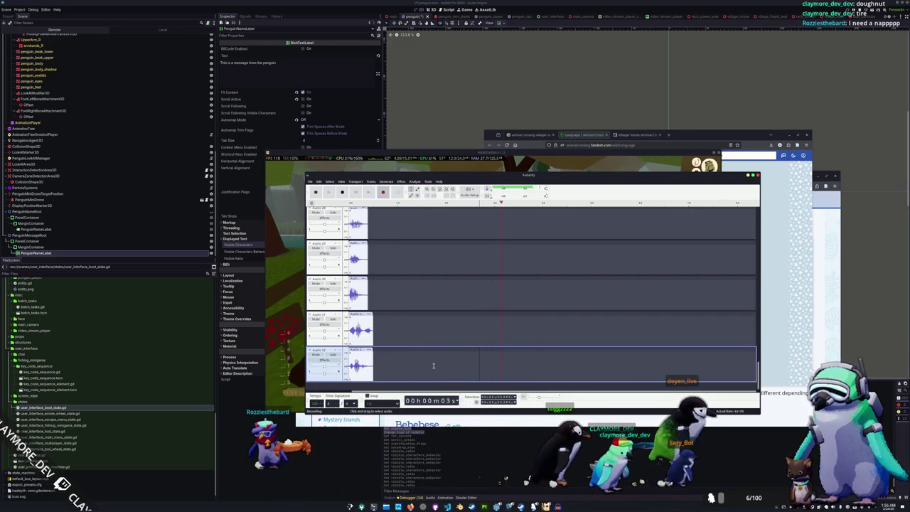
# Step: Record Audio 32.1 and the last takes, moving each onto a new track at time zero
pyautogui.hotkey('ctrl', 'v')
pyautogui.click(428, 388)
pyautogui.moveTo(485, 322); pyautogui.dragTo(373, 363)
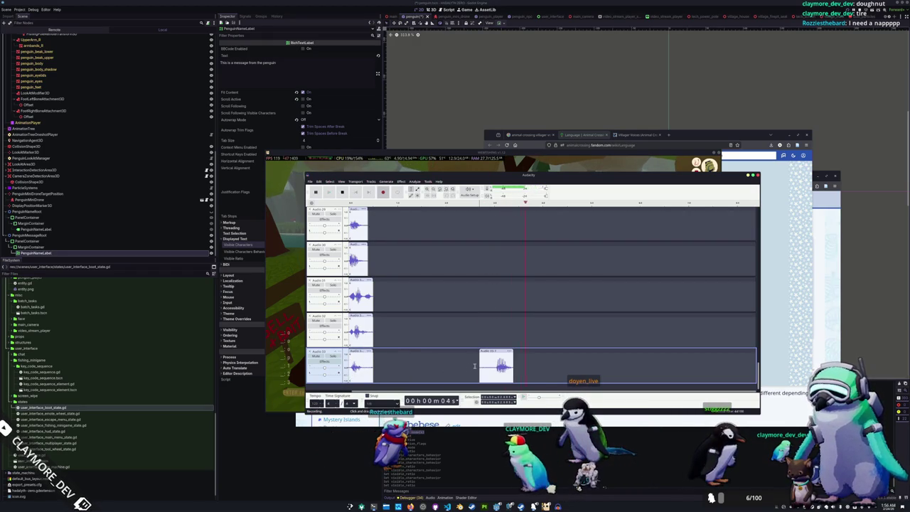
pyautogui.press('space')
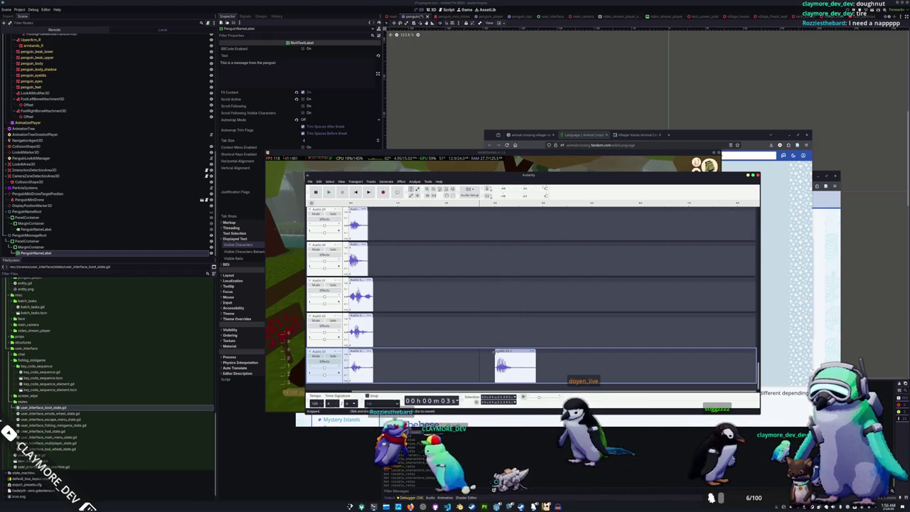
pyautogui.hotkey('ctrl', 'shift', 'n')
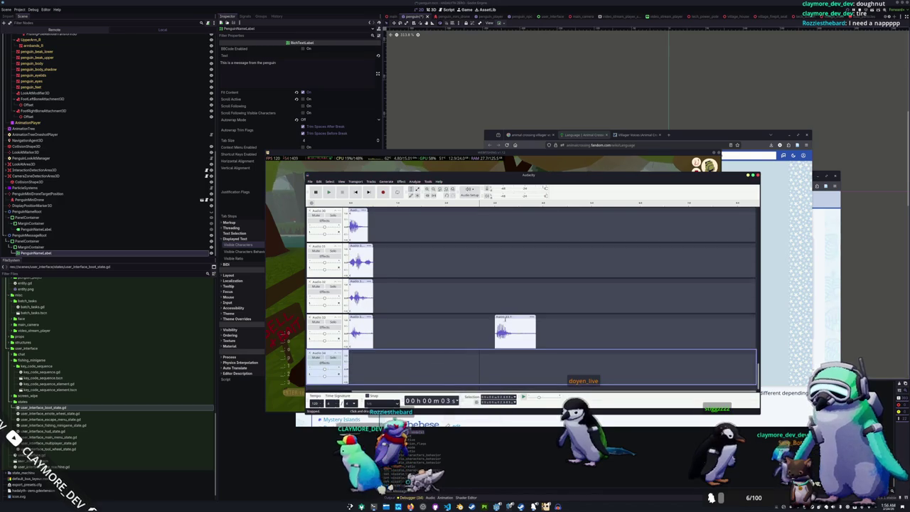
pyautogui.moveTo(485, 331)
pyautogui.mouseDown()
pyautogui.moveTo(351, 367)
pyautogui.moveTo(375, 356)
pyautogui.mouseUp()
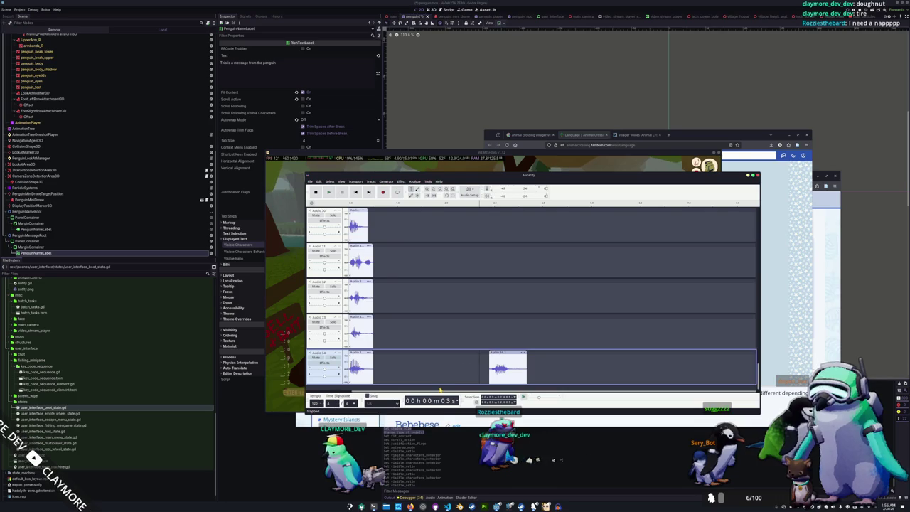
pyautogui.moveTo(508, 315)
pyautogui.mouseDown()
pyautogui.moveTo(411, 351)
pyautogui.moveTo(374, 354)
pyautogui.mouseUp()
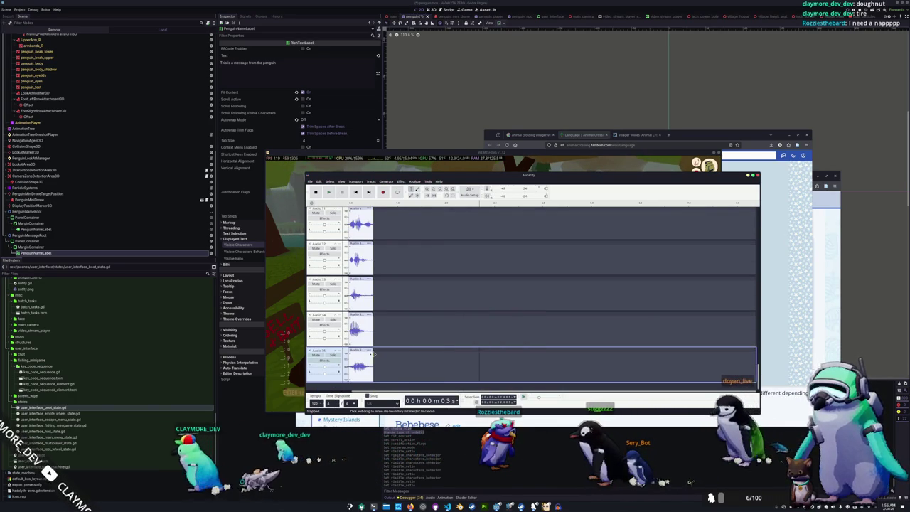
# Step: Scroll back to the top of the track stack and select the first track
pyautogui.scroll(3, 417, 370)
pyautogui.scroll(10, 418, 360)
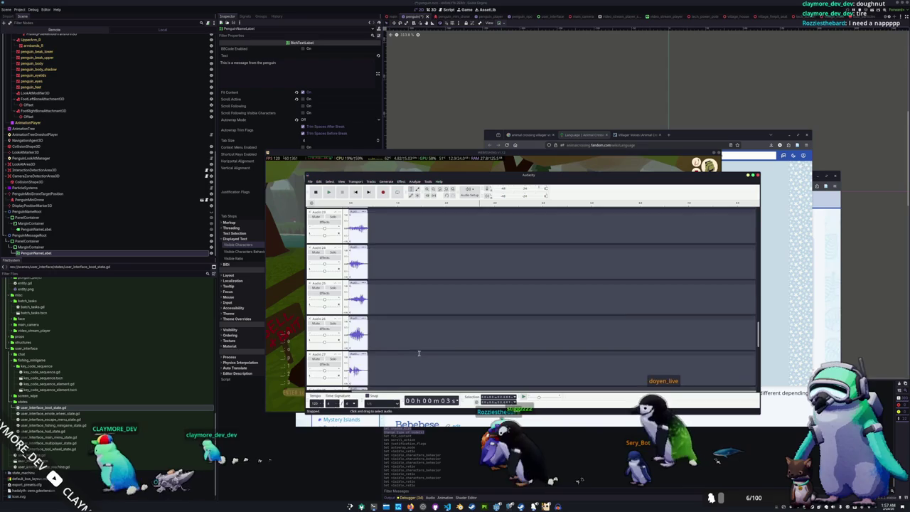
pyautogui.scroll(10, 377, 224)
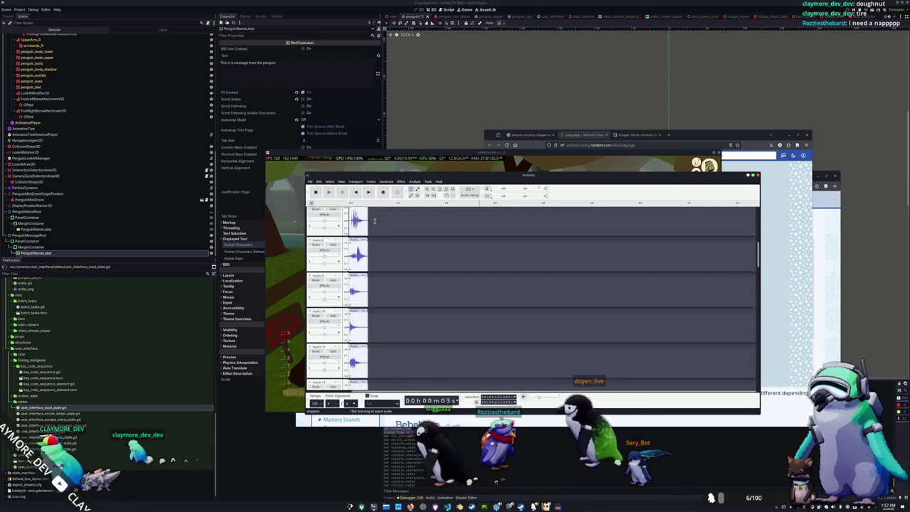
pyautogui.click(331, 217)
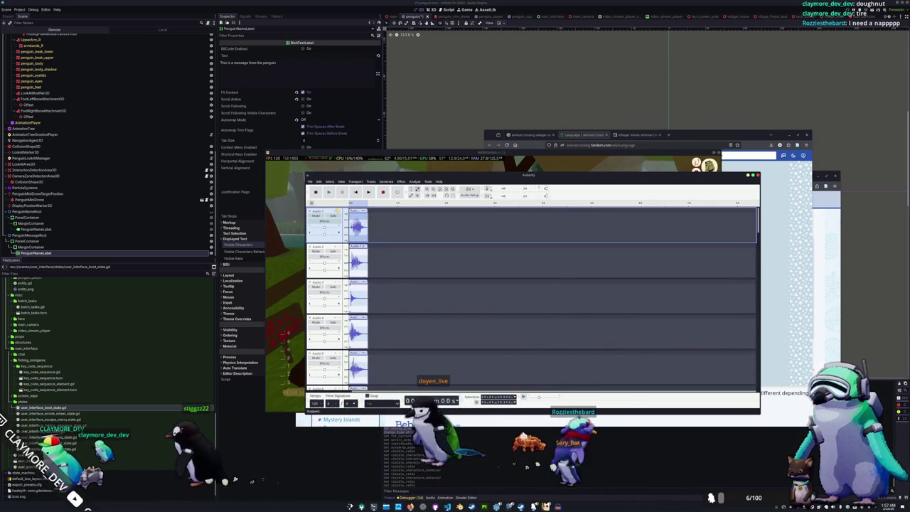
# Step: Give the first five bottom voice-clip tracks short new names via Set Track Name
pyautogui.rightClick(340, 211)
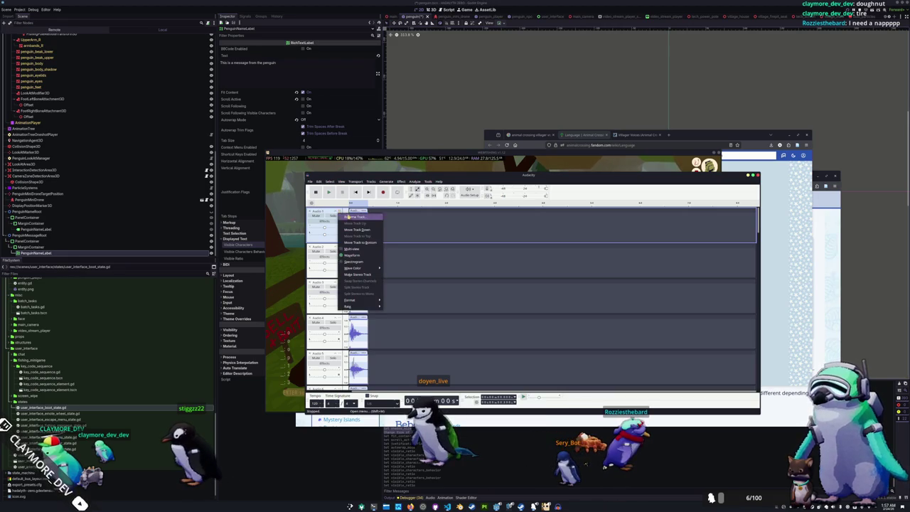
pyautogui.click(352, 216)
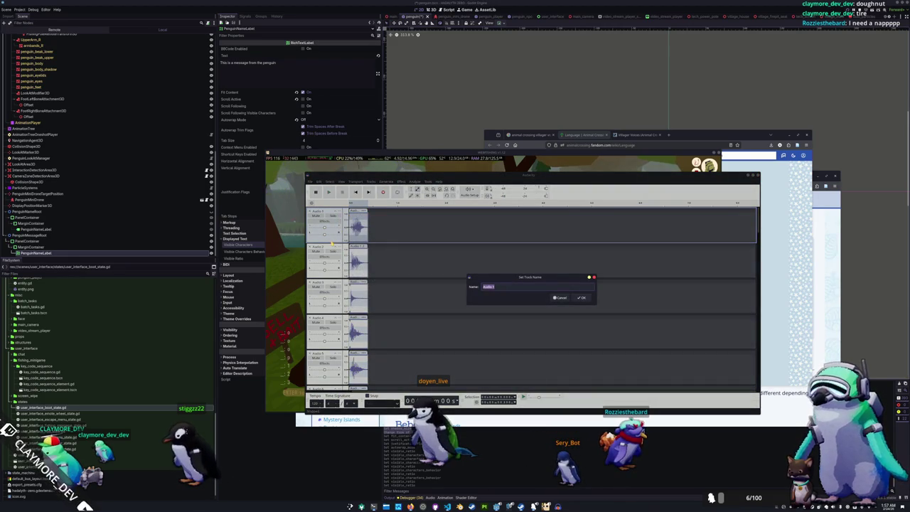
pyautogui.press('Return')
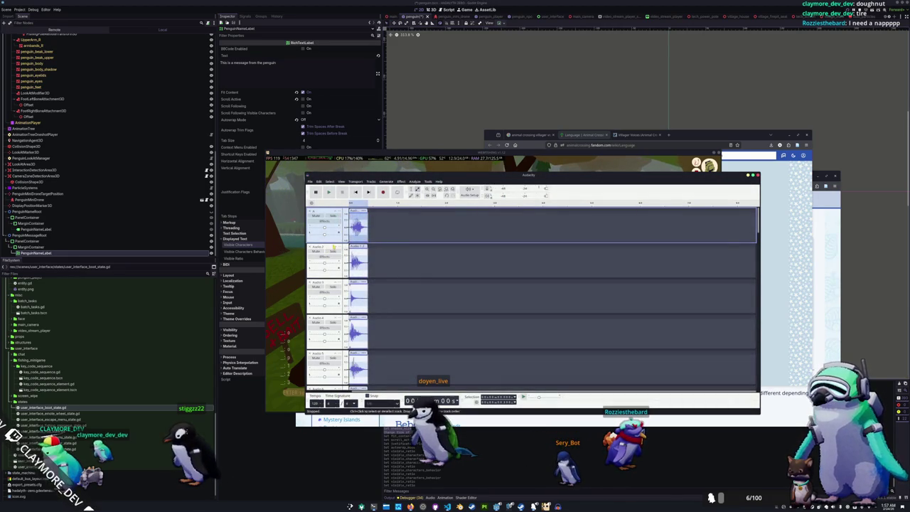
pyautogui.rightClick(341, 249)
pyautogui.click(353, 254)
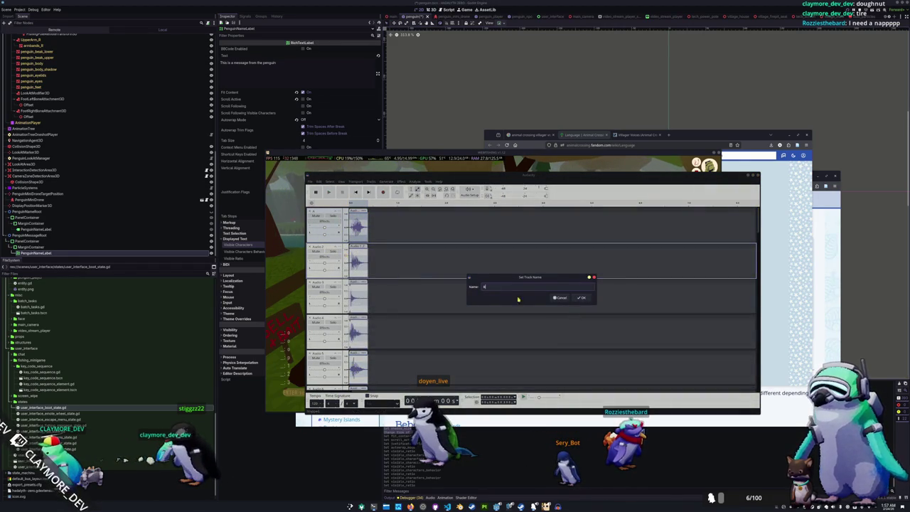
pyautogui.press('Return')
pyautogui.rightClick(341, 285)
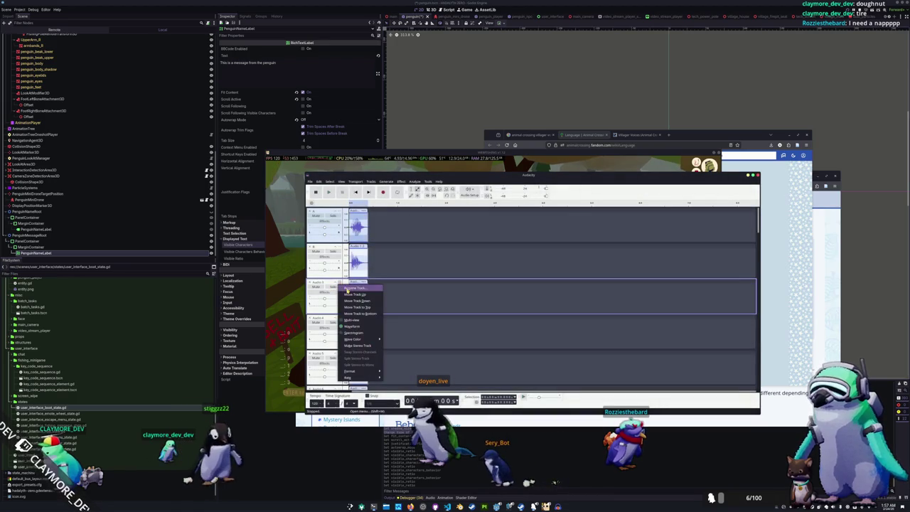
pyautogui.click(352, 290)
pyautogui.click(584, 299)
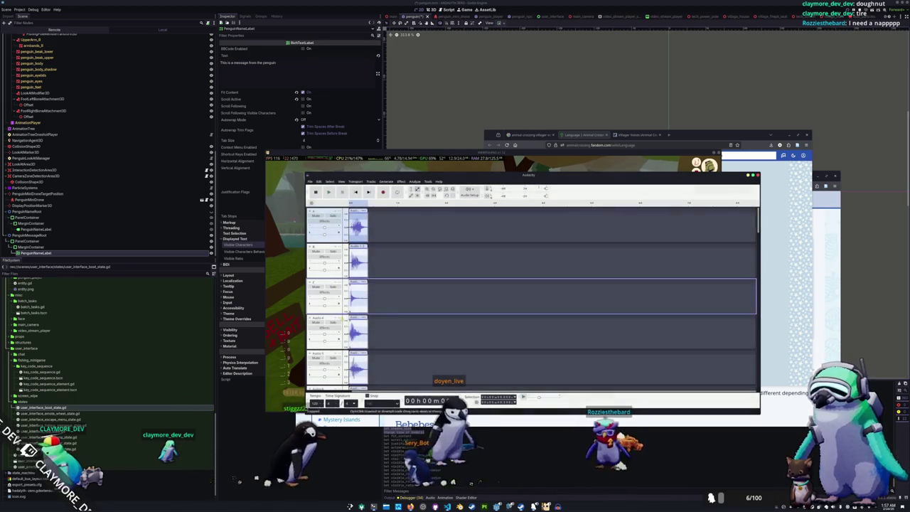
pyautogui.rightClick(343, 320)
pyautogui.click(355, 323)
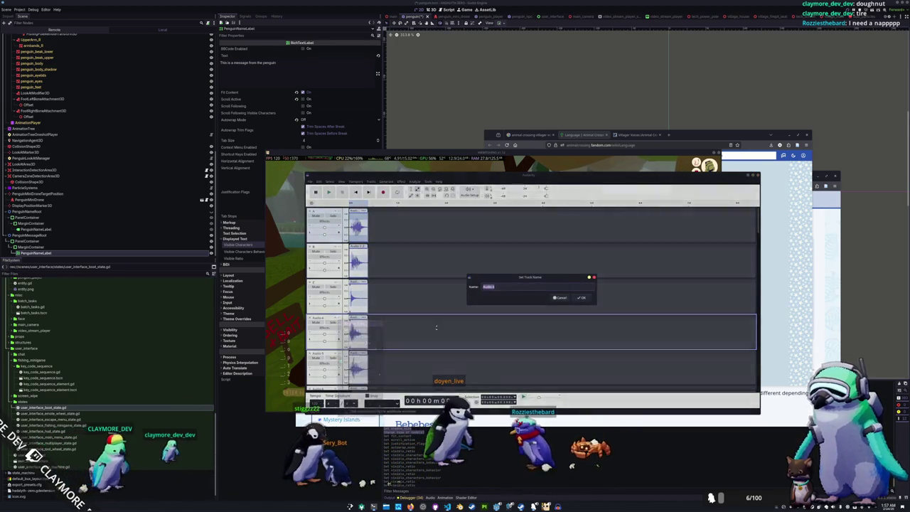
pyautogui.click(584, 299)
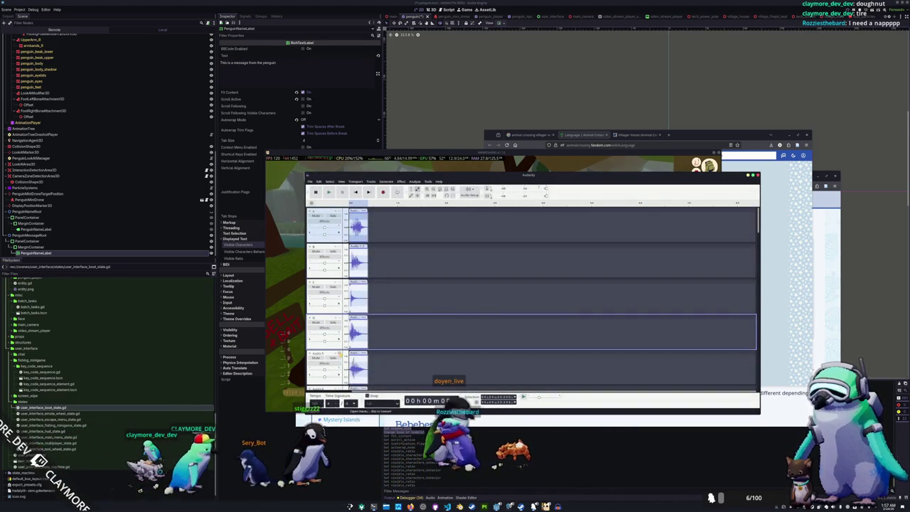
pyautogui.rightClick(342, 356)
pyautogui.click(369, 360)
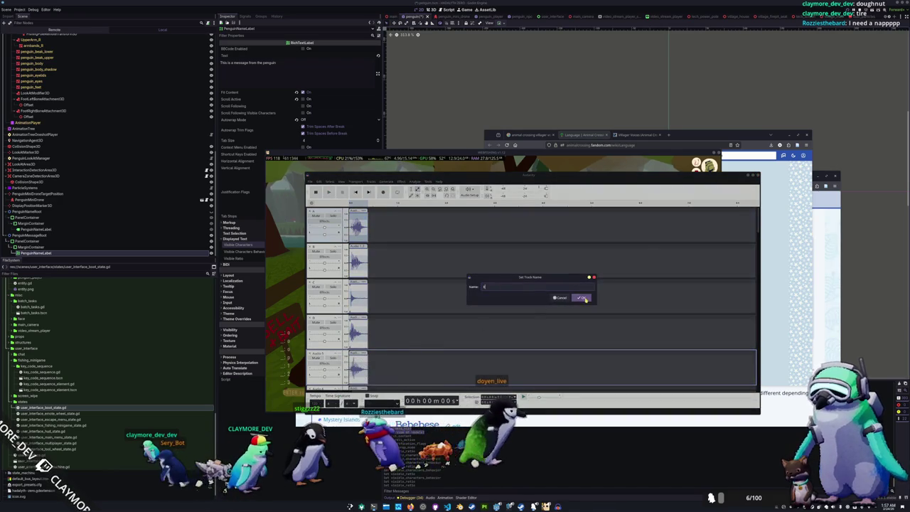
pyautogui.click(584, 299)
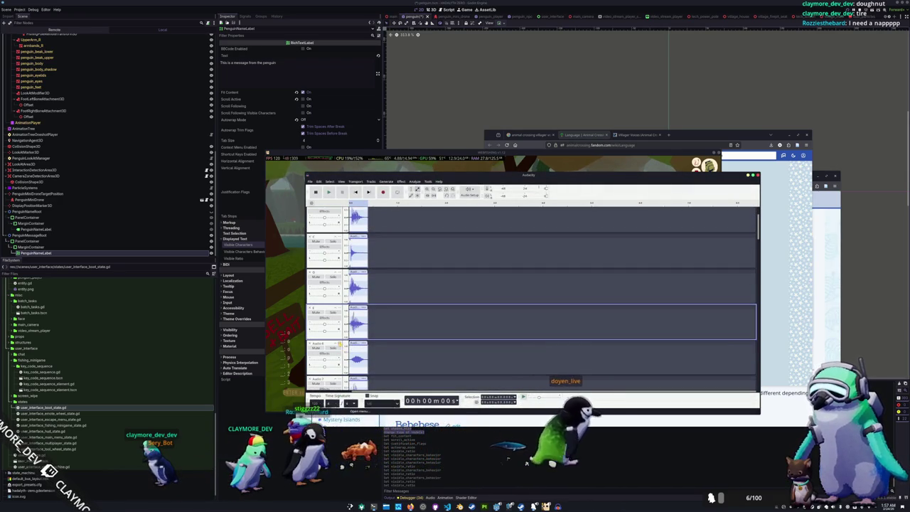
# Step: Rename the next three tracks, naming one 't' and renaming Audio 7, scrolling the list between them
pyautogui.rightClick(343, 352)
pyautogui.click(369, 359)
pyautogui.write('t')
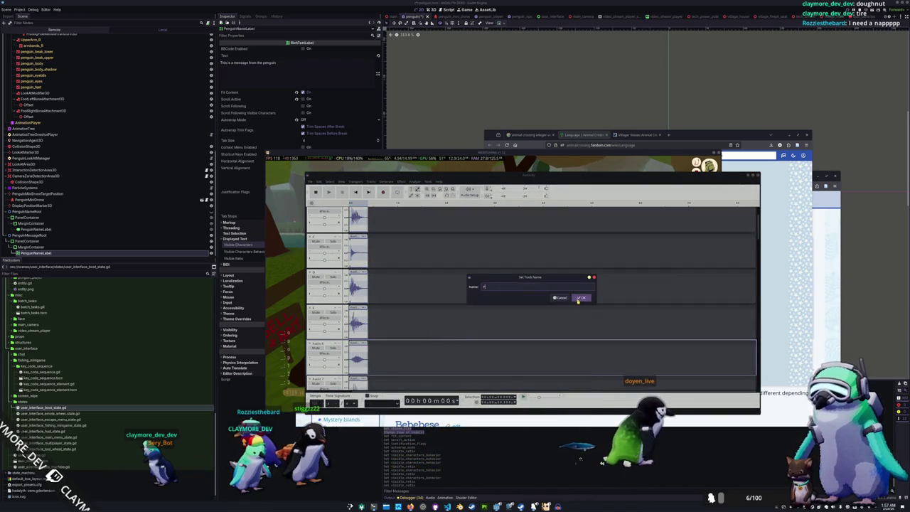
pyautogui.click(577, 299)
pyautogui.moveTo(334, 359); pyautogui.dragTo(334, 327)
pyautogui.rightClick(340, 359)
pyautogui.click(366, 368)
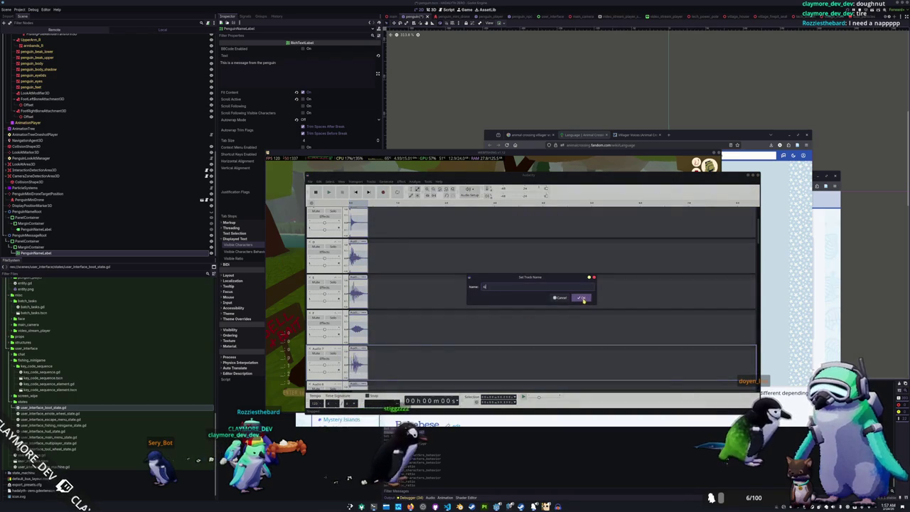
pyautogui.click(582, 298)
pyautogui.moveTo(329, 348); pyautogui.dragTo(329, 326)
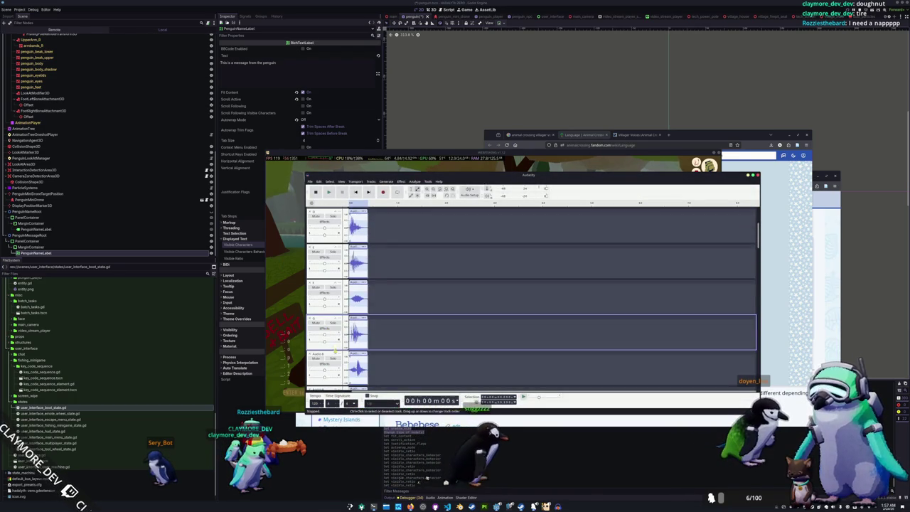
pyautogui.rightClick(341, 357)
pyautogui.click(349, 360)
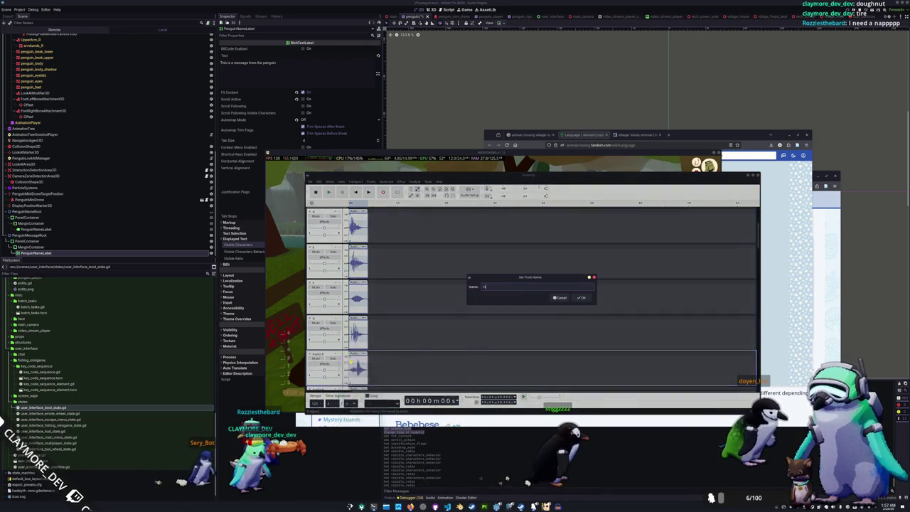
pyautogui.click(579, 298)
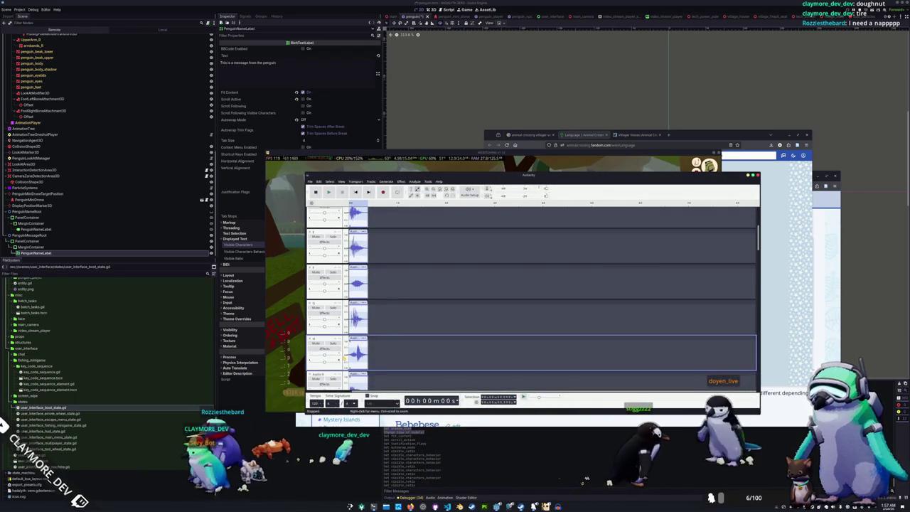
# Step: Rename the Audio 6, Audio 5 and Audio 12 tracks, retrying Audio 5 after cancelling once
pyautogui.rightClick(341, 362)
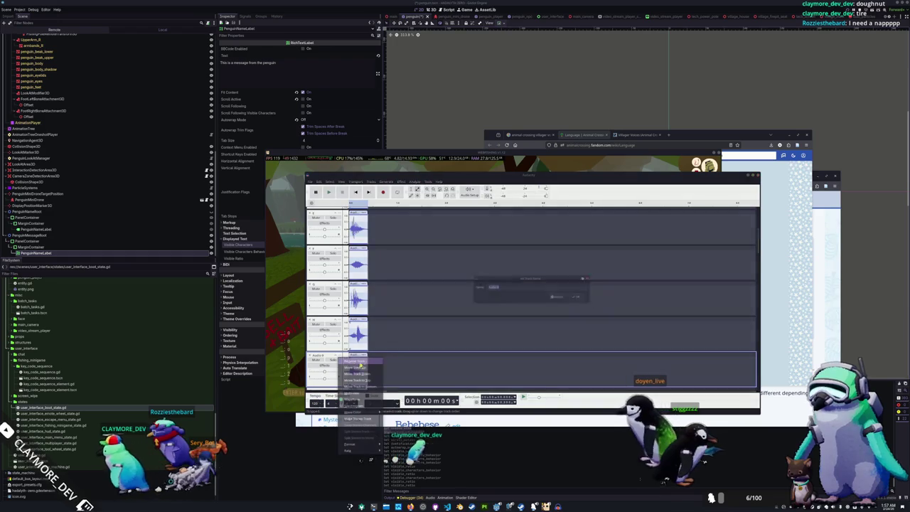
pyautogui.click(348, 366)
pyautogui.click(580, 298)
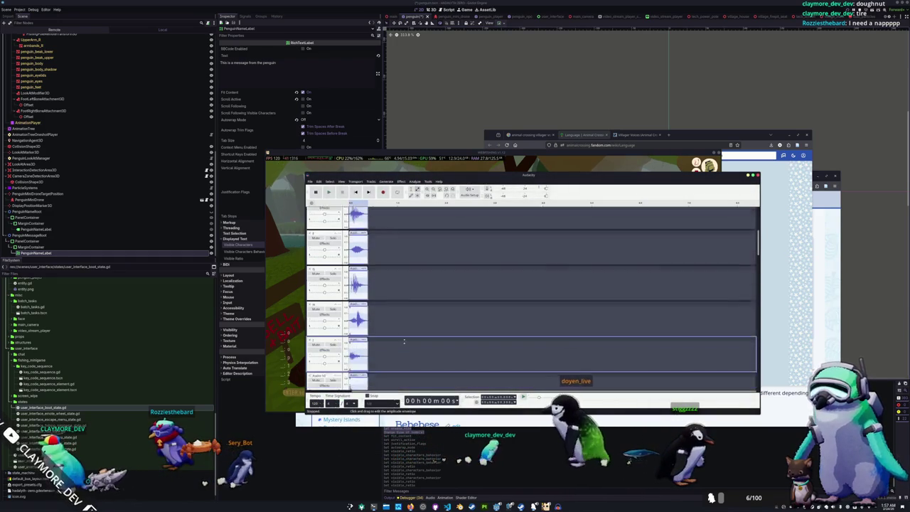
pyautogui.rightClick(344, 349)
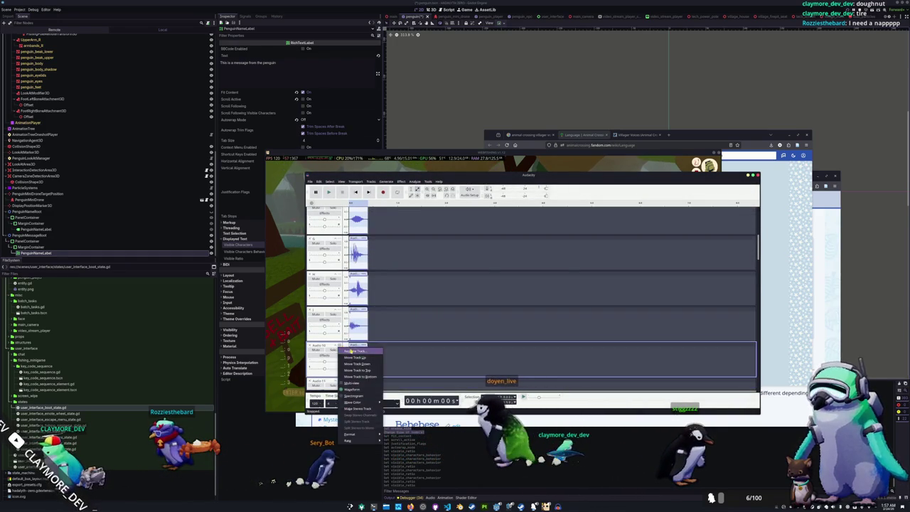
pyautogui.click(351, 352)
pyautogui.click(562, 299)
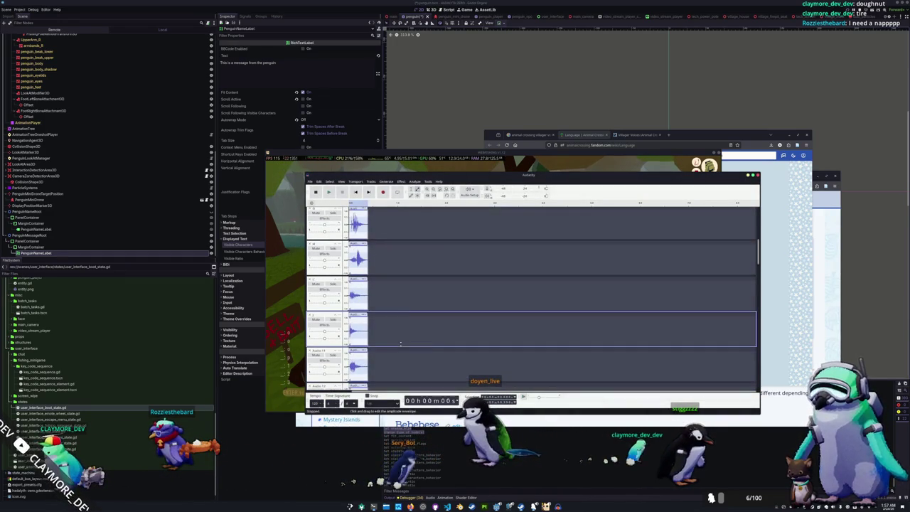
pyautogui.click(352, 356)
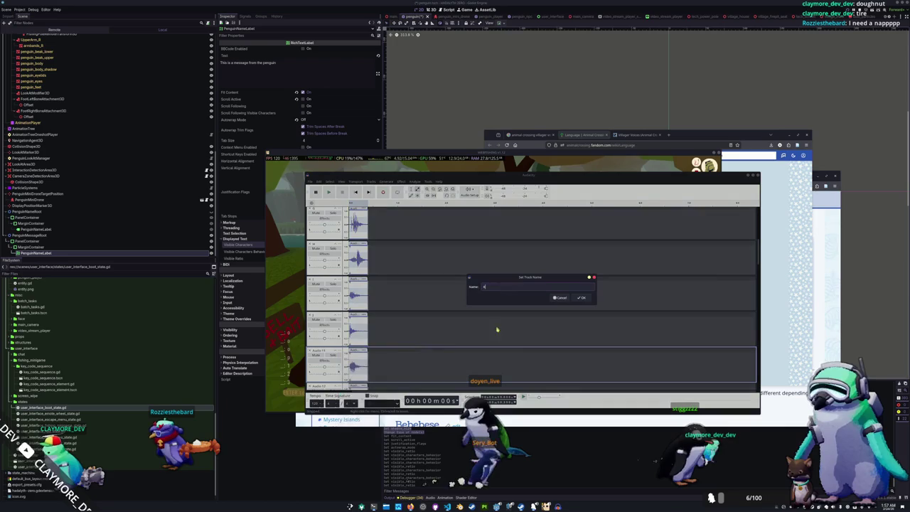
pyautogui.click(583, 298)
pyautogui.click(342, 344)
pyautogui.click(374, 346)
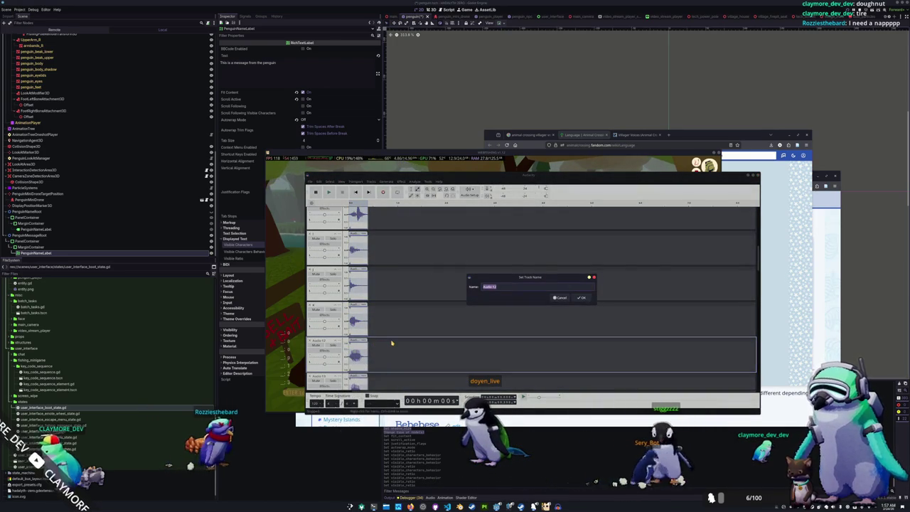
pyautogui.click(583, 298)
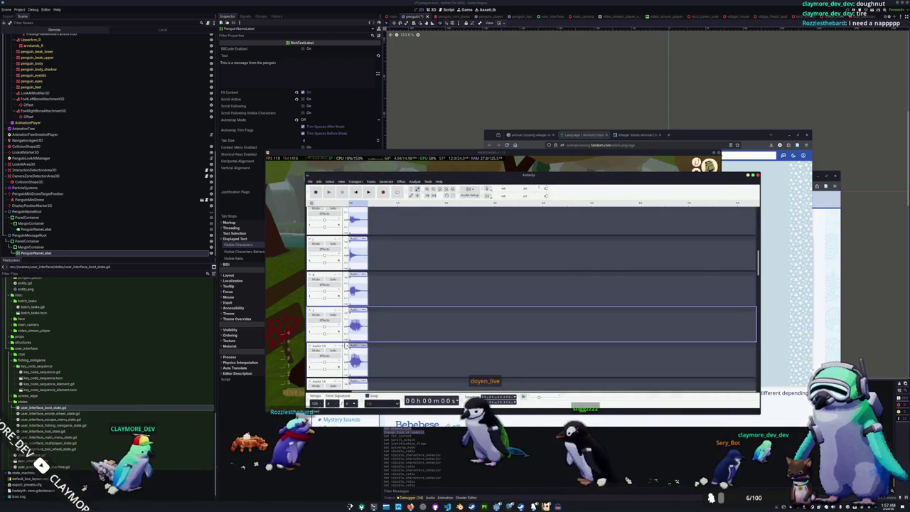
# Step: Name one track 'M', then rename Audio 14 and the fifth track
pyautogui.click(342, 346)
pyautogui.click(370, 352)
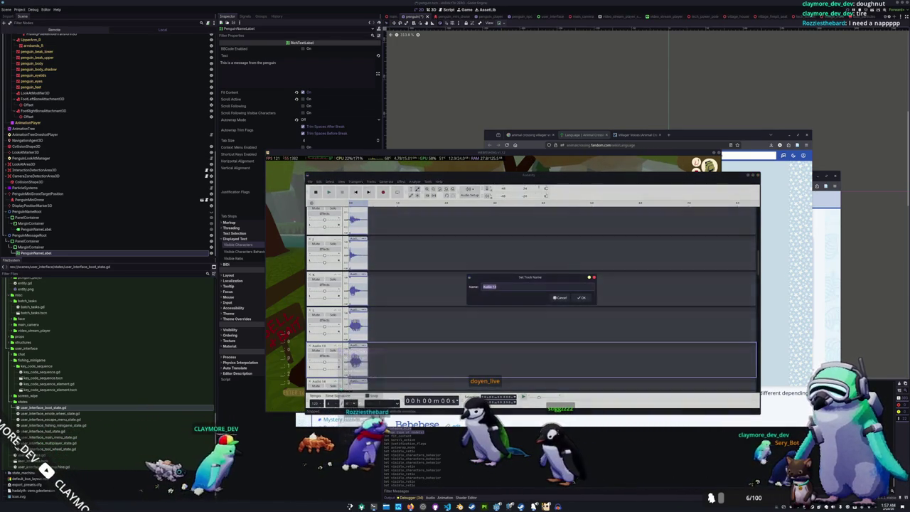
pyautogui.write('M')
pyautogui.click(581, 298)
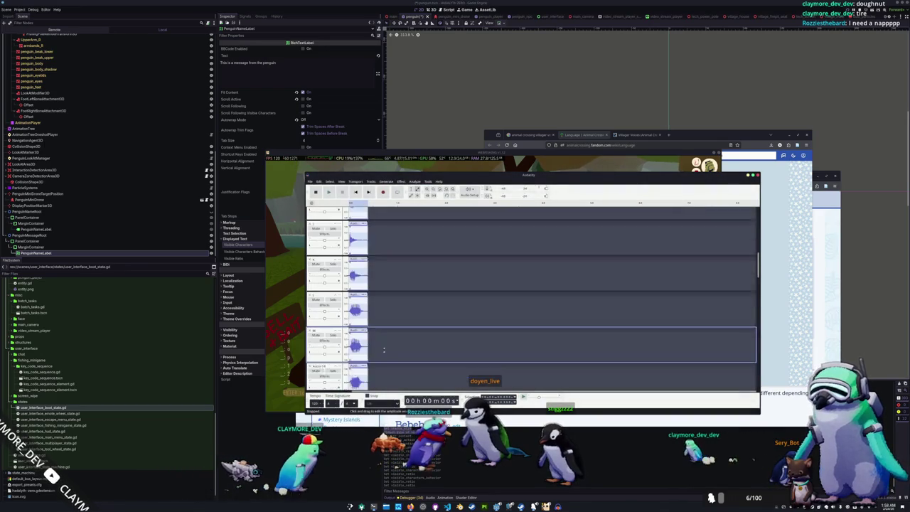
pyautogui.click(330, 351)
pyautogui.click(383, 356)
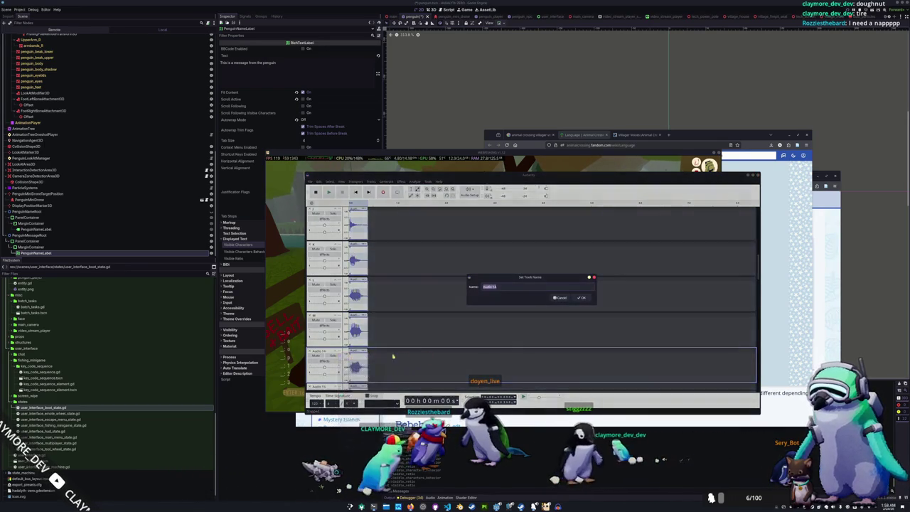
pyautogui.click(582, 298)
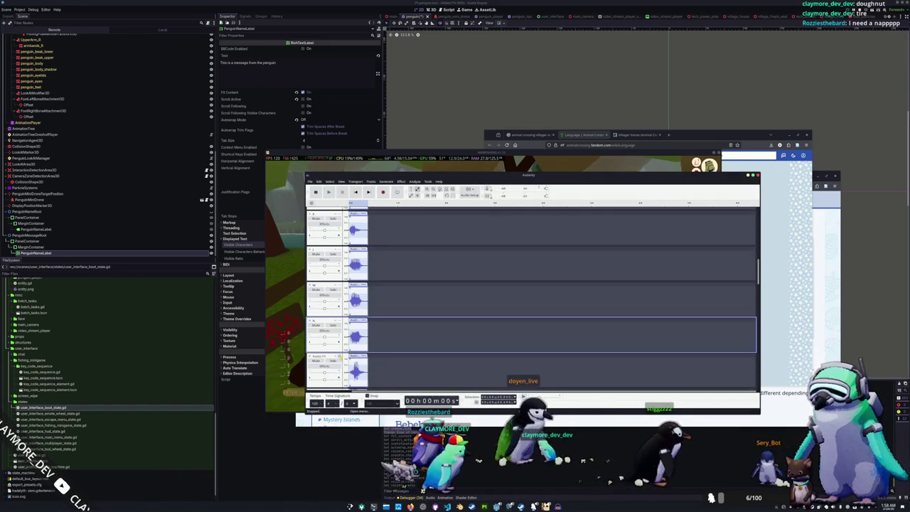
pyautogui.click(340, 357)
pyautogui.click(355, 362)
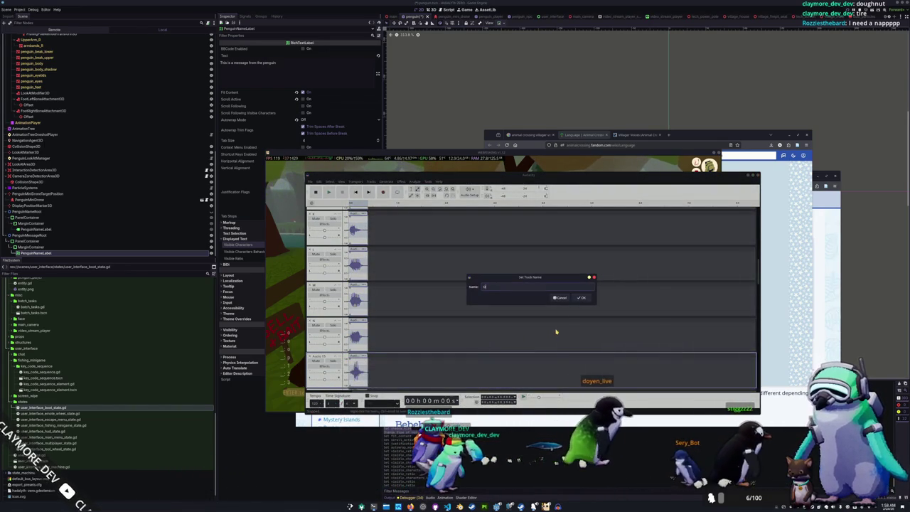
pyautogui.click(582, 298)
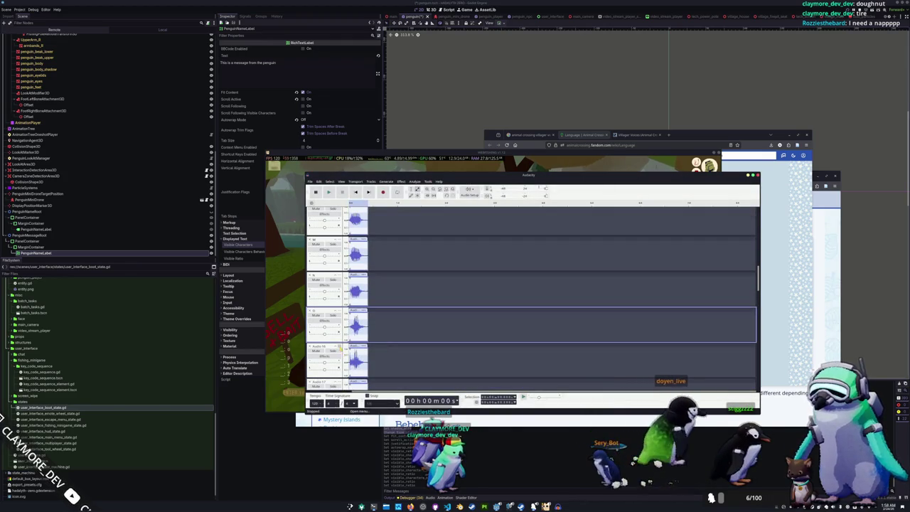
# Step: Rename the Audio 16 track and the two tracks that follow it
pyautogui.click(340, 347)
pyautogui.click(364, 354)
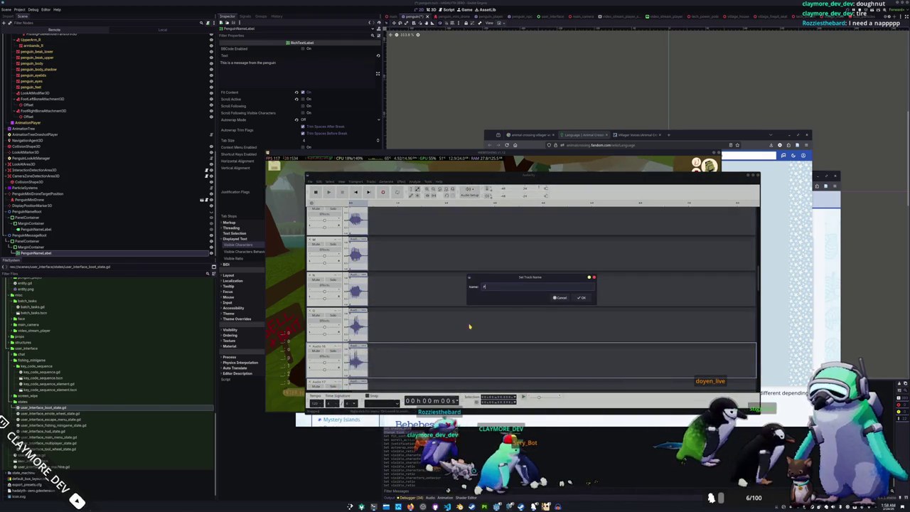
pyautogui.click(583, 297)
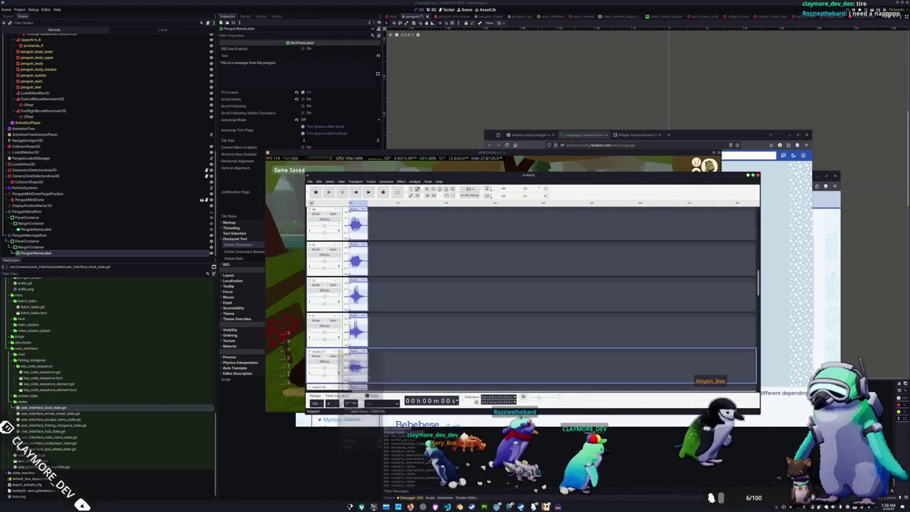
pyautogui.click(355, 356)
pyautogui.click(582, 298)
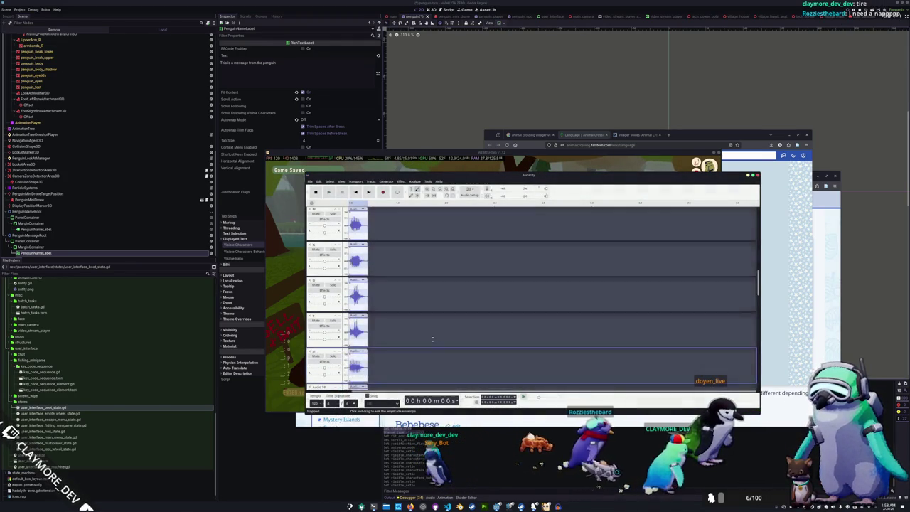
pyautogui.click(344, 360)
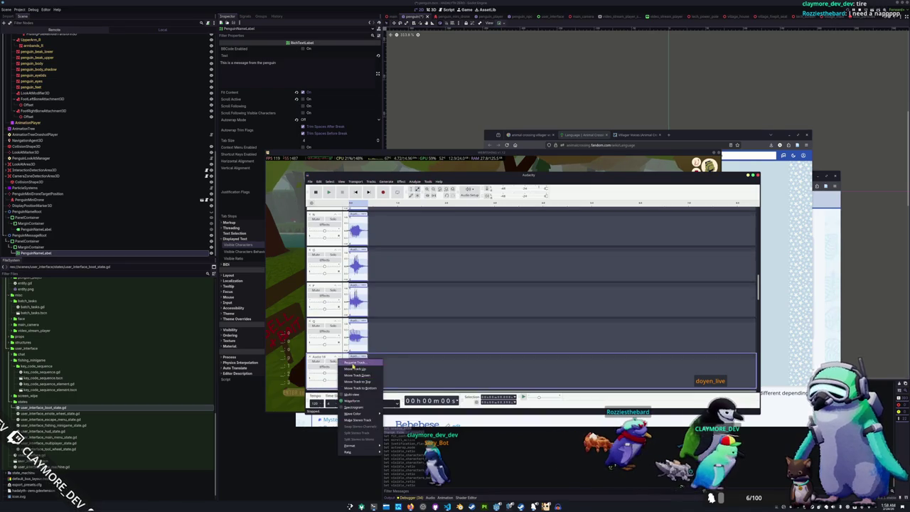
pyautogui.click(353, 364)
pyautogui.click(583, 298)
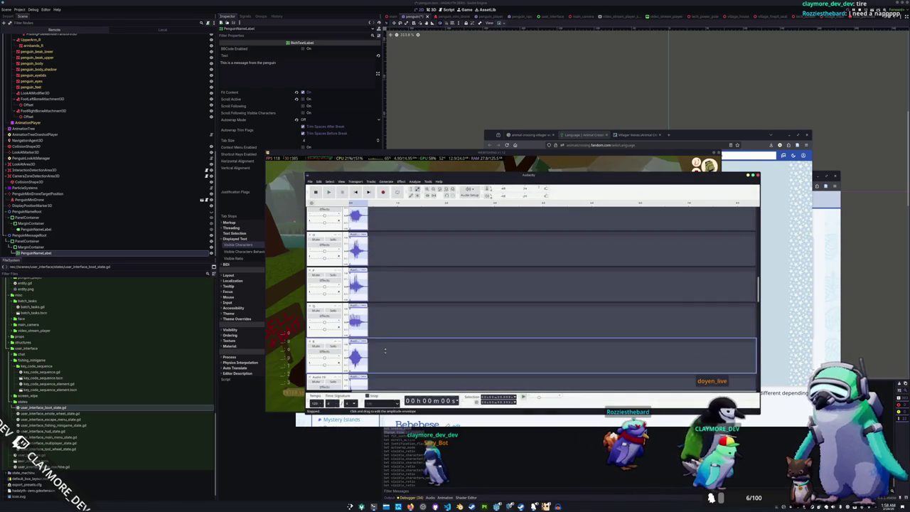
# Step: Name the last track 'S', rename Audio 20, and name the next track 'a'
pyautogui.click(344, 377)
pyautogui.click(352, 364)
pyautogui.write('S')
pyautogui.click(582, 297)
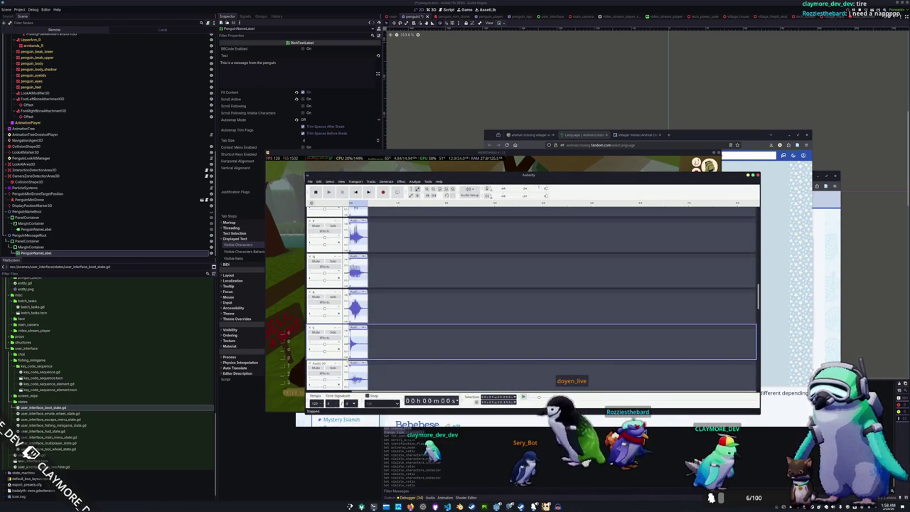
pyautogui.click(337, 364)
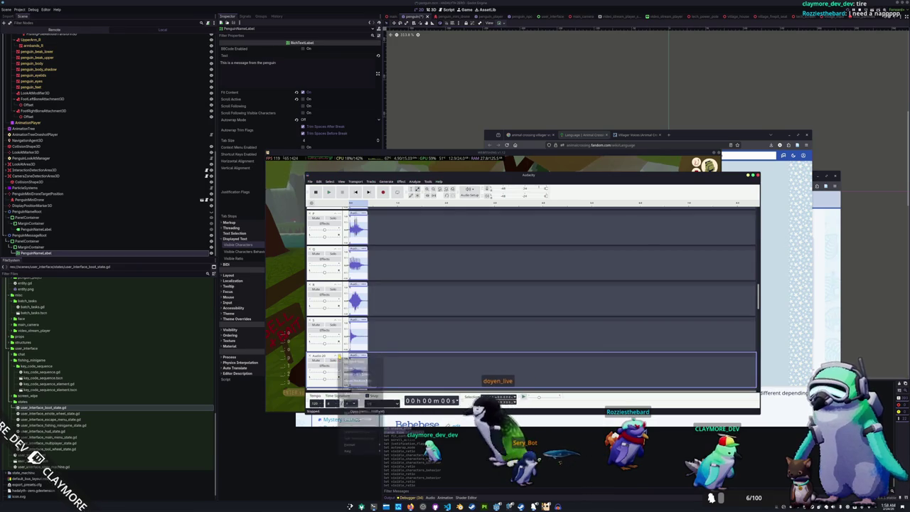
pyautogui.click(352, 362)
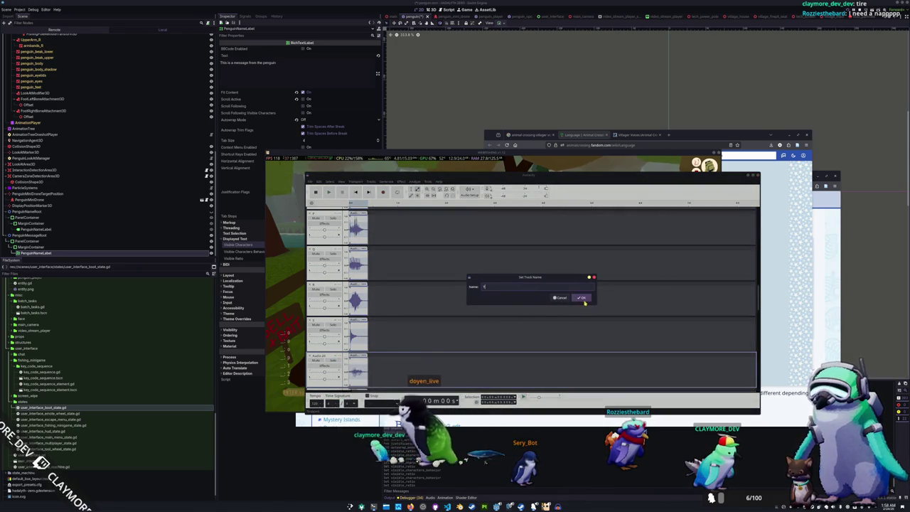
pyautogui.click(582, 298)
pyautogui.click(407, 328)
pyautogui.click(327, 363)
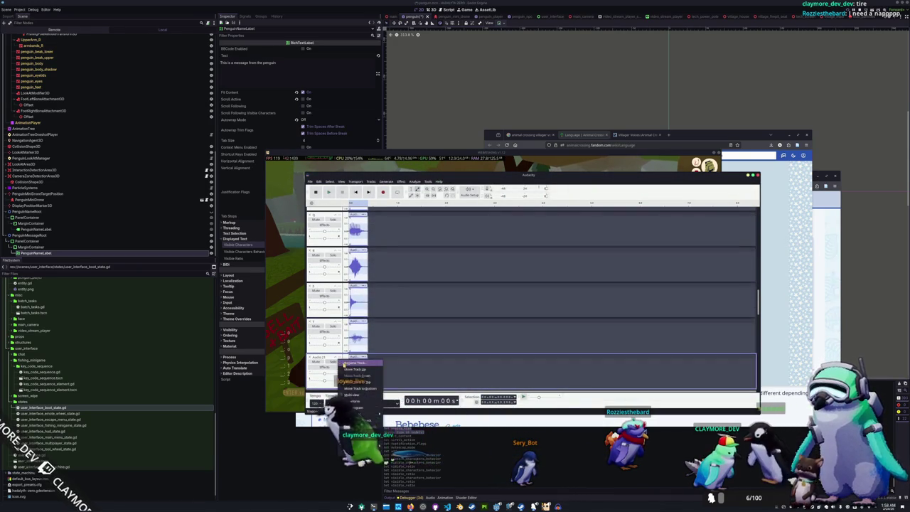
pyautogui.click(352, 371)
pyautogui.write('a')
pyautogui.click(582, 298)
# Step: Scroll down to rename two more fifth-position tracks, then name another track 'H'
pyautogui.scroll(-3, 369, 344)
pyautogui.click(343, 350)
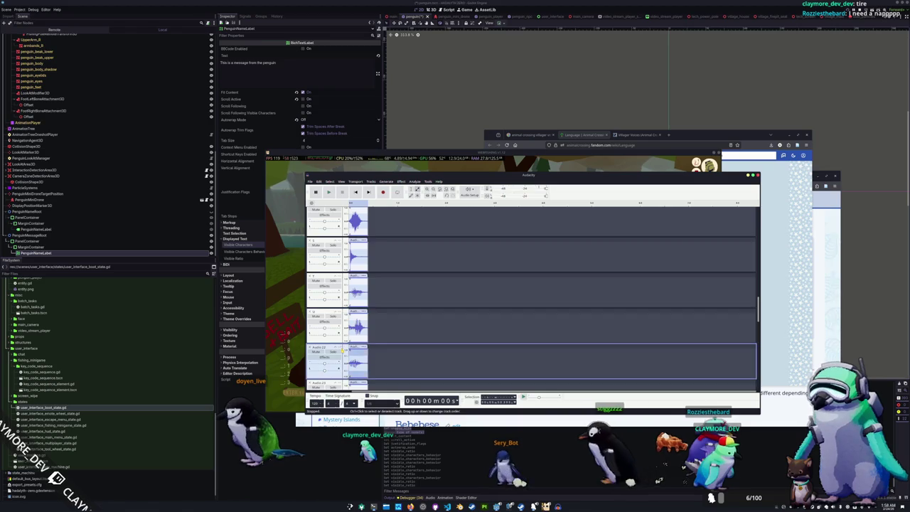
pyautogui.click(355, 353)
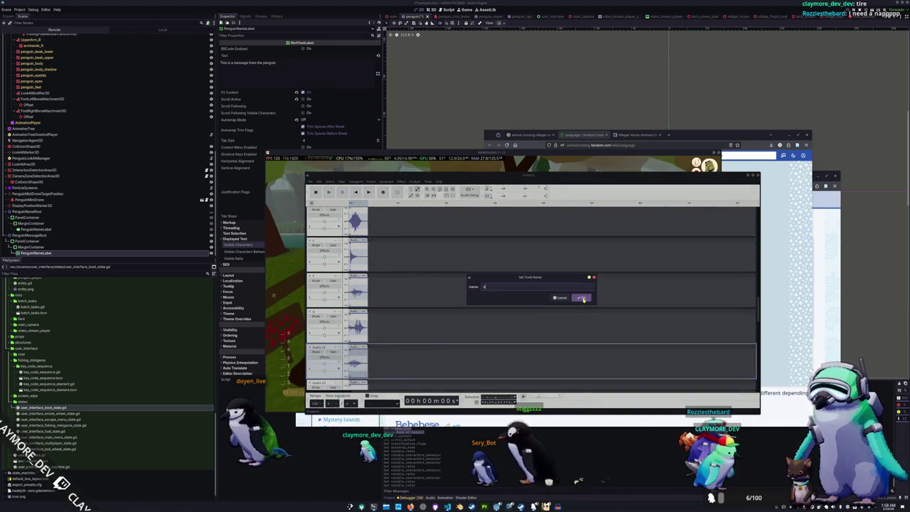
pyautogui.click(583, 299)
pyautogui.scroll(-2, 399, 342)
pyautogui.click(321, 353)
pyautogui.click(349, 360)
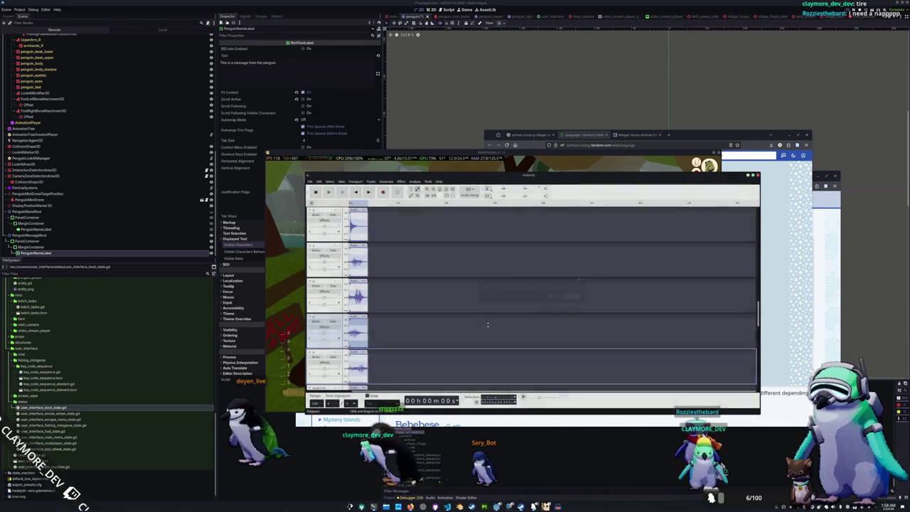
pyautogui.click(582, 298)
pyautogui.scroll(-2, 577, 302)
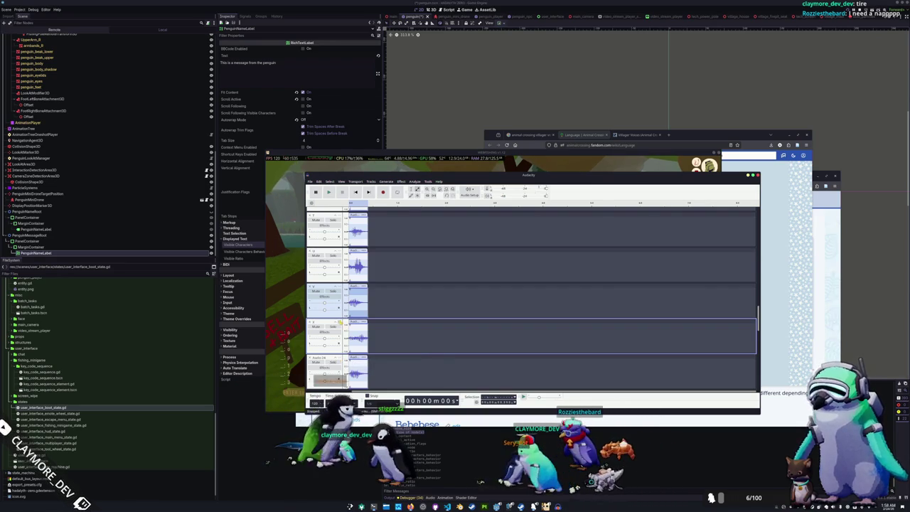
pyautogui.click(354, 327)
pyautogui.write('H')
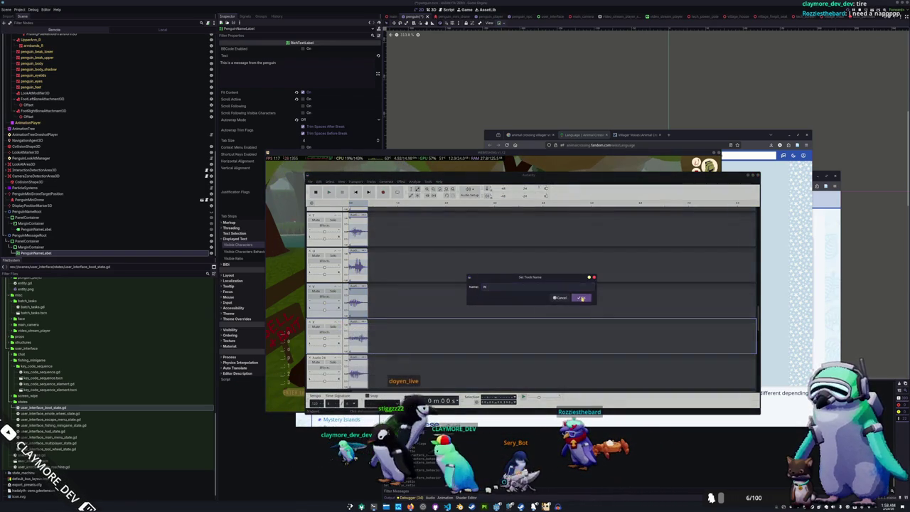
pyautogui.click(582, 298)
# Step: Rename two further fifth-position tracks and name the last track '2'
pyautogui.click(354, 358)
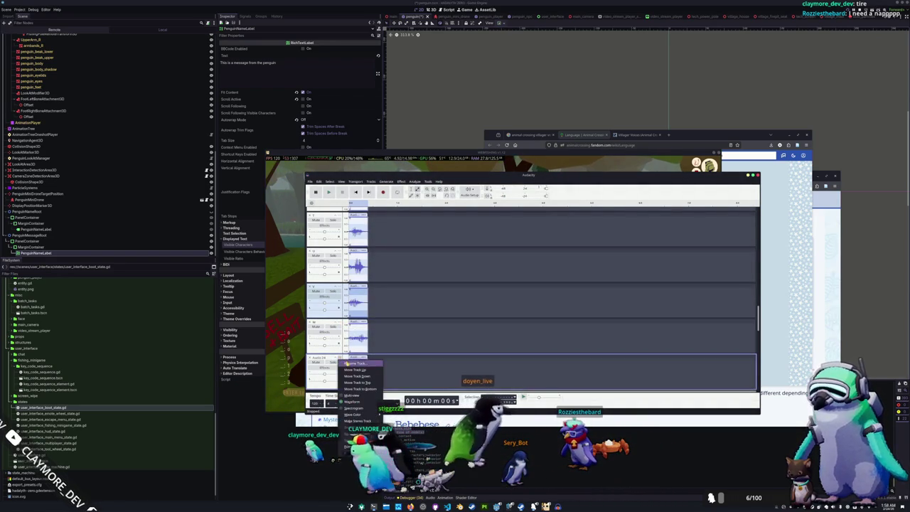
pyautogui.click(359, 365)
pyautogui.click(581, 298)
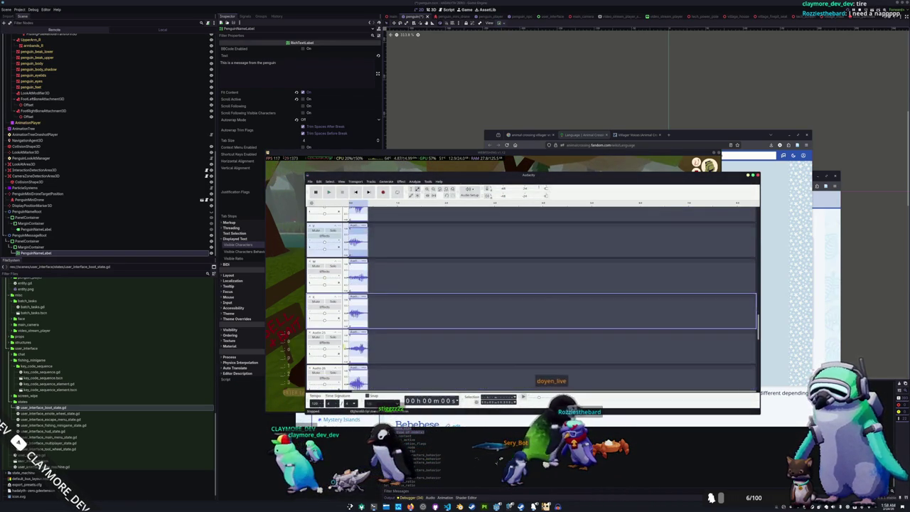
pyautogui.click(356, 333)
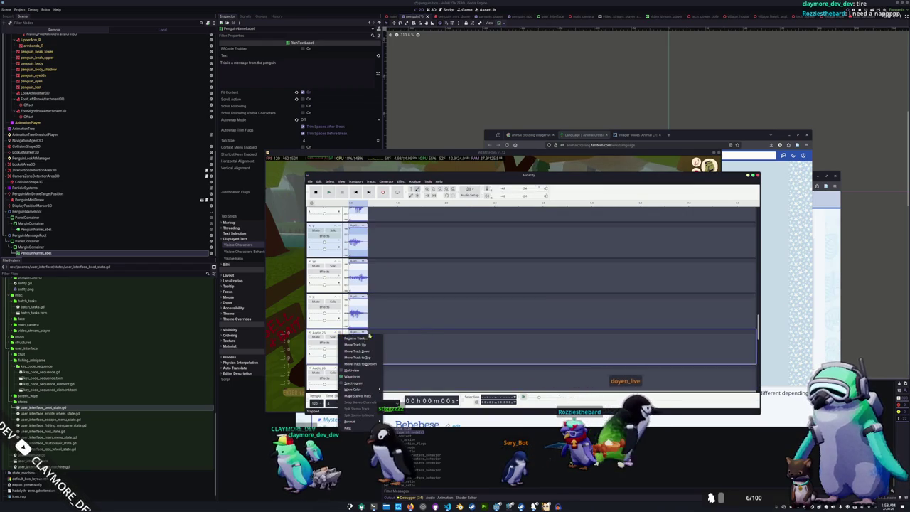
pyautogui.click(354, 338)
pyautogui.click(582, 299)
pyautogui.click(355, 366)
pyautogui.click(354, 372)
pyautogui.write('2')
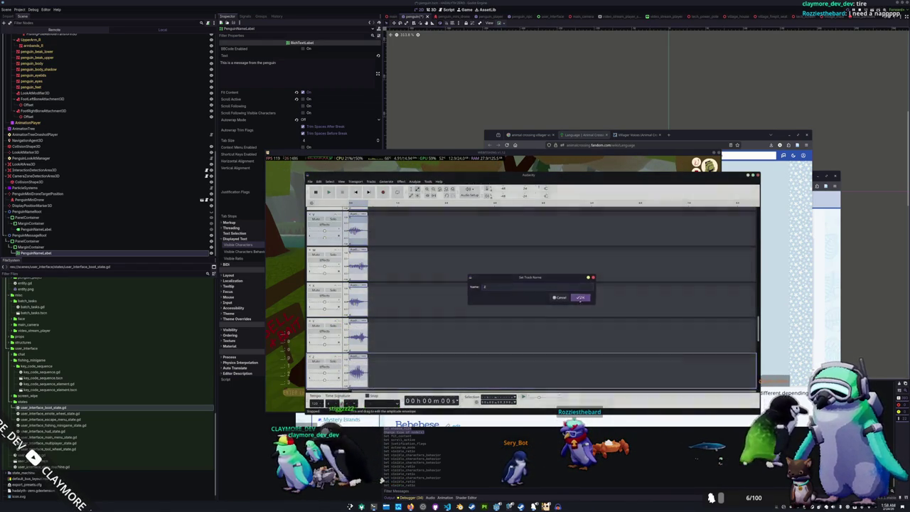
pyautogui.click(581, 298)
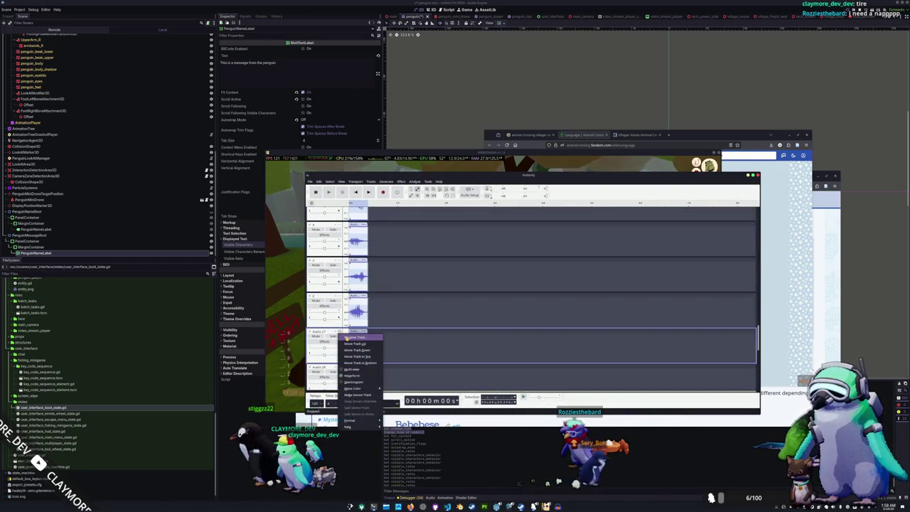
# Step: Rename one track, then name the following tracks '4' and '5'
pyautogui.click(354, 337)
pyautogui.click(582, 298)
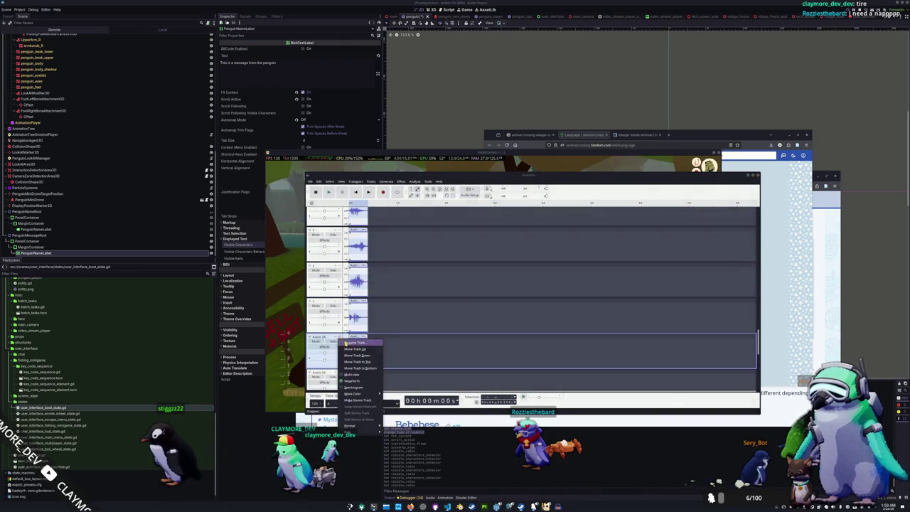
pyautogui.click(354, 343)
pyautogui.write('4')
pyautogui.click(578, 298)
pyautogui.click(346, 344)
pyautogui.click(354, 347)
pyautogui.write('5')
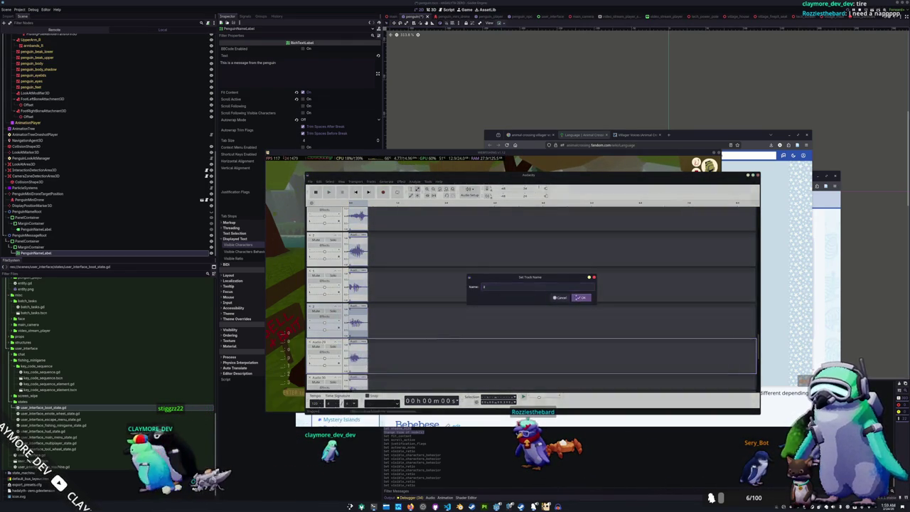
pyautogui.click(578, 297)
# Step: Rename the bottom track four times over as new tracks come up, naming one 't'
pyautogui.click(346, 355)
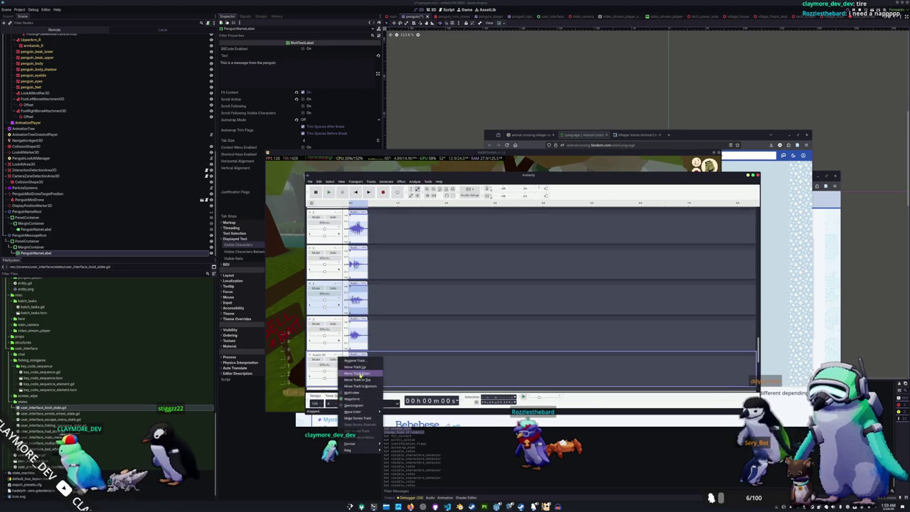
pyautogui.click(361, 363)
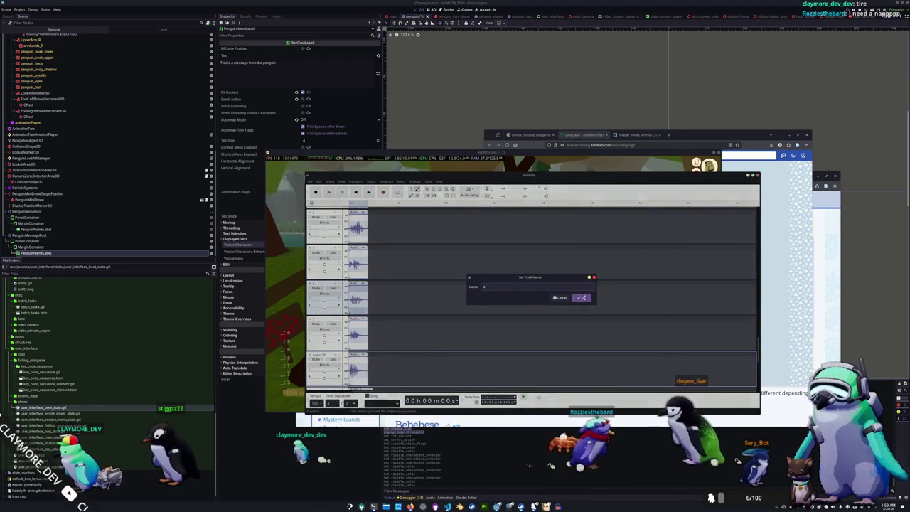
pyautogui.click(579, 299)
pyautogui.click(337, 357)
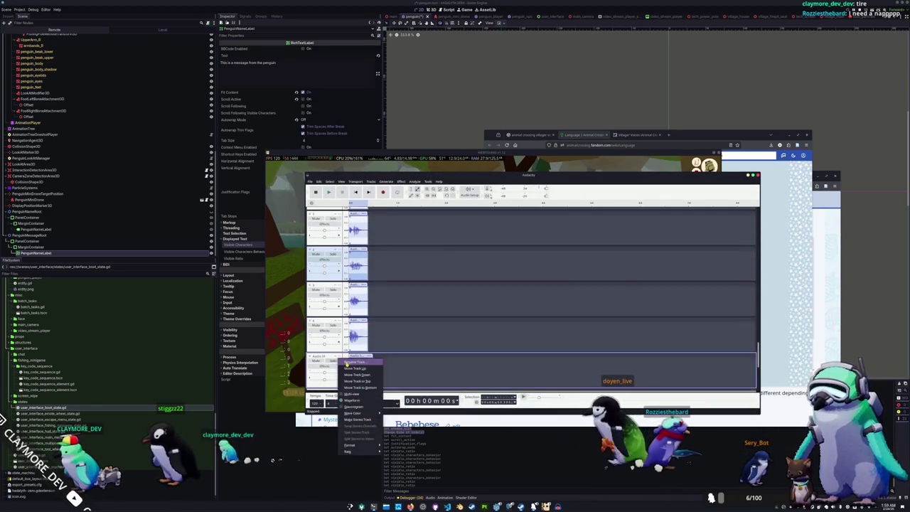
pyautogui.click(352, 364)
pyautogui.click(580, 298)
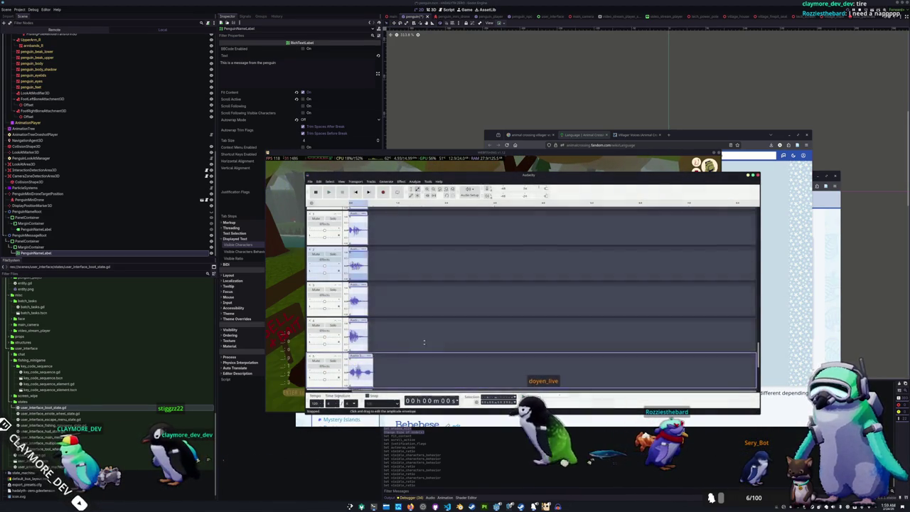
pyautogui.click(332, 359)
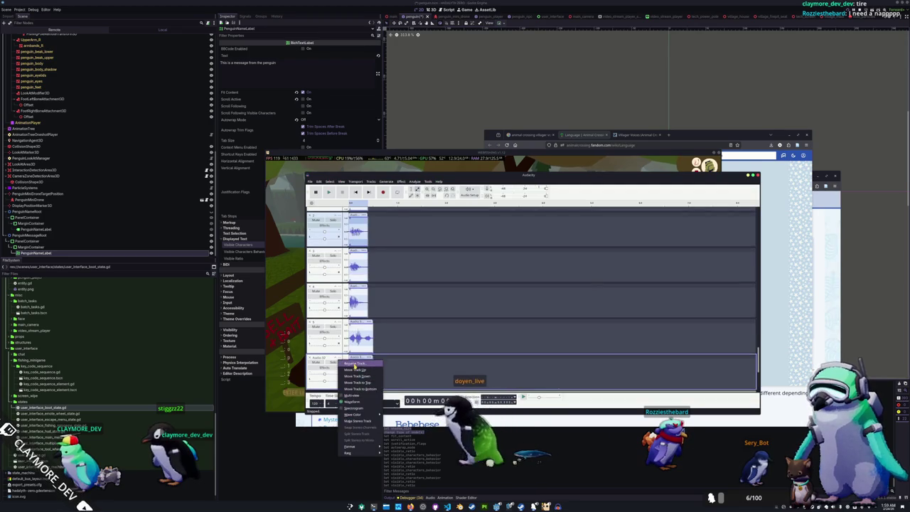
pyautogui.click(352, 369)
pyautogui.click(579, 298)
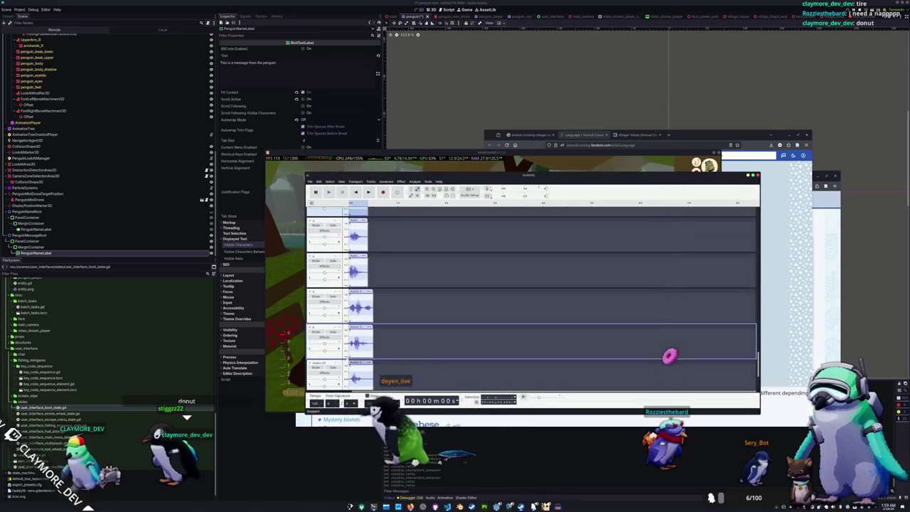
pyautogui.click(332, 364)
pyautogui.click(352, 371)
pyautogui.write('t')
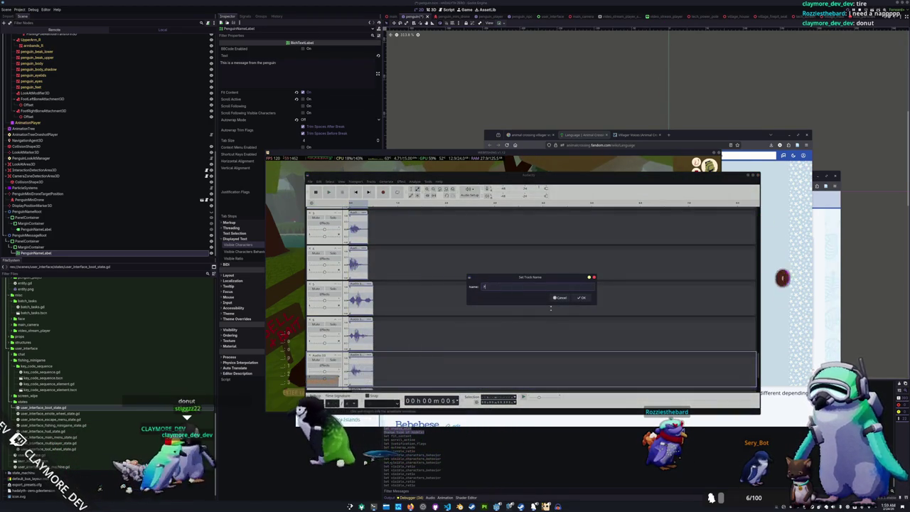
pyautogui.click(581, 298)
# Step: Name the next bottom track 't' and enter a short name for the final bottom track
pyautogui.click(335, 346)
pyautogui.click(340, 348)
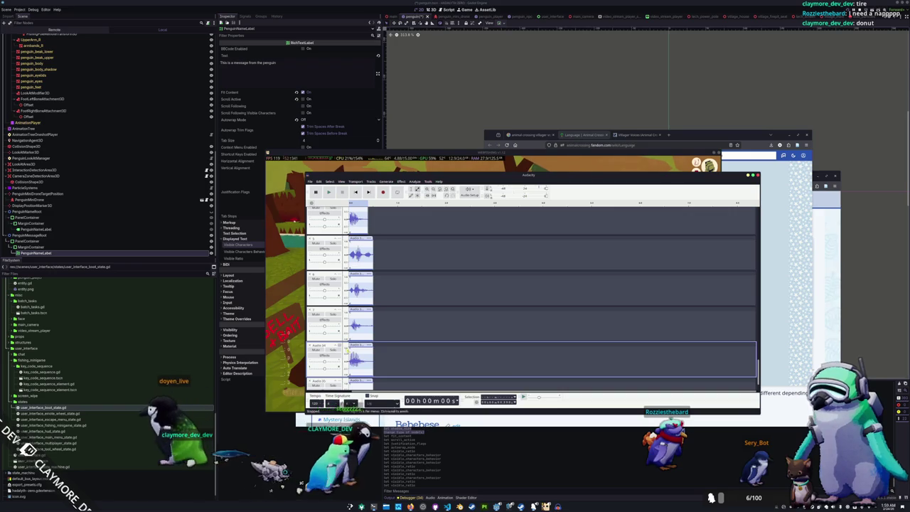
pyautogui.click(334, 346)
pyautogui.click(352, 371)
pyautogui.write('t')
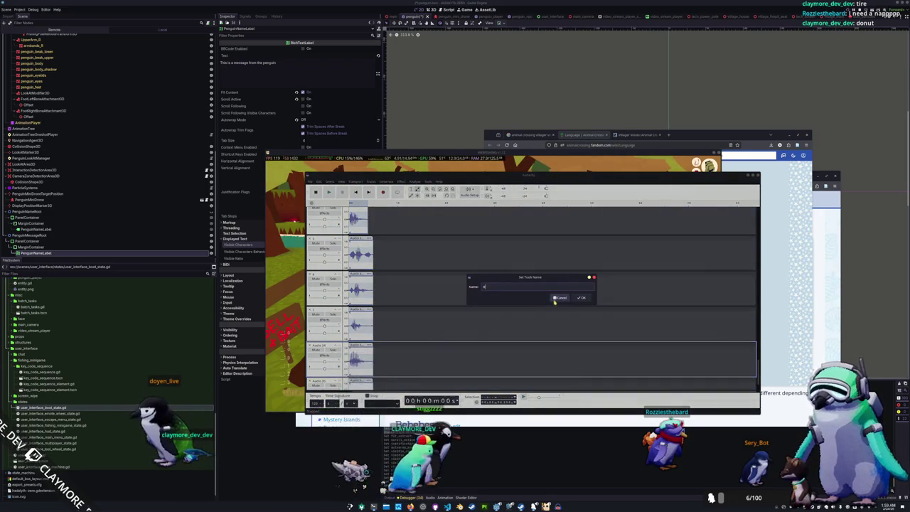
pyautogui.click(581, 298)
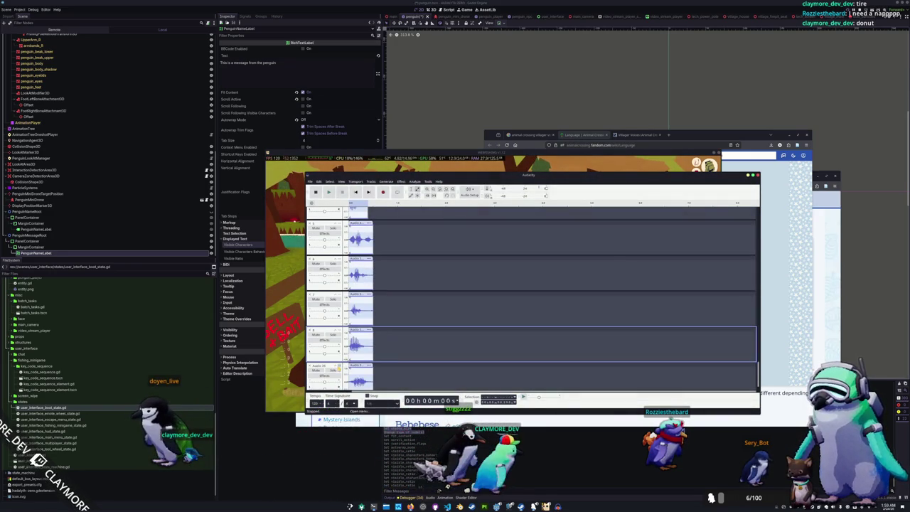
pyautogui.click(327, 365)
pyautogui.click(355, 371)
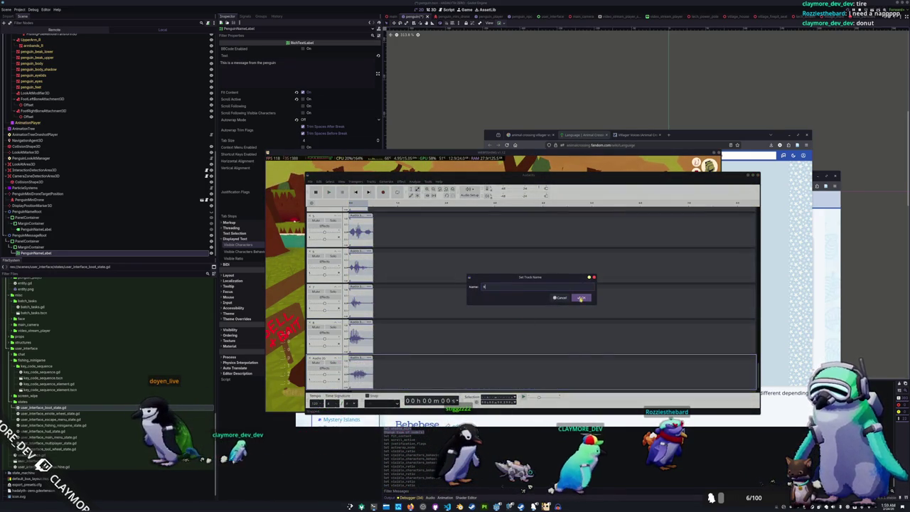
pyautogui.click(581, 298)
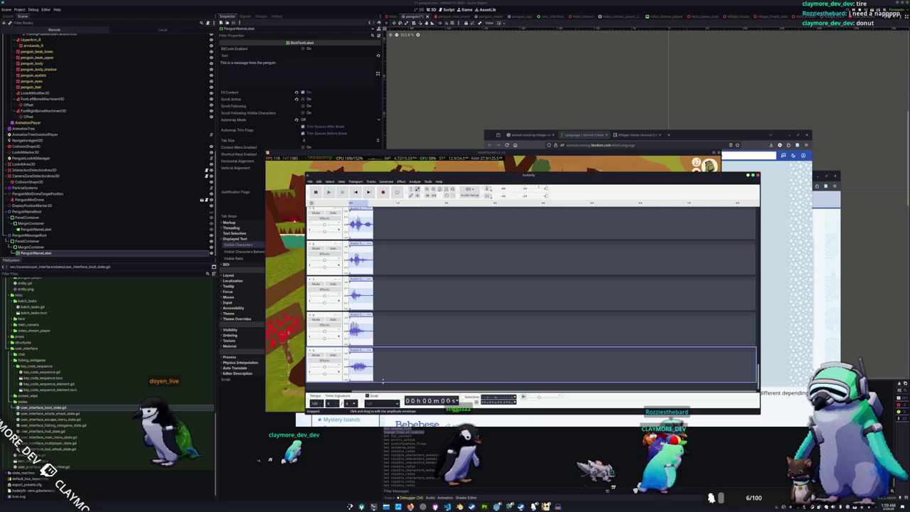
pyautogui.scroll(-5, 389, 364)
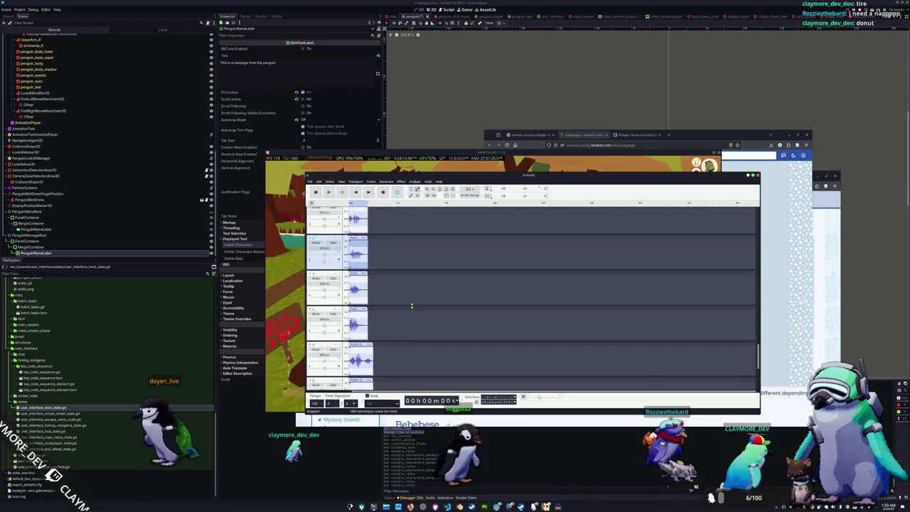
pyautogui.scroll(2, 409, 291)
pyautogui.scroll(-1, 395, 284)
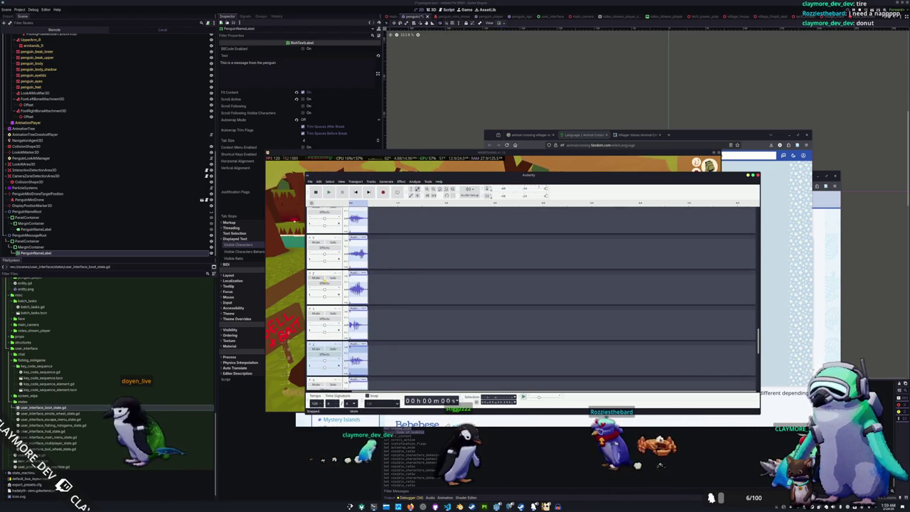
pyautogui.scroll(-2, 384, 318)
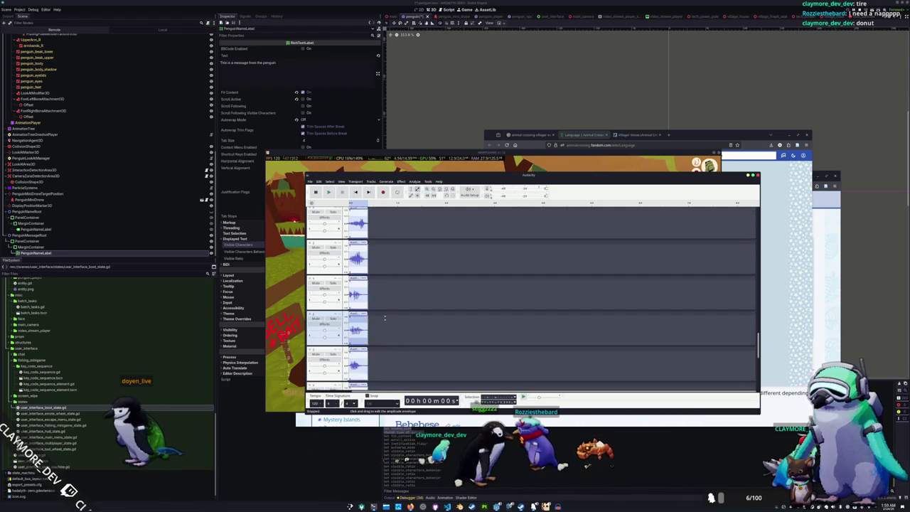
pyautogui.scroll(-3, 384, 317)
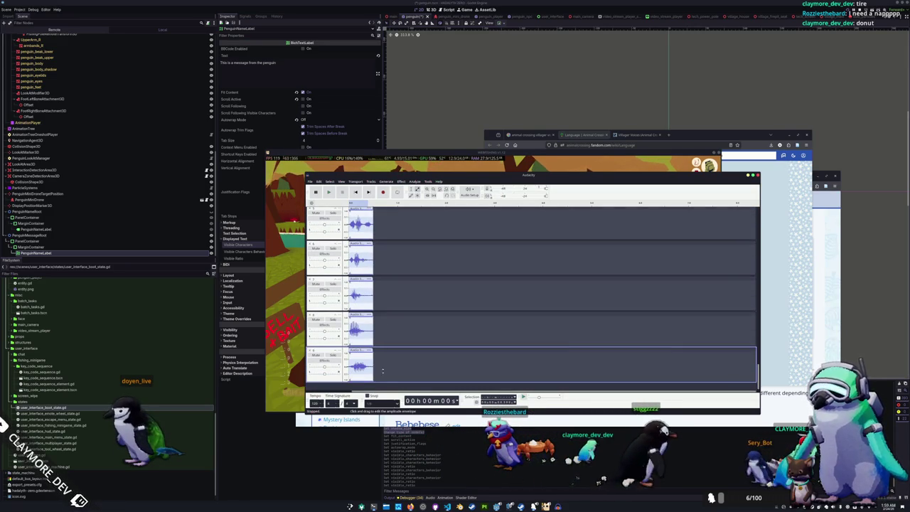
pyautogui.moveTo(360, 350)
pyautogui.mouseDown()
pyautogui.moveTo(462, 350)
pyautogui.moveTo(520, 313)
pyautogui.mouseUp()
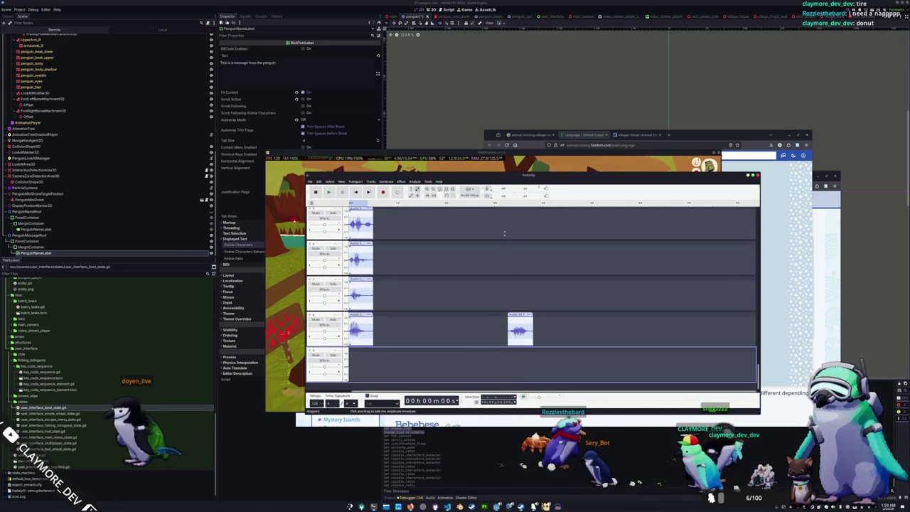
pyautogui.click(499, 324)
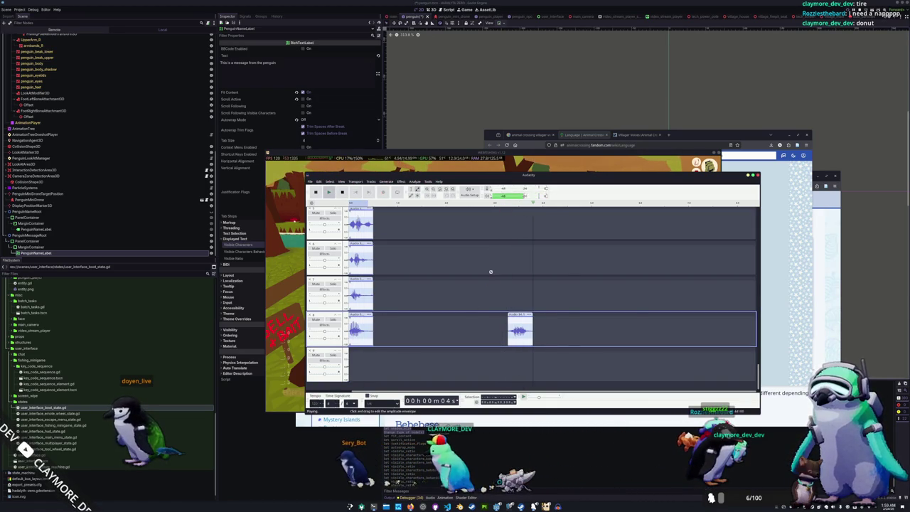
pyautogui.moveTo(520, 329)
pyautogui.mouseDown()
pyautogui.moveTo(416, 365)
pyautogui.moveTo(361, 367)
pyautogui.mouseUp()
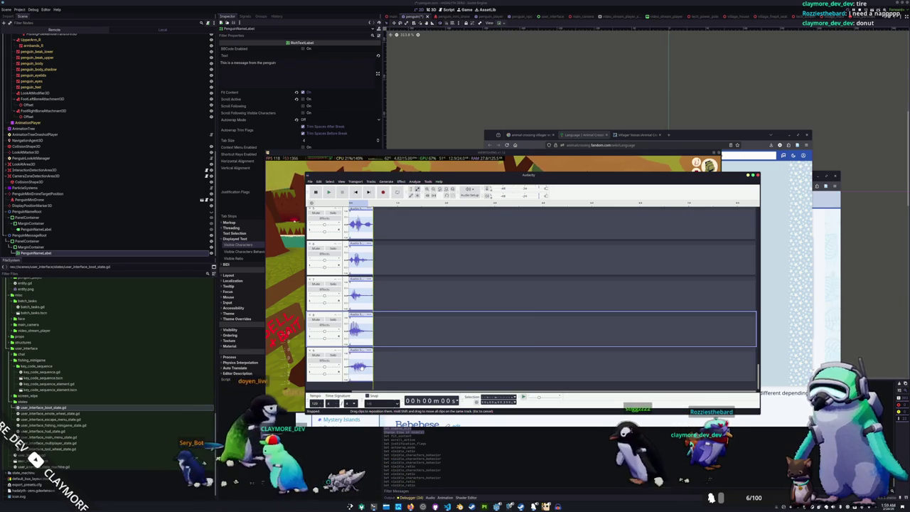
pyautogui.click(361, 367)
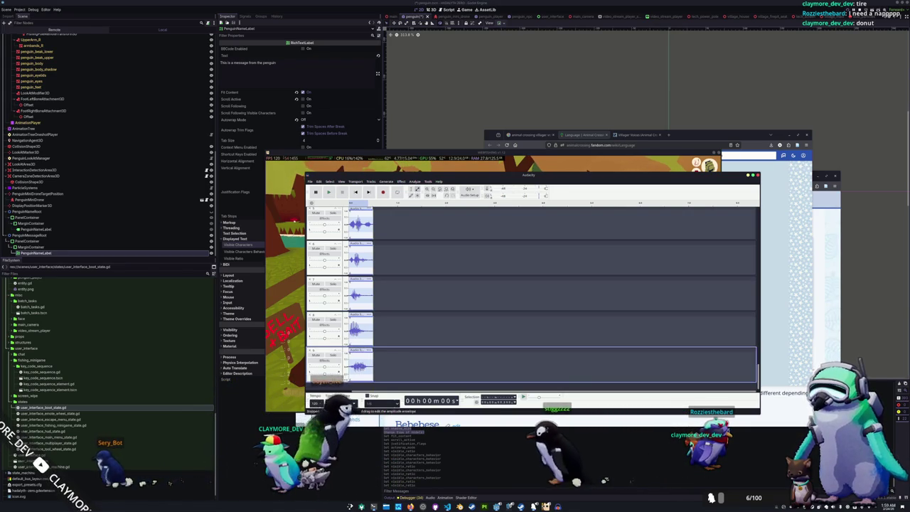
pyautogui.rightClick(340, 355)
pyautogui.click(354, 356)
pyautogui.press('Escape')
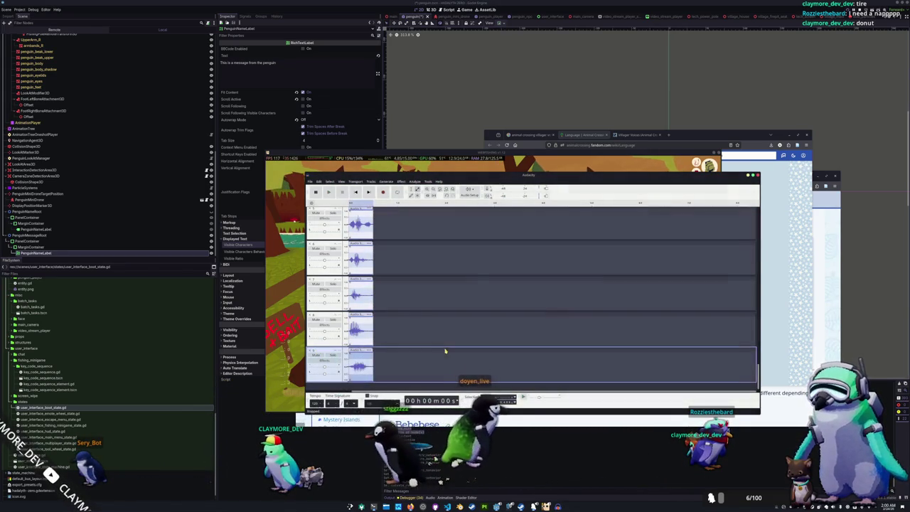
pyautogui.moveTo(361, 316); pyautogui.dragTo(537, 316)
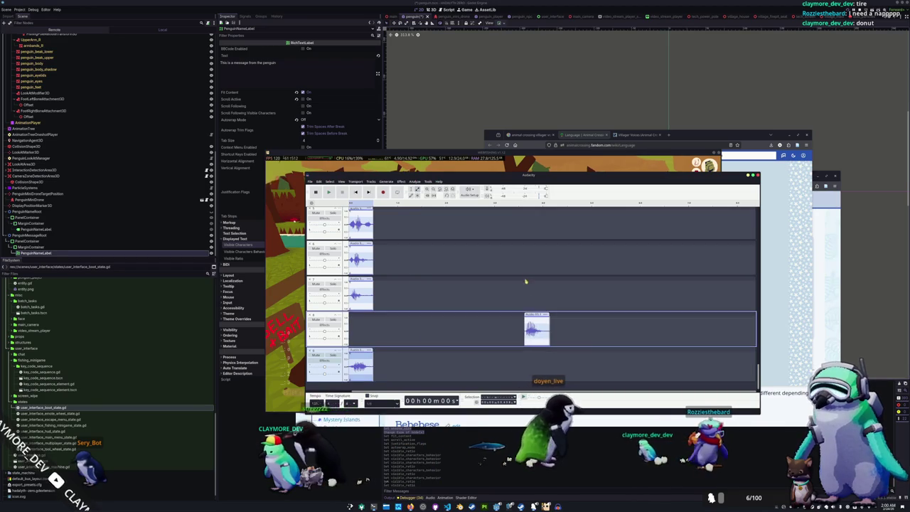
pyautogui.click(511, 209)
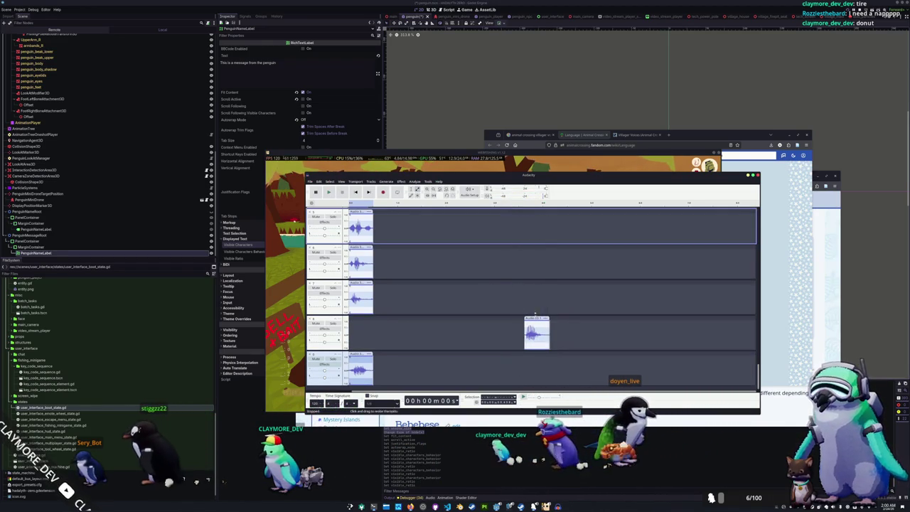
pyautogui.moveTo(537, 319); pyautogui.dragTo(360, 319)
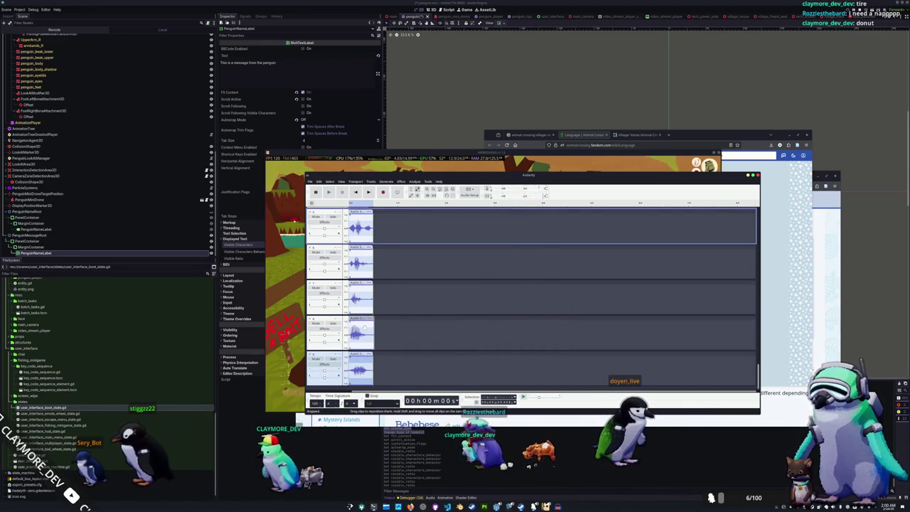
pyautogui.click(364, 329)
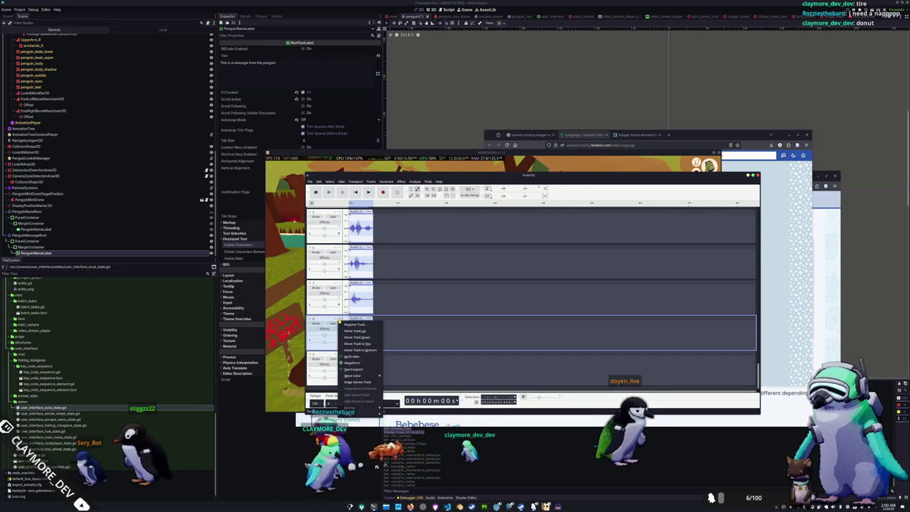
pyautogui.click(352, 324)
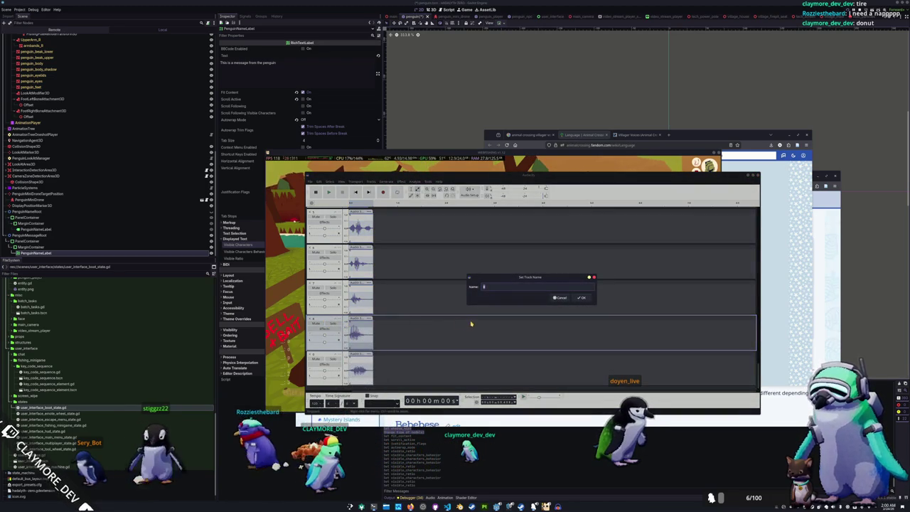
# Step: Give the third and second voice tracks new numbered names
pyautogui.press('Return')
pyautogui.click(353, 283)
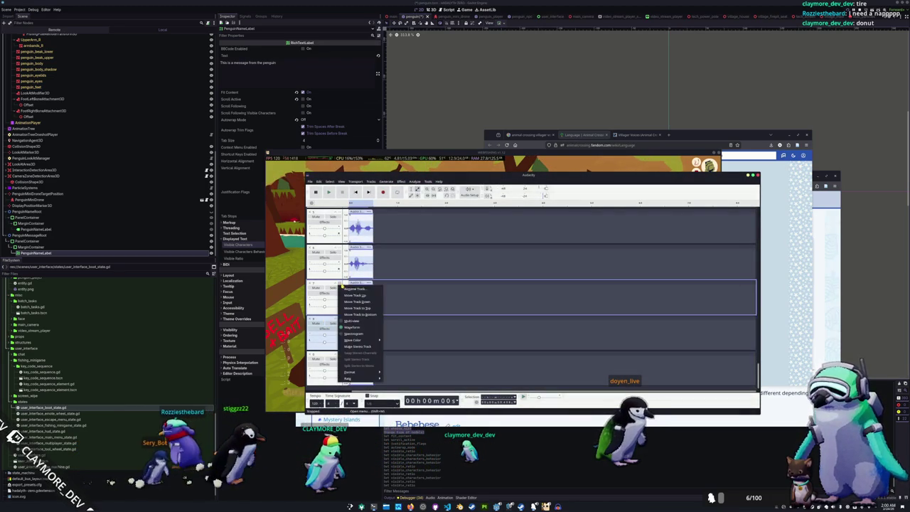
pyautogui.click(369, 291)
pyautogui.click(578, 297)
pyautogui.click(355, 247)
pyautogui.click(356, 253)
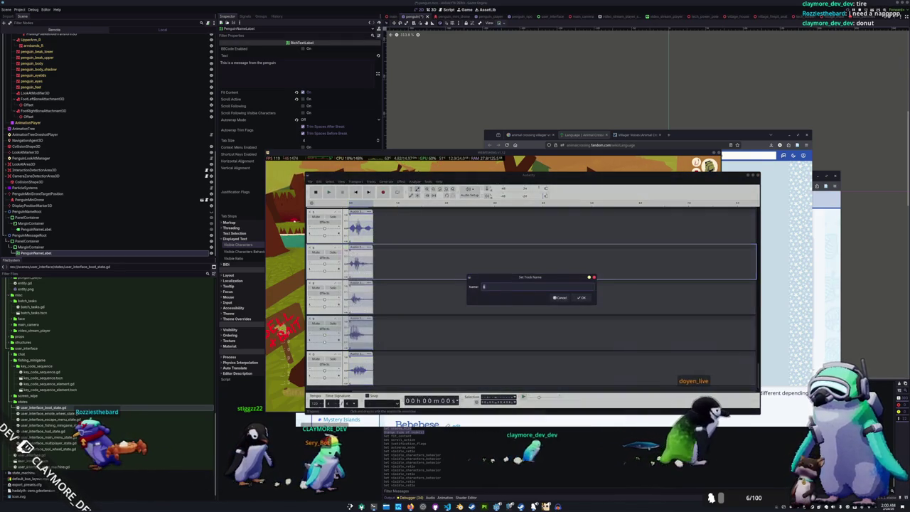
pyautogui.press('Return')
# Step: Assign numbered names to the next pair of tracks in the stack
pyautogui.scroll(2, 396, 270)
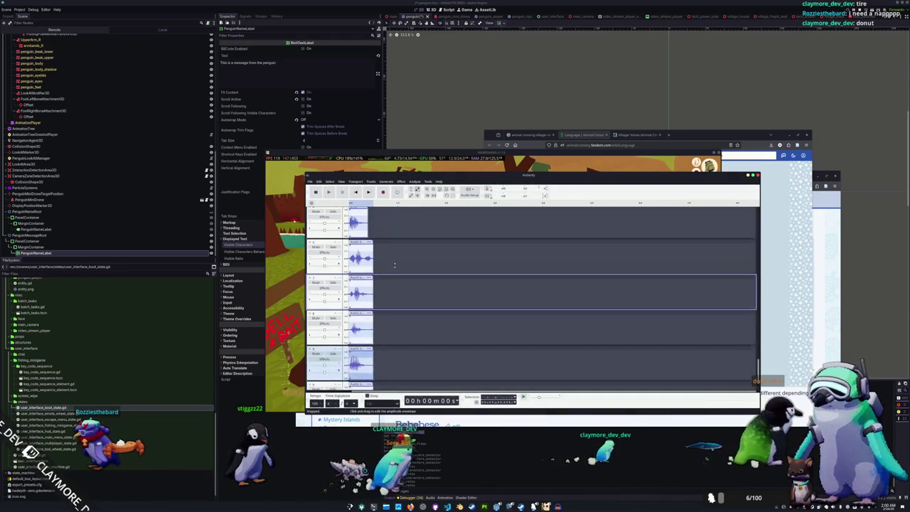
pyautogui.click(355, 257)
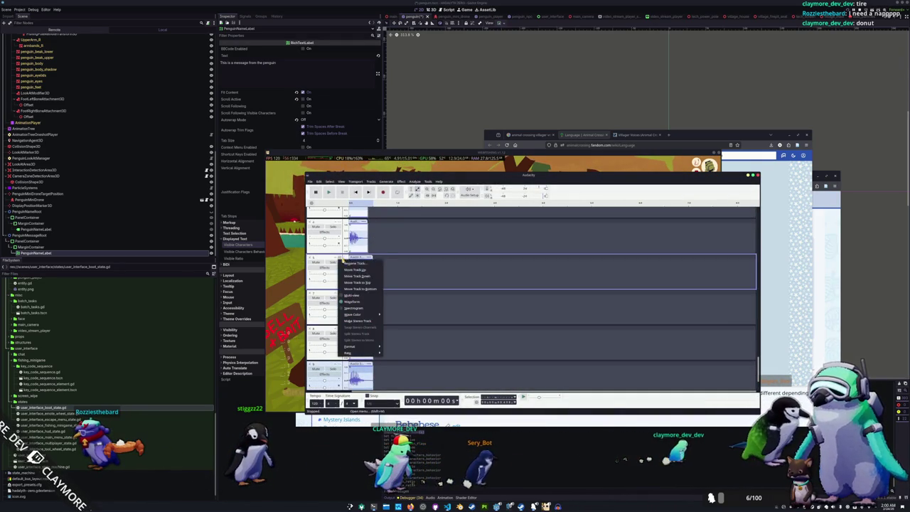
pyautogui.click(355, 263)
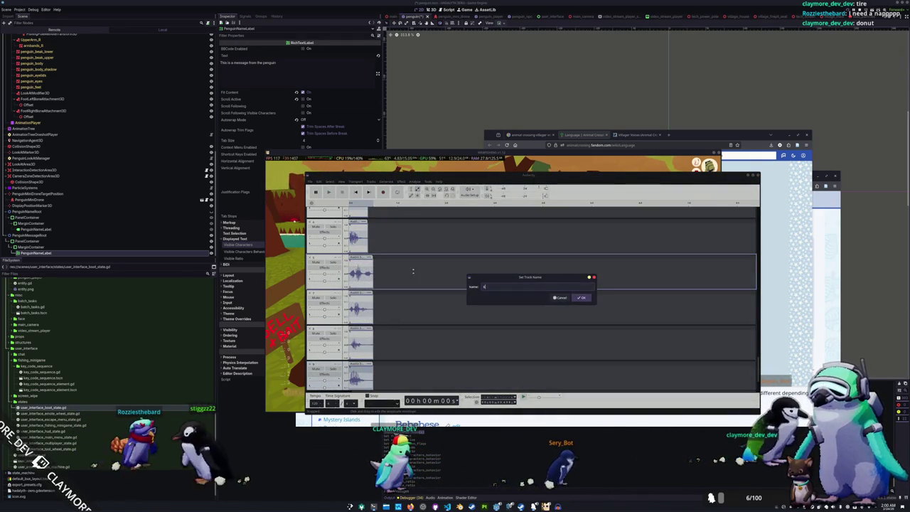
pyautogui.press('Return')
pyautogui.scroll(1, 401, 273)
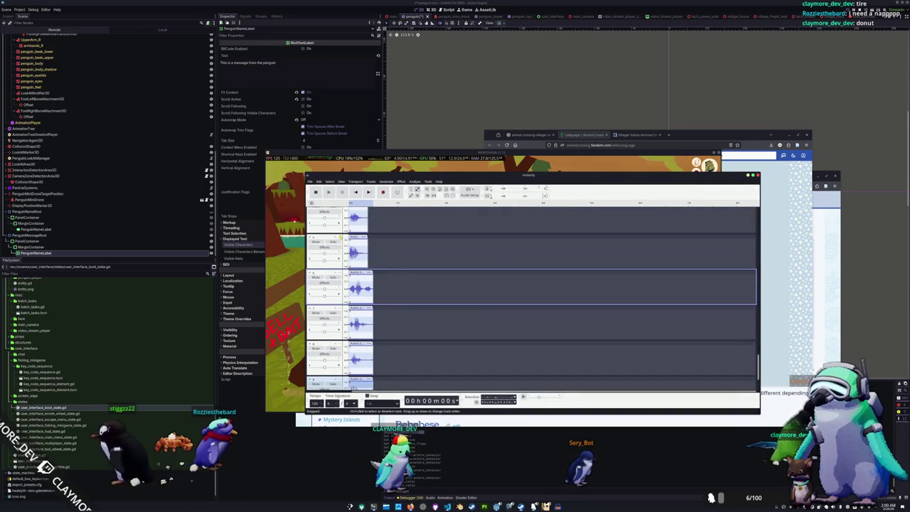
pyautogui.click(355, 236)
pyautogui.click(354, 242)
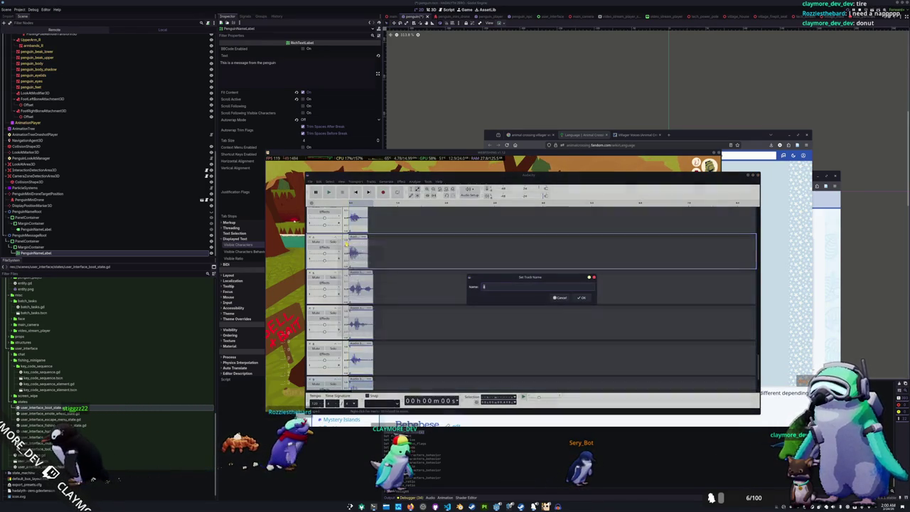
pyautogui.press('Return')
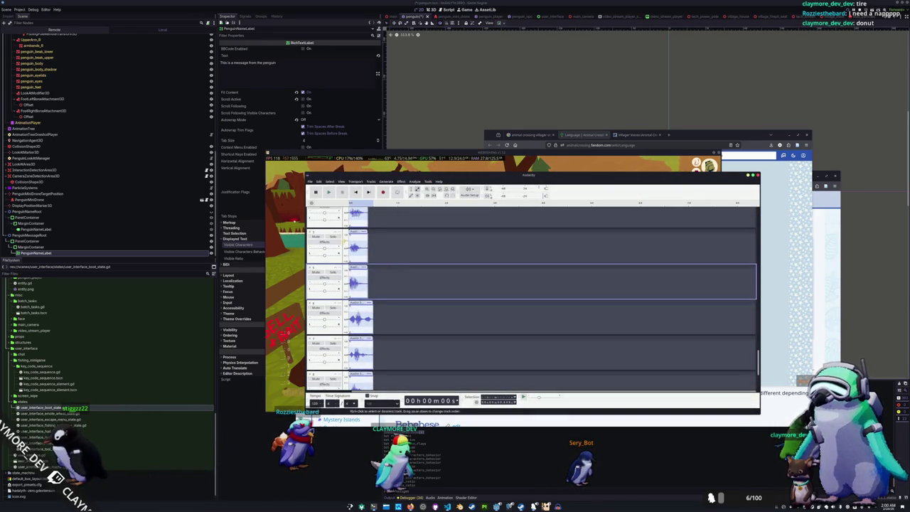
# Step: Name the second track 4, then rename the first and second tracks
pyautogui.click(354, 232)
pyautogui.click(348, 240)
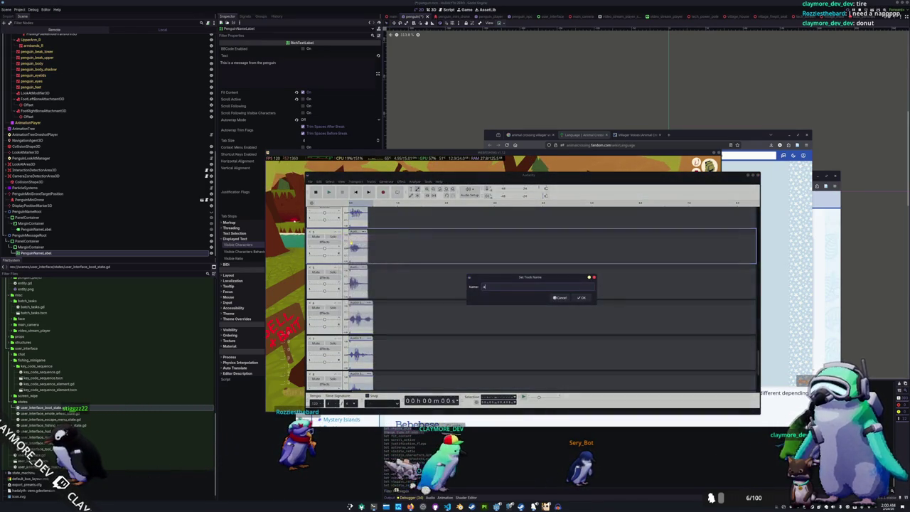
pyautogui.press('Return')
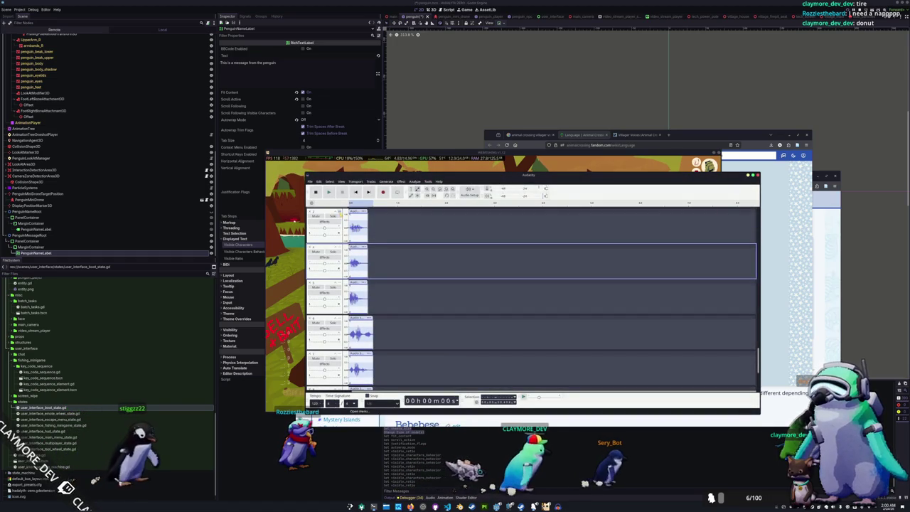
pyautogui.click(355, 212)
pyautogui.click(351, 218)
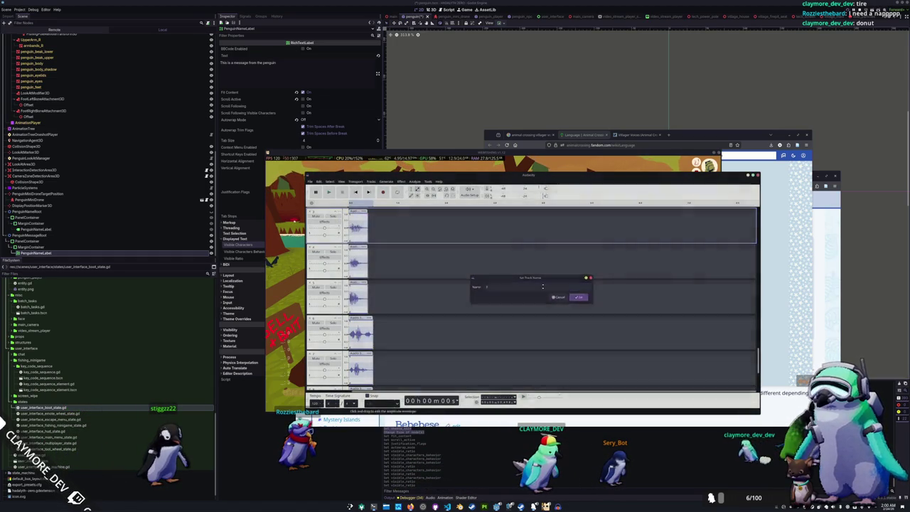
pyautogui.press('Return')
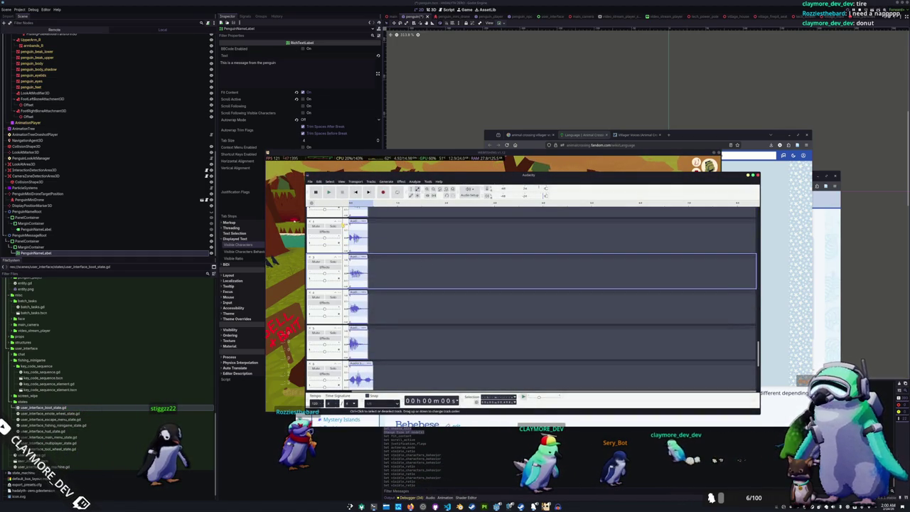
pyautogui.click(329, 222)
pyautogui.click(355, 230)
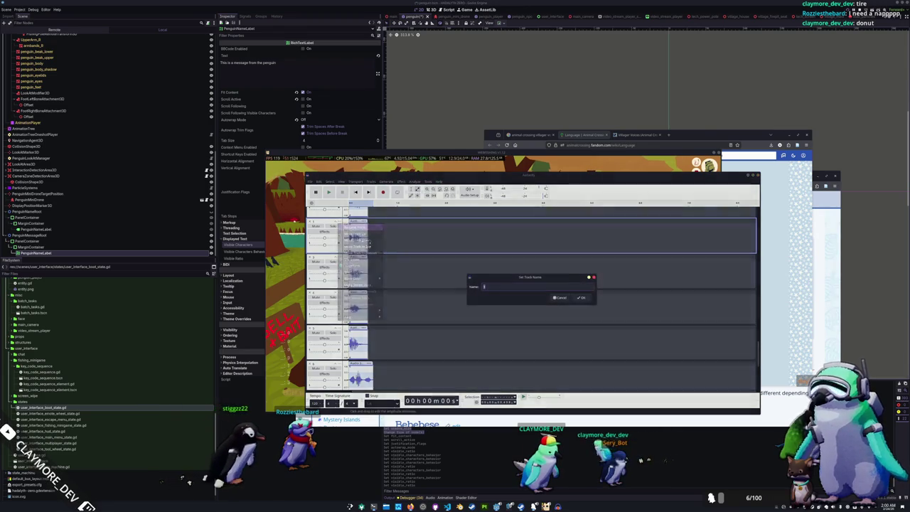
pyautogui.click(581, 298)
# Step: Shift the second track's clip later, play it back, then undo the move
pyautogui.moveTo(359, 252); pyautogui.dragTo(519, 251)
pyautogui.press('space')
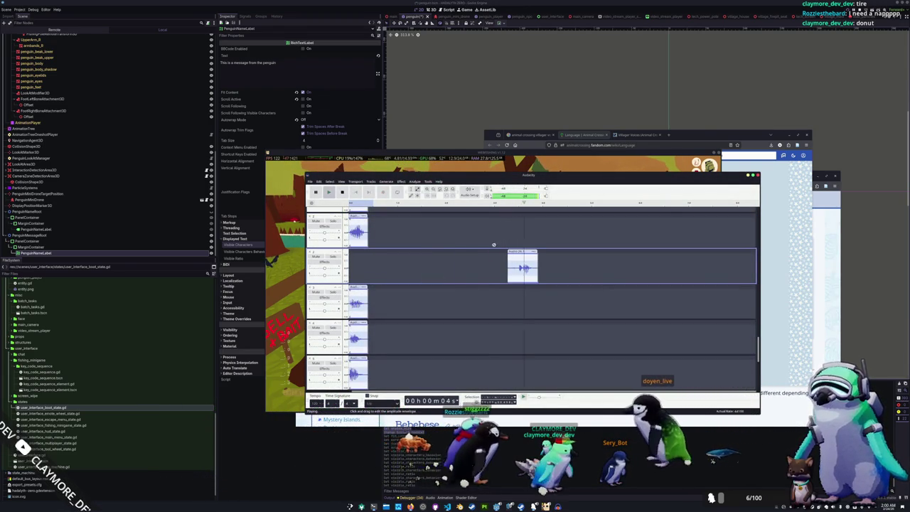
pyautogui.rightClick(472, 253)
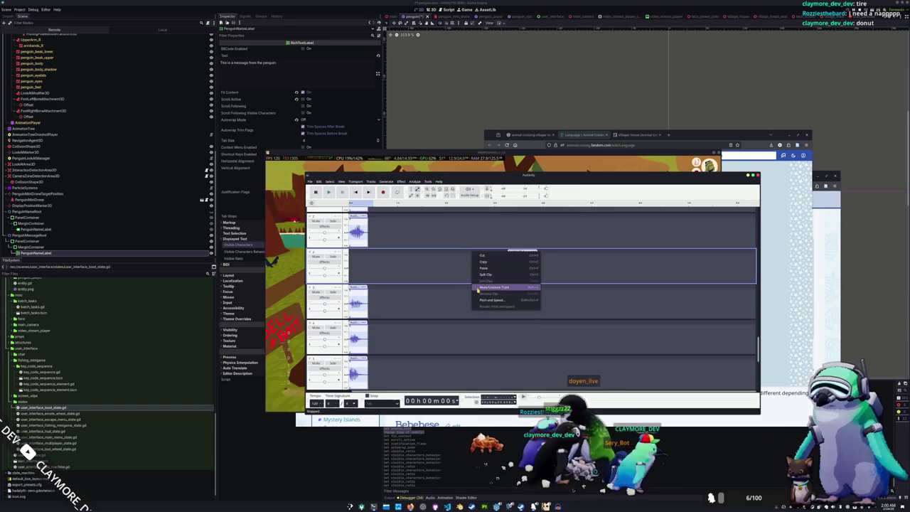
pyautogui.press('Escape')
pyautogui.hotkey('ctrl', 'z')
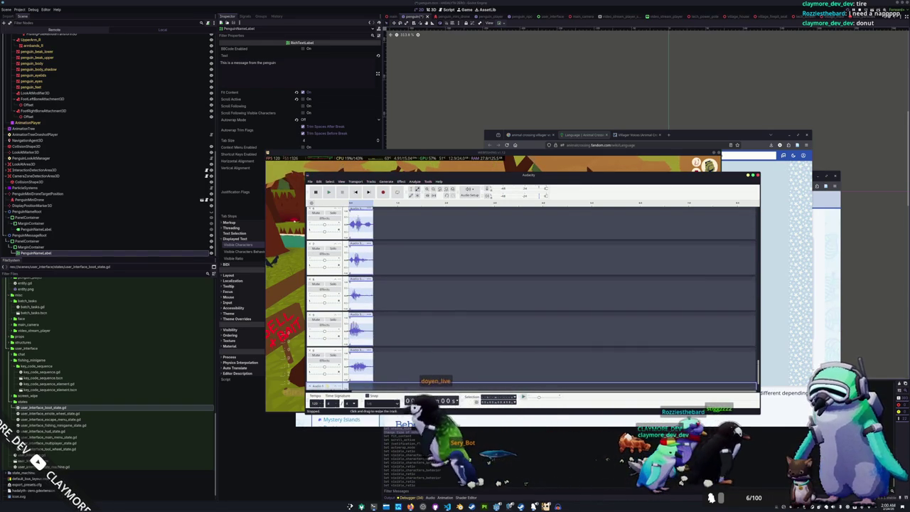
# Step: Reorder the tracks: bottom tracks up to second and third place, top track down to third
pyautogui.moveTo(326, 370); pyautogui.dragTo(325, 260)
pyautogui.moveTo(326, 354); pyautogui.dragTo(328, 302)
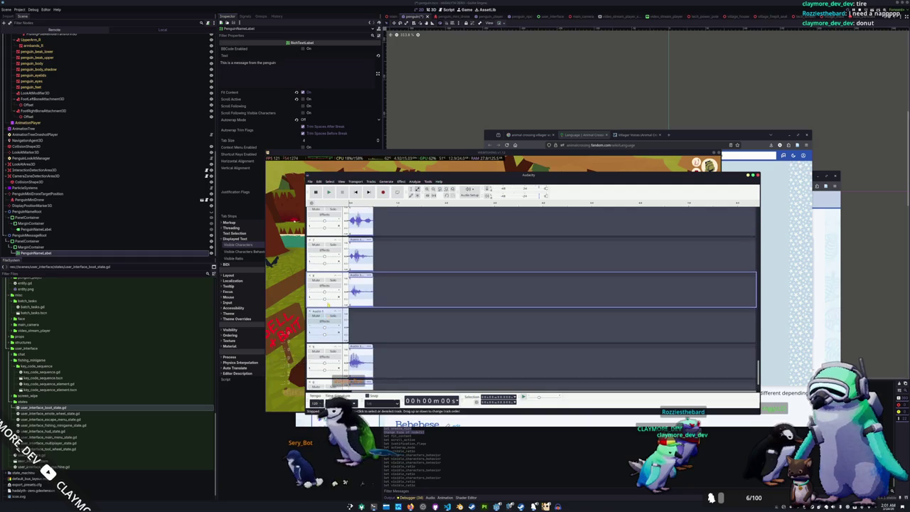
pyautogui.scroll(-1, 328, 302)
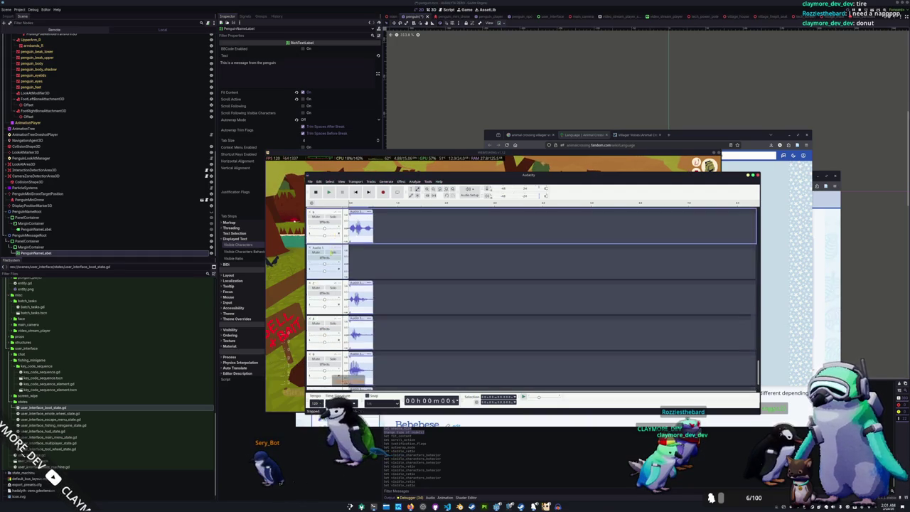
pyautogui.click(328, 302)
pyautogui.scroll(1, 328, 302)
pyautogui.moveTo(328, 213); pyautogui.dragTo(330, 317)
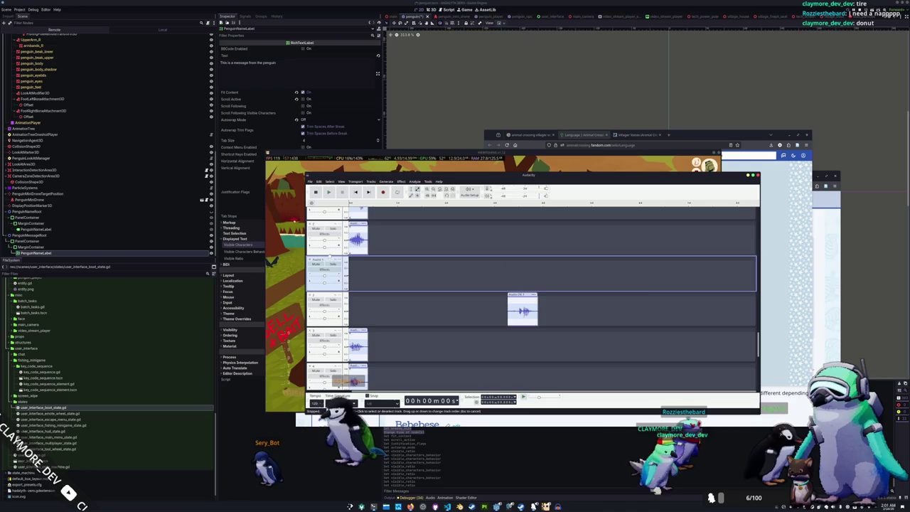
# Step: Slide the fourth track's clip back to the start and select the empty third track
pyautogui.moveTo(523, 294); pyautogui.dragTo(363, 294)
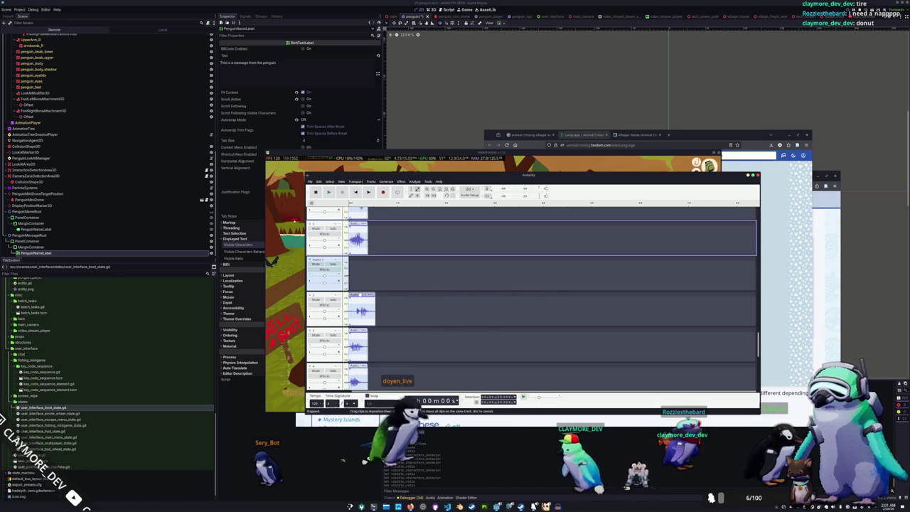
pyautogui.click(352, 294)
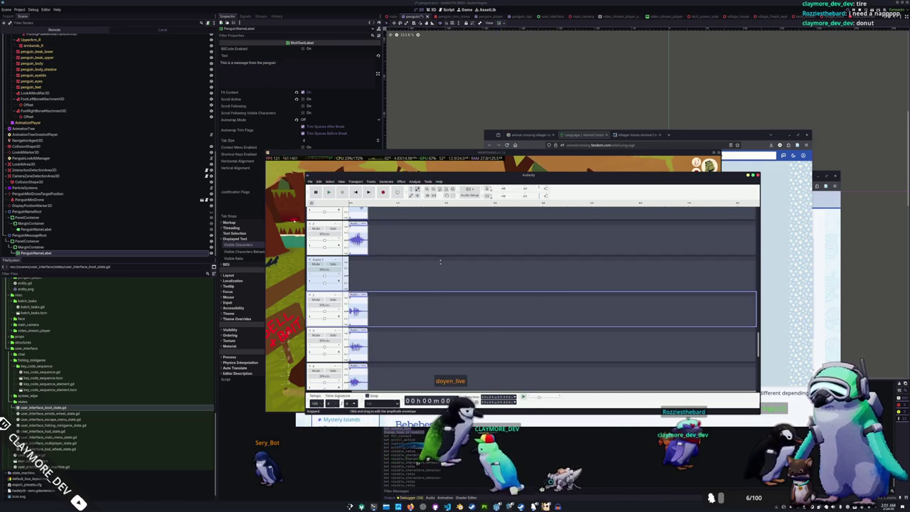
pyautogui.click(483, 270)
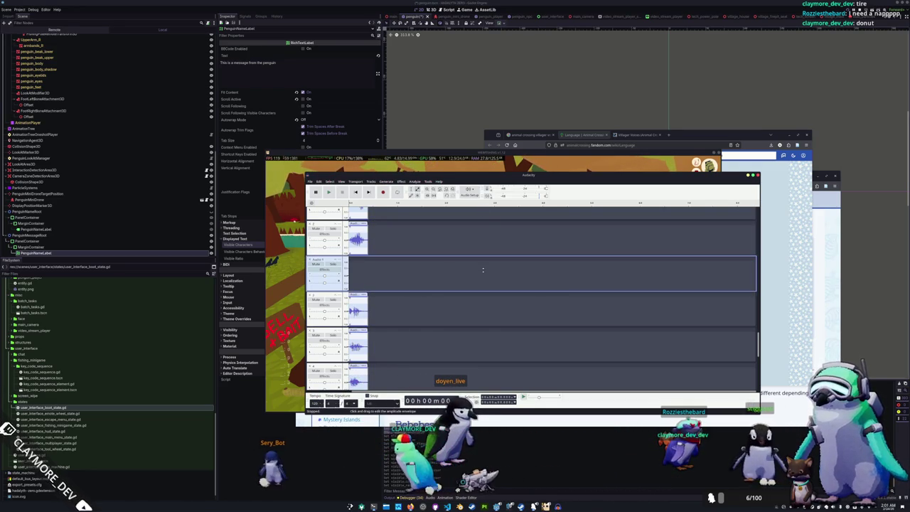
pyautogui.hotkey('ctrl', 'v')
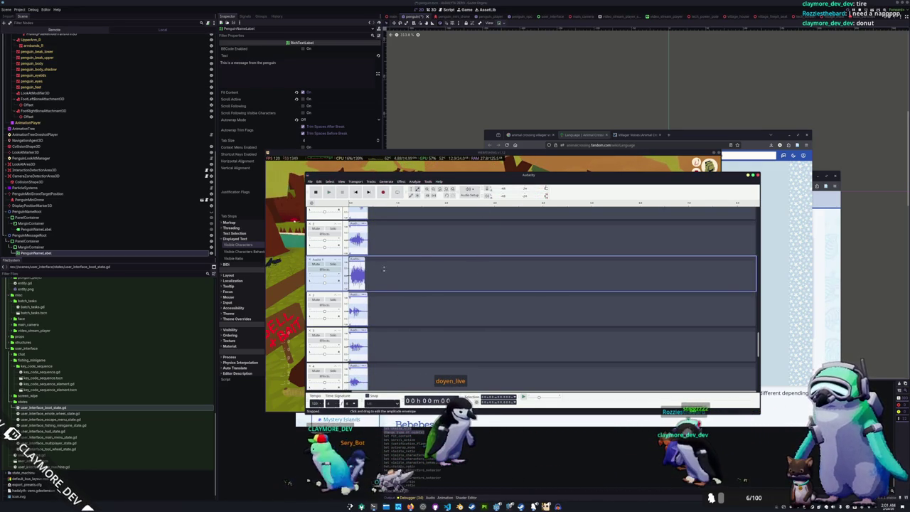
pyautogui.hotkey('ctrl', 'z')
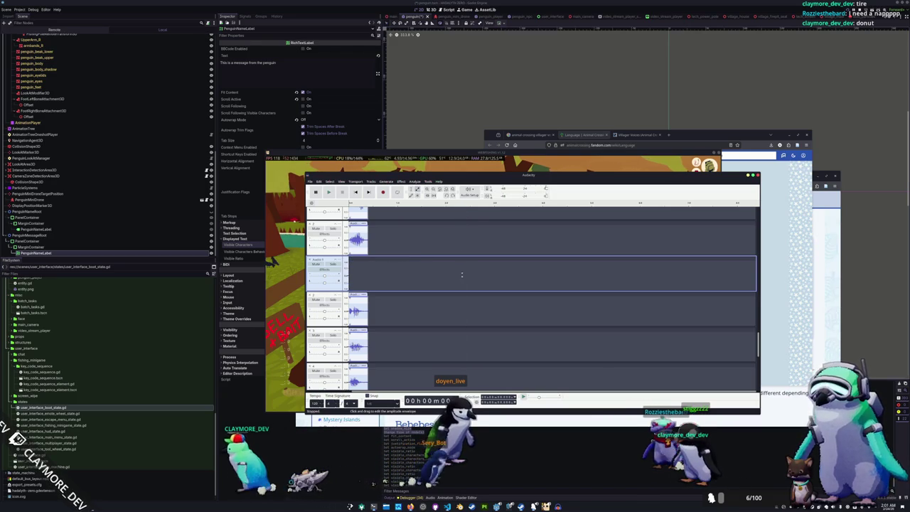
pyautogui.hotkey('ctrl', 'v')
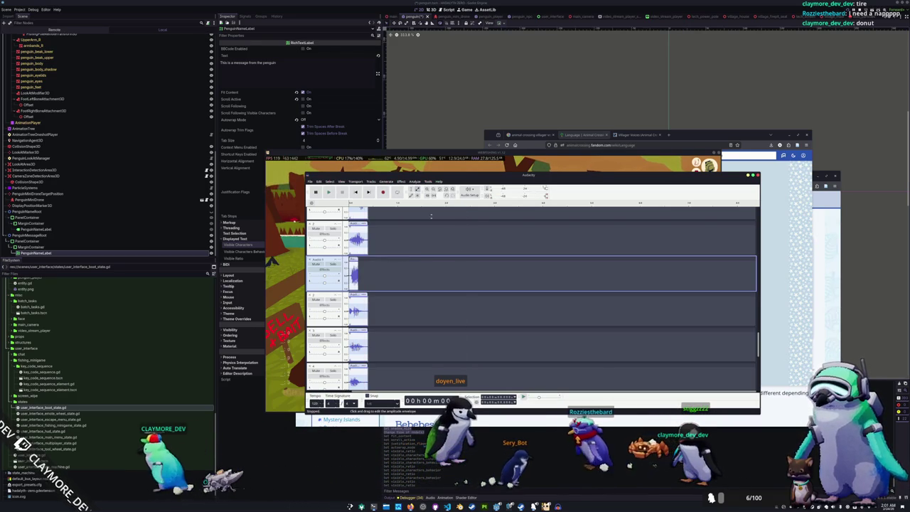
pyautogui.hotkey('ctrl', 'z')
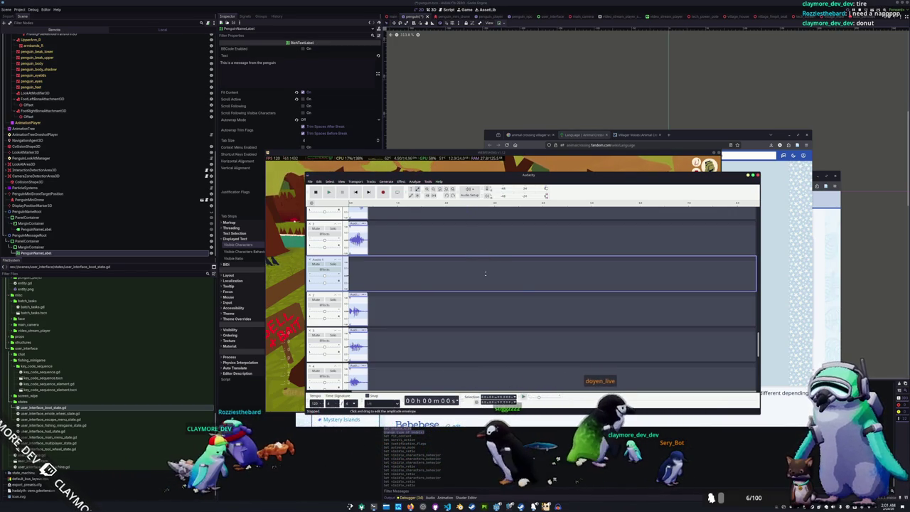
pyautogui.click(472, 207)
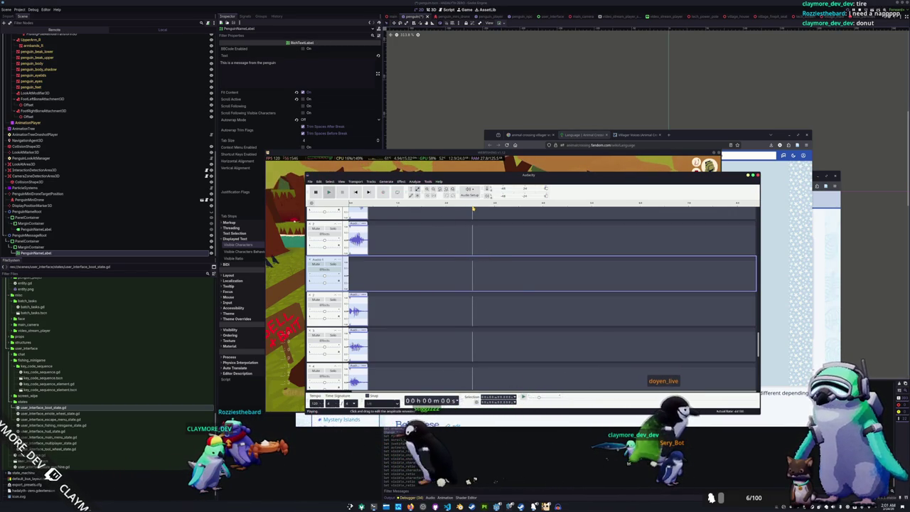
pyautogui.click(472, 208)
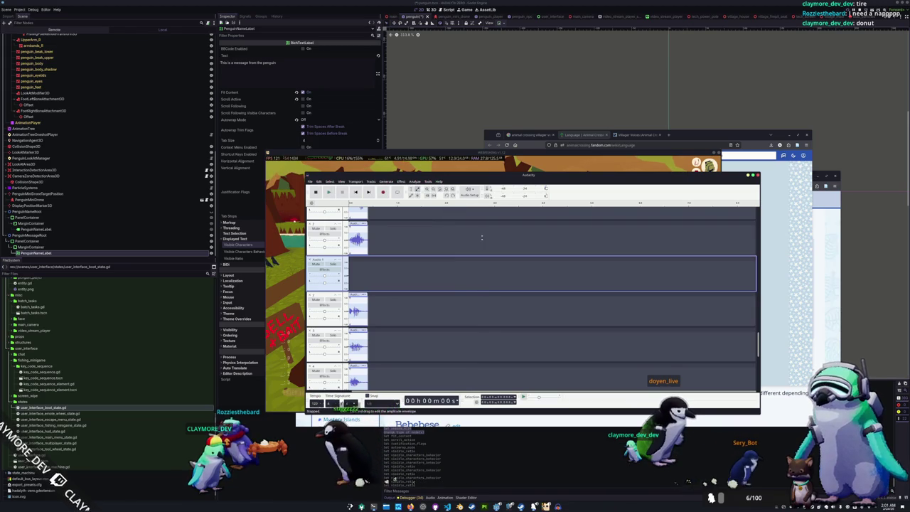
pyautogui.click(504, 207)
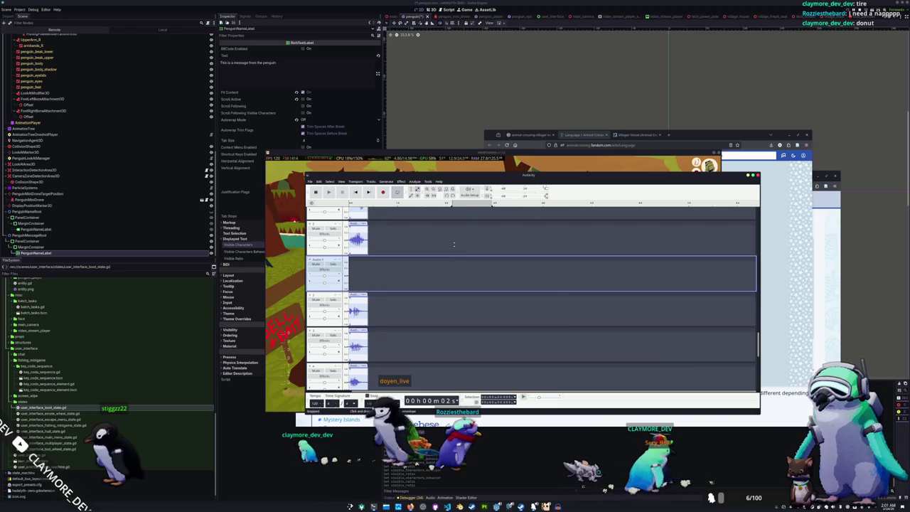
# Step: Clear the loop, trim the third track's clip to start at zero, and begin Save As
pyautogui.rightClick(482, 207)
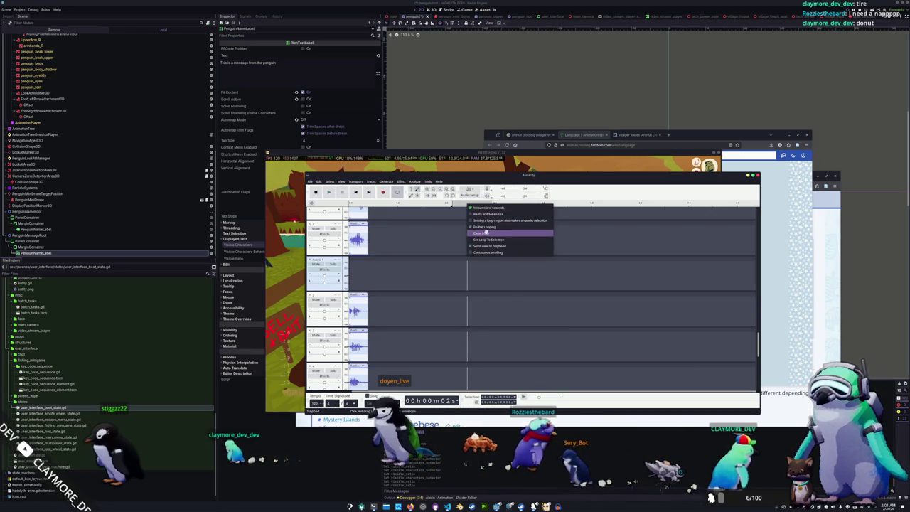
pyautogui.click(472, 229)
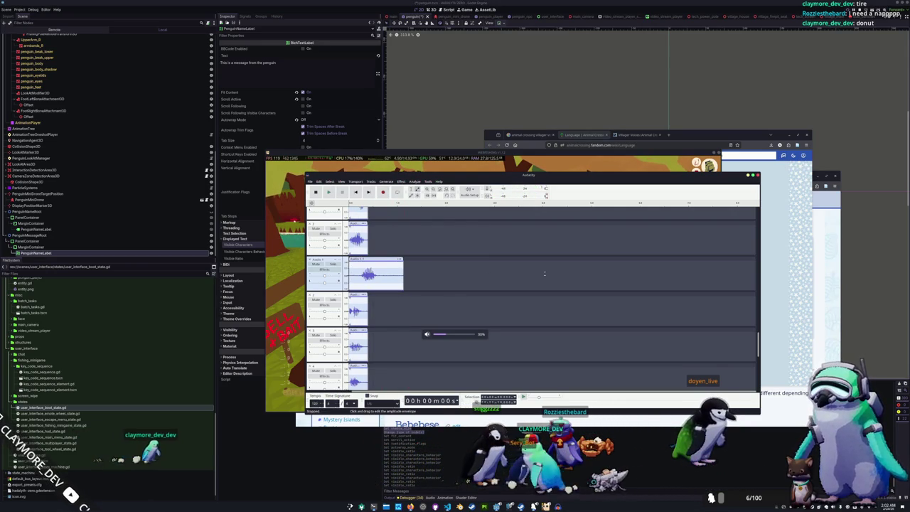
pyautogui.moveTo(384, 258); pyautogui.dragTo(526, 258)
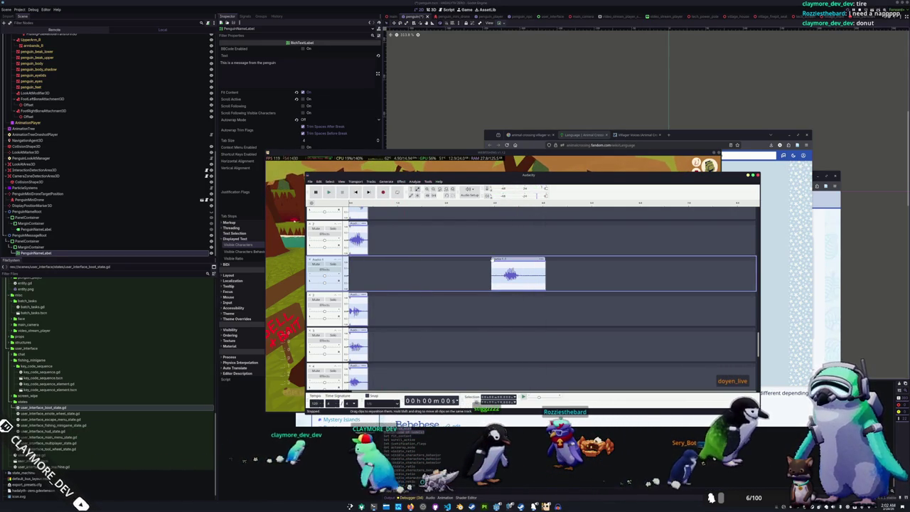
pyautogui.moveTo(491, 260)
pyautogui.mouseDown()
pyautogui.moveTo(344, 260)
pyautogui.moveTo(370, 259)
pyautogui.mouseUp()
pyautogui.click(402, 278)
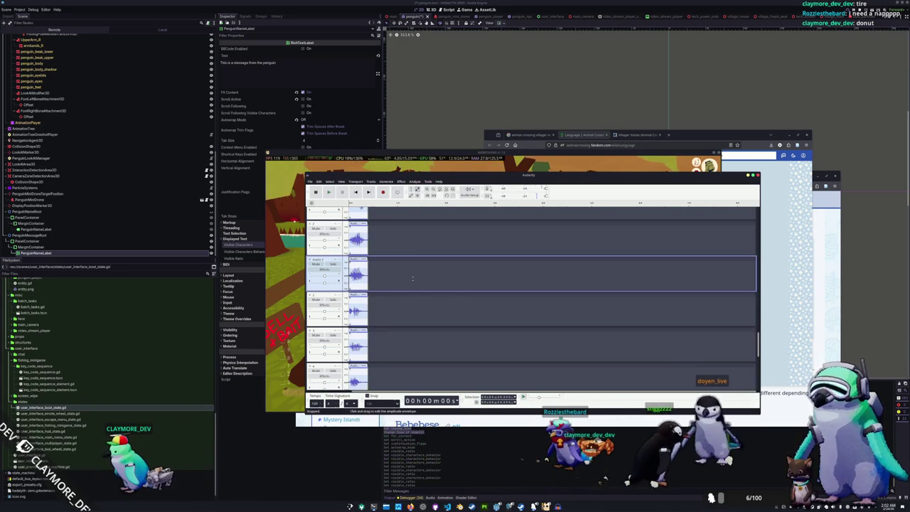
pyautogui.hotkey('ctrl', 's')
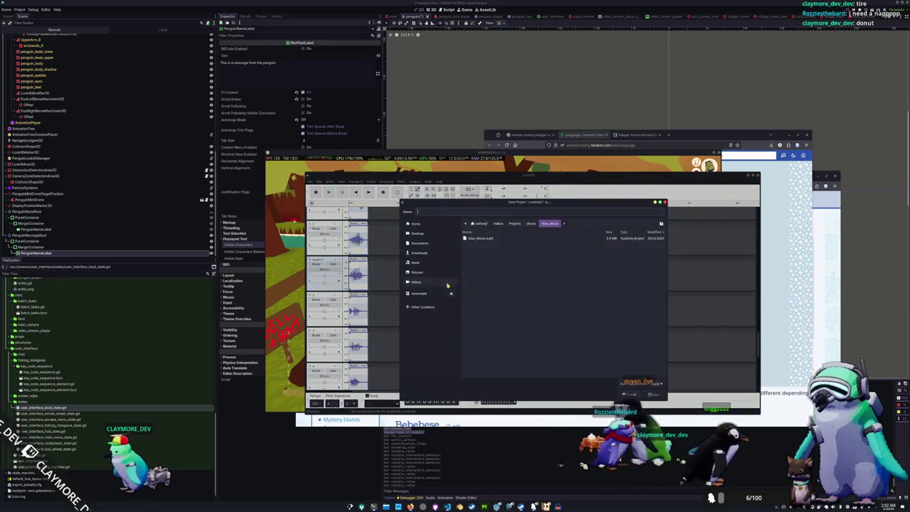
# Step: Save the project as 'voice' in the Music/voice folder
pyautogui.click(416, 263)
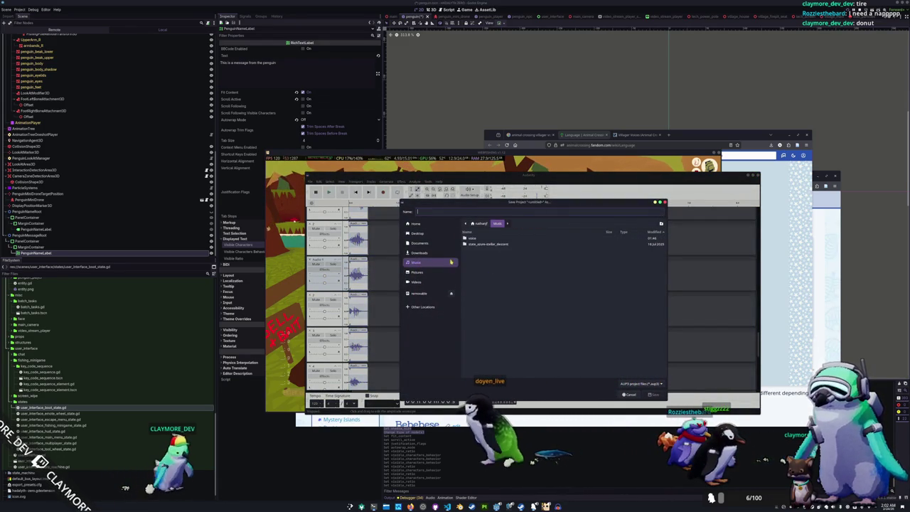
pyautogui.doubleClick(475, 239)
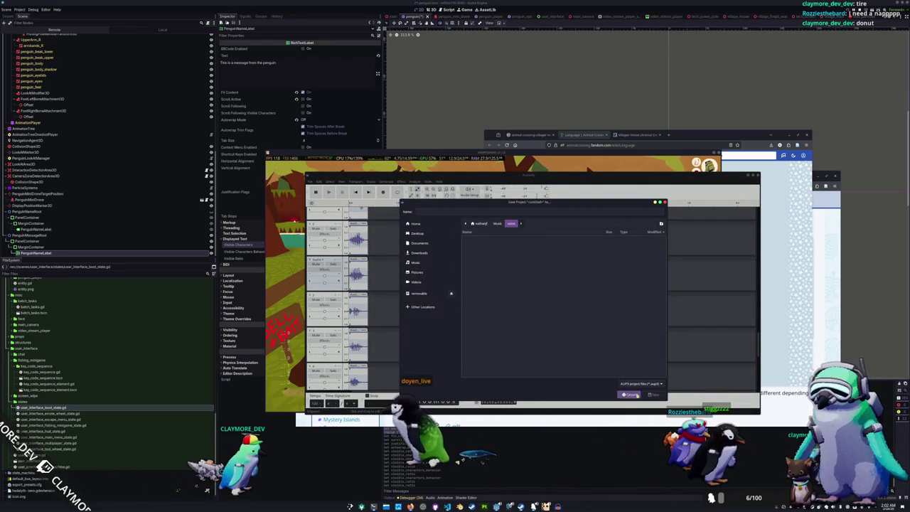
pyautogui.write('voice')
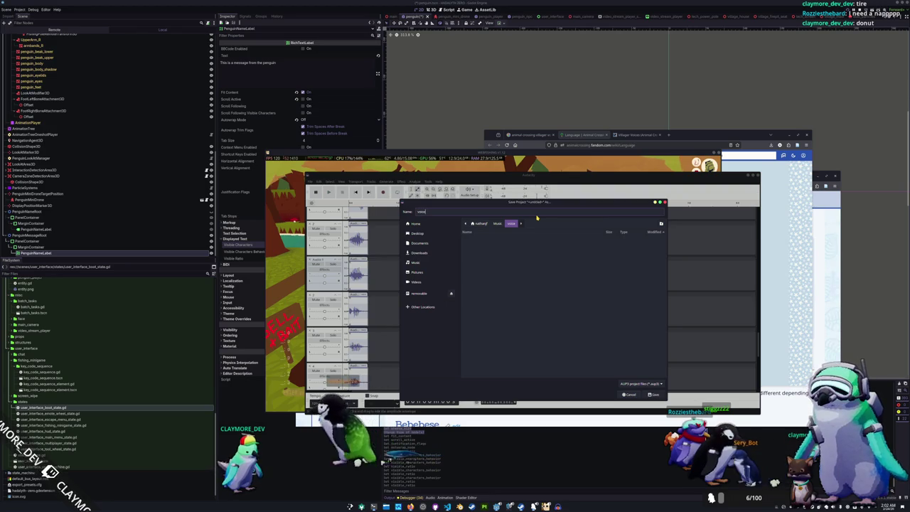
pyautogui.press('Return')
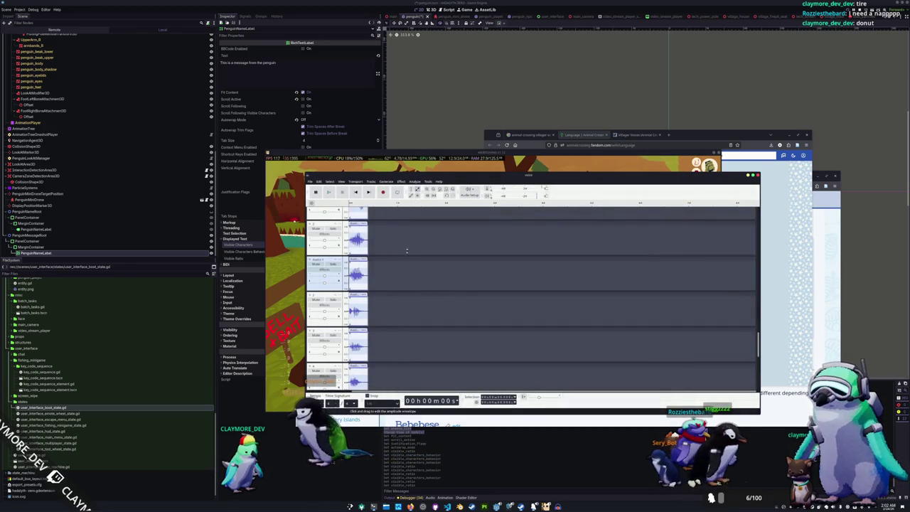
# Step: Select every clip and apply Loudness Normalization at -23.0 LUFS perceived loudness
pyautogui.hotkey('ctrl', 'a')
pyautogui.click(402, 182)
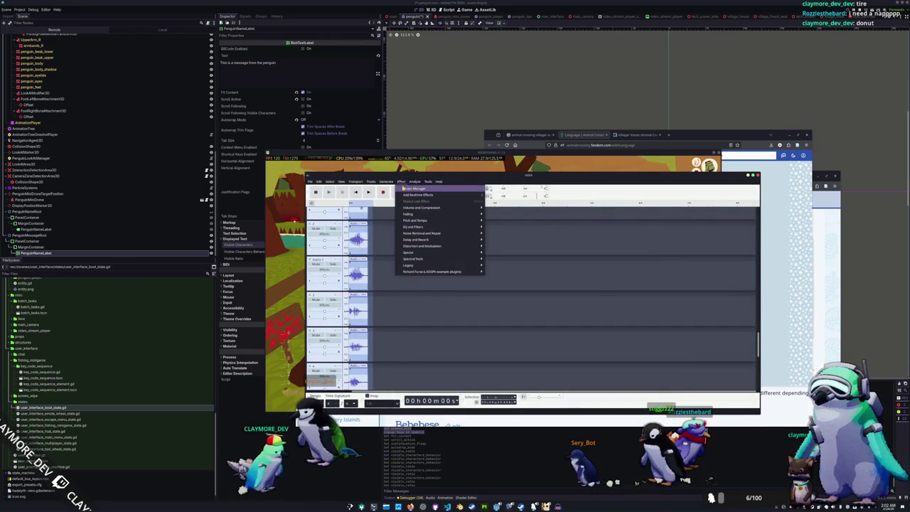
pyautogui.moveTo(420, 244)
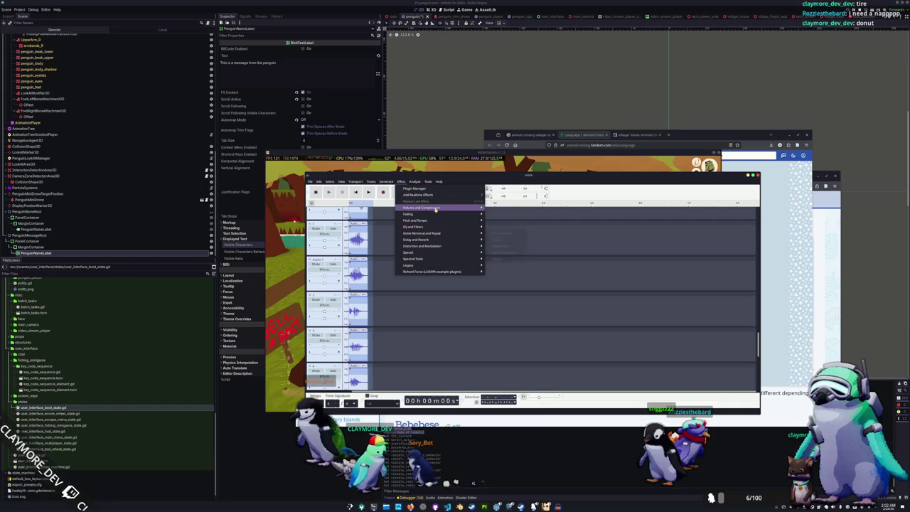
pyautogui.moveTo(467, 209)
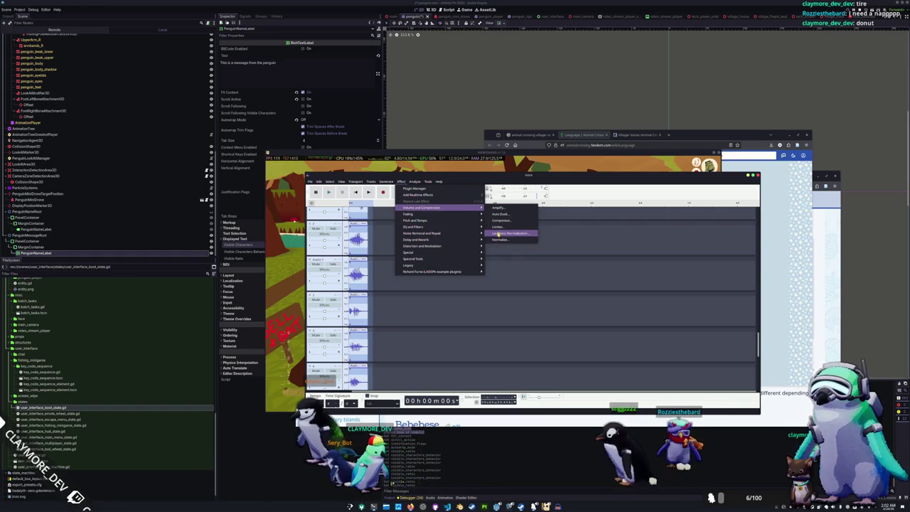
pyautogui.click(497, 234)
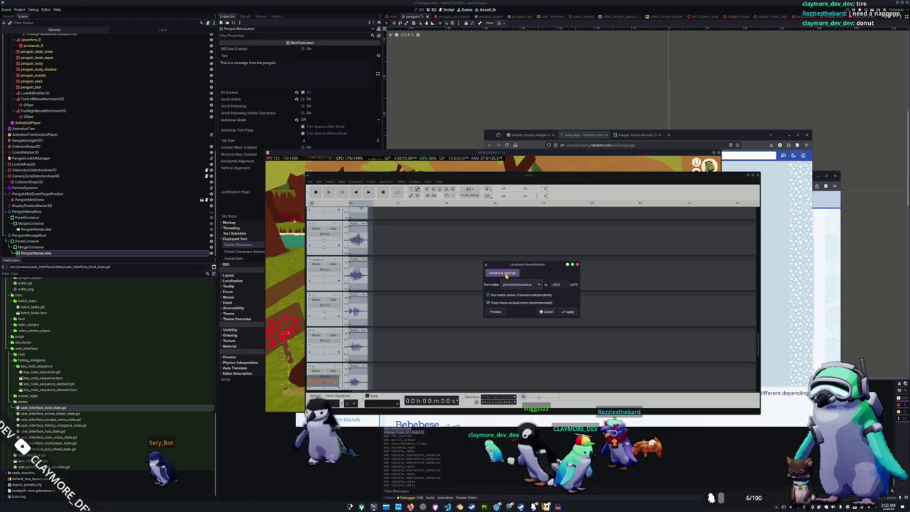
pyautogui.click(570, 312)
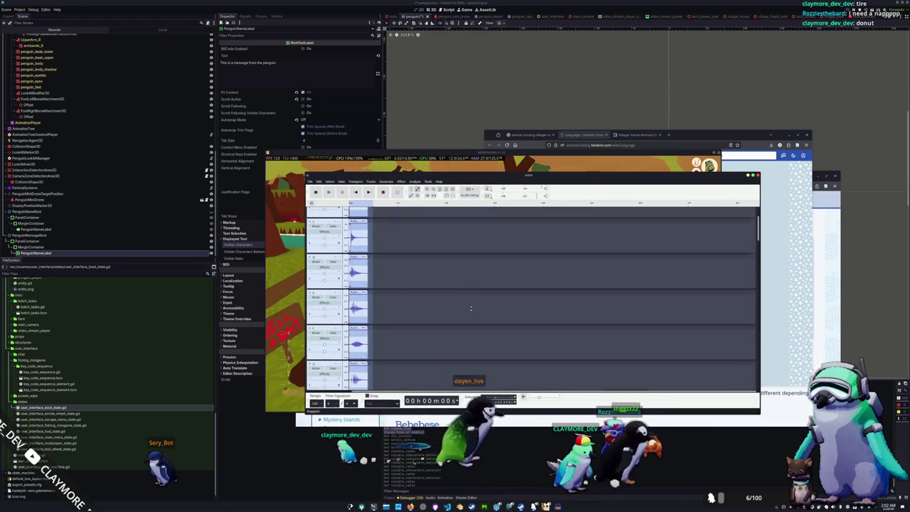
# Step: Apply the Noise Gate with its factory Defaults preset to all clips
pyautogui.scroll(-2, 471, 311)
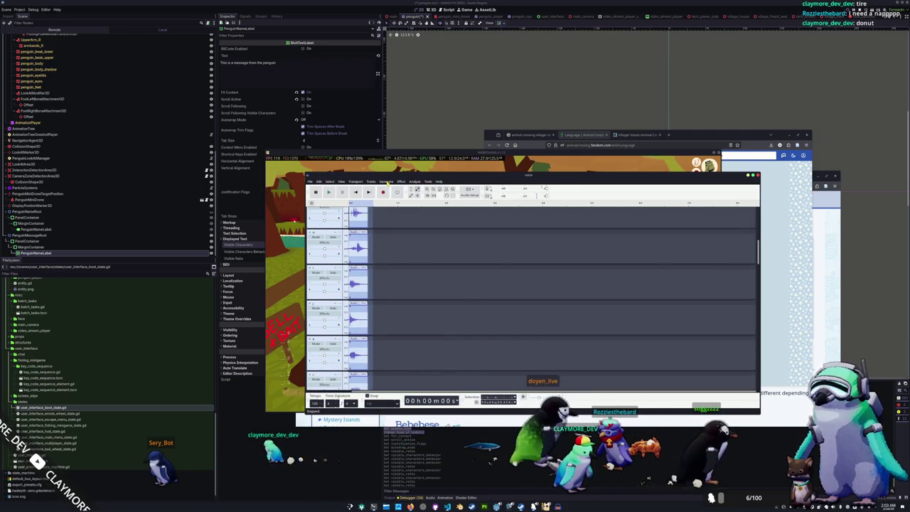
pyautogui.click(387, 182)
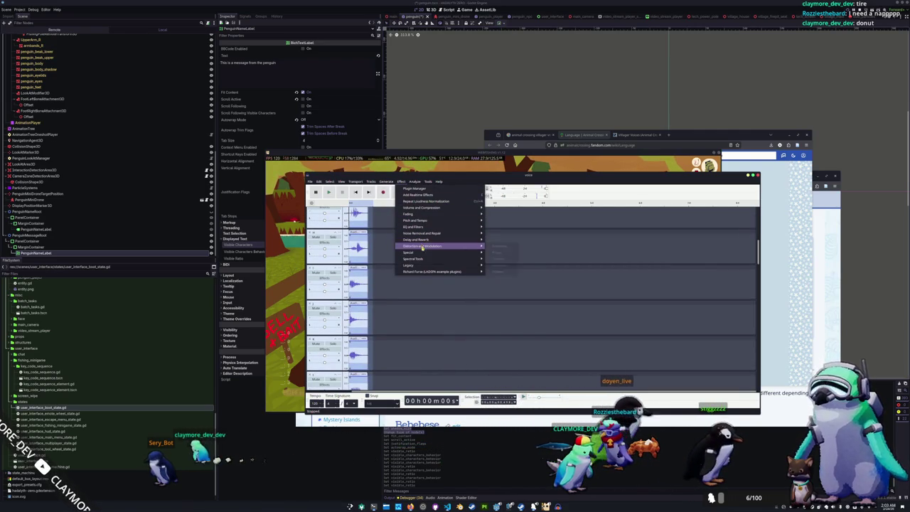
pyautogui.moveTo(422, 209)
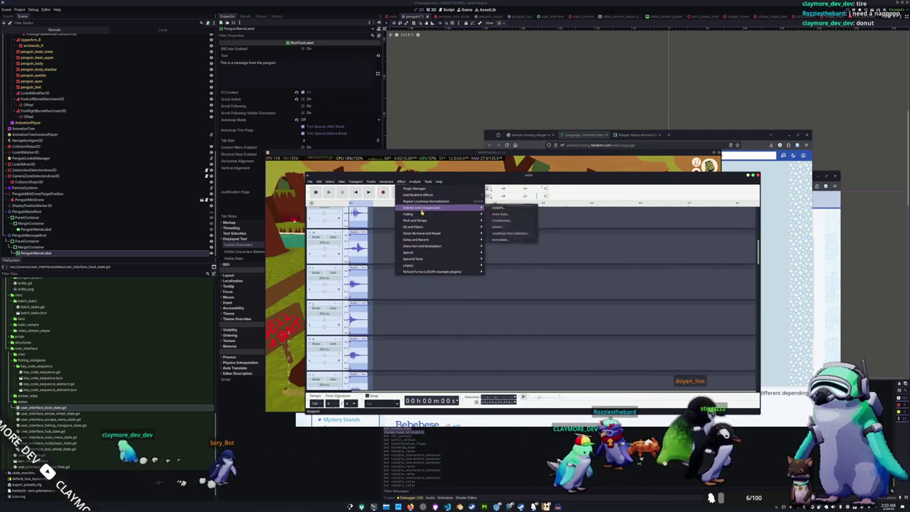
pyautogui.moveTo(425, 248)
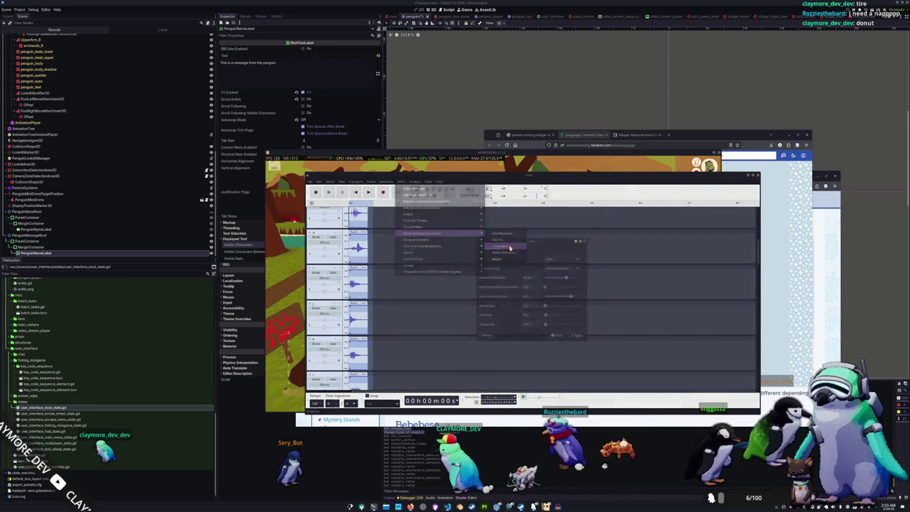
pyautogui.click(510, 249)
pyautogui.click(487, 243)
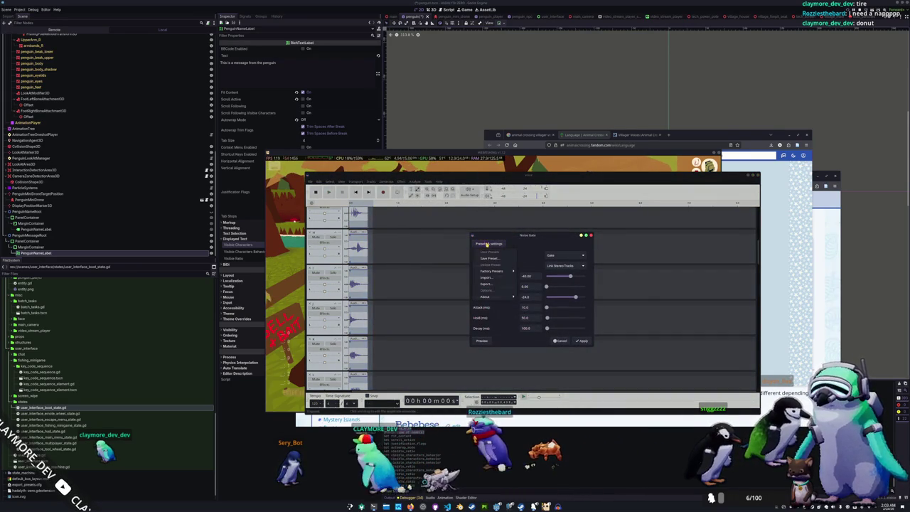
pyautogui.moveTo(501, 272)
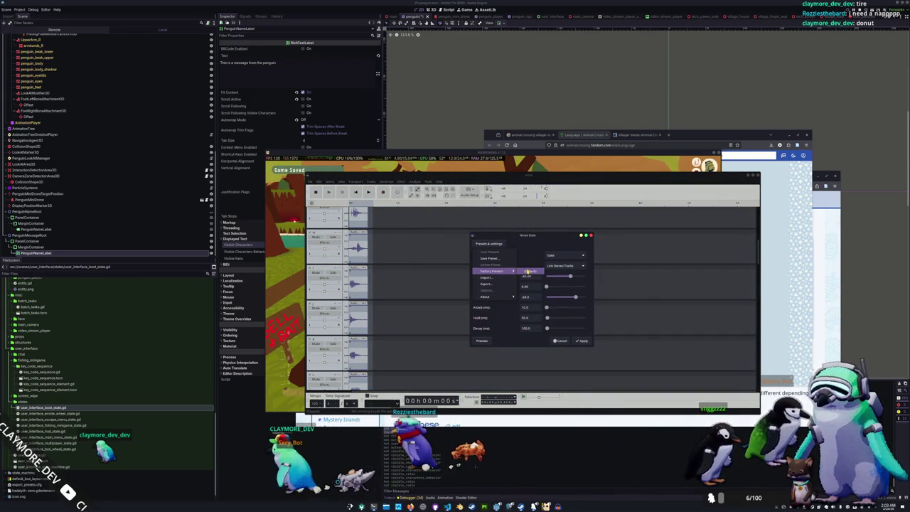
pyautogui.click(530, 271)
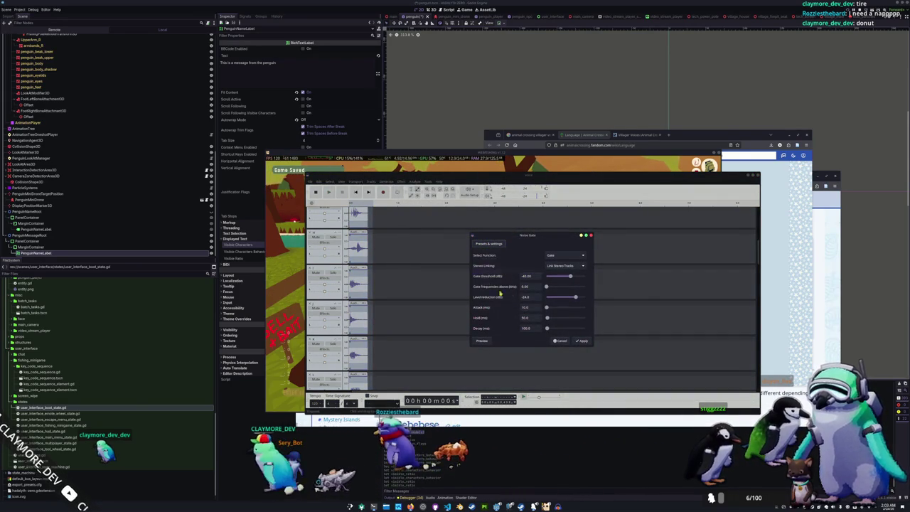
pyautogui.click(582, 341)
# Step: Look at the Noise Reduction effect and close it without applying anything
pyautogui.scroll(-5, 398, 334)
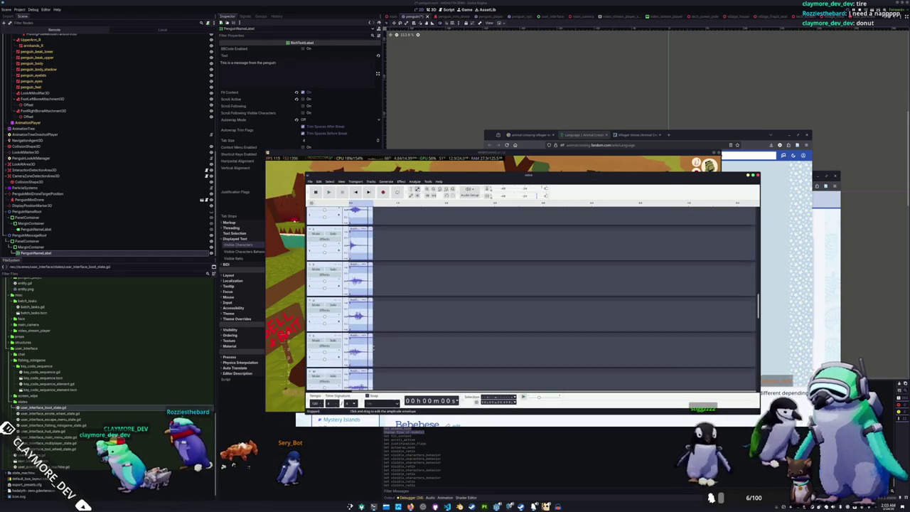
pyautogui.scroll(-5, 381, 341)
pyautogui.scroll(2, 379, 320)
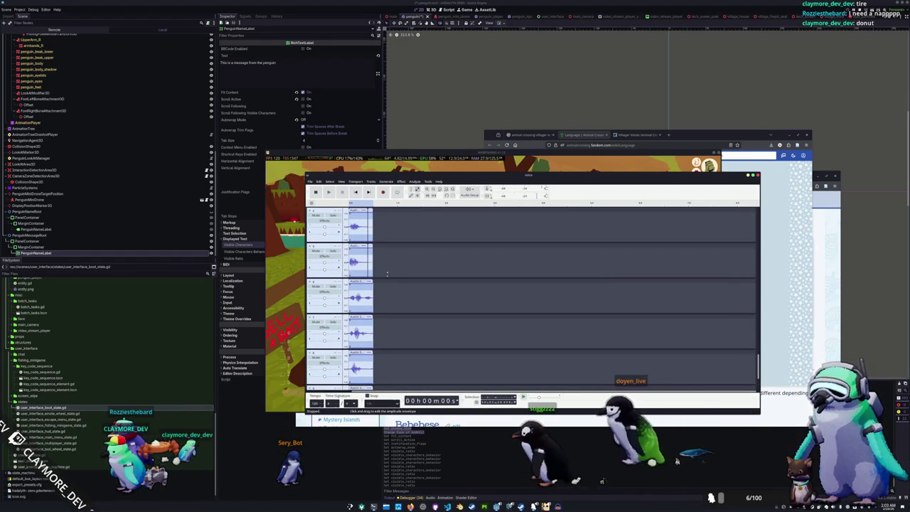
pyautogui.click(402, 182)
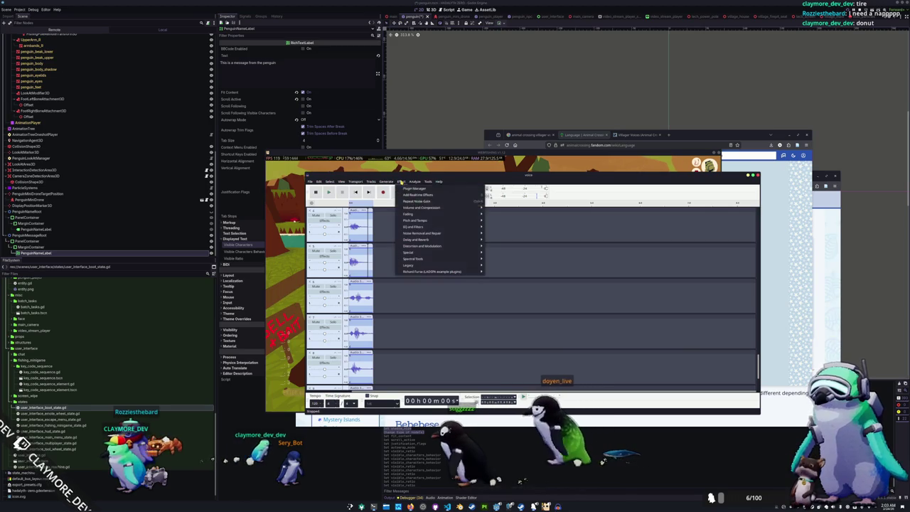
pyautogui.moveTo(427, 233)
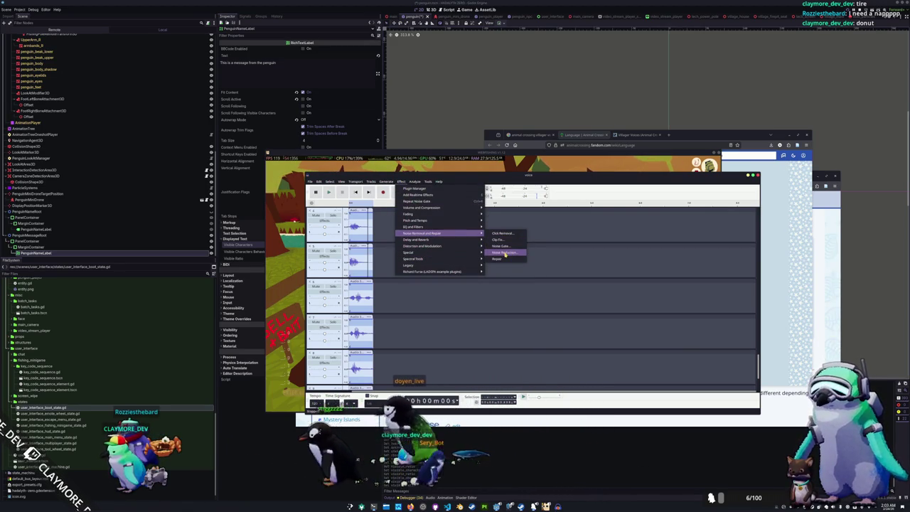
pyautogui.click(505, 253)
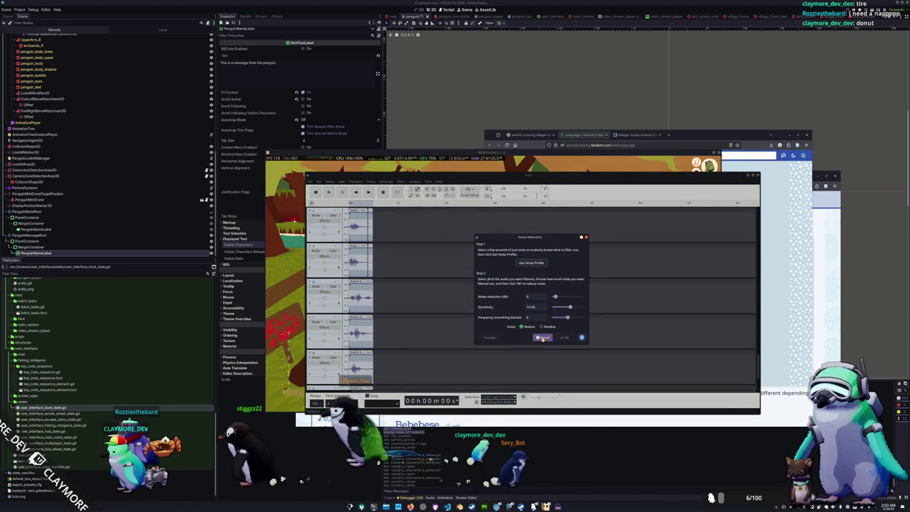
pyautogui.click(530, 262)
pyautogui.click(401, 181)
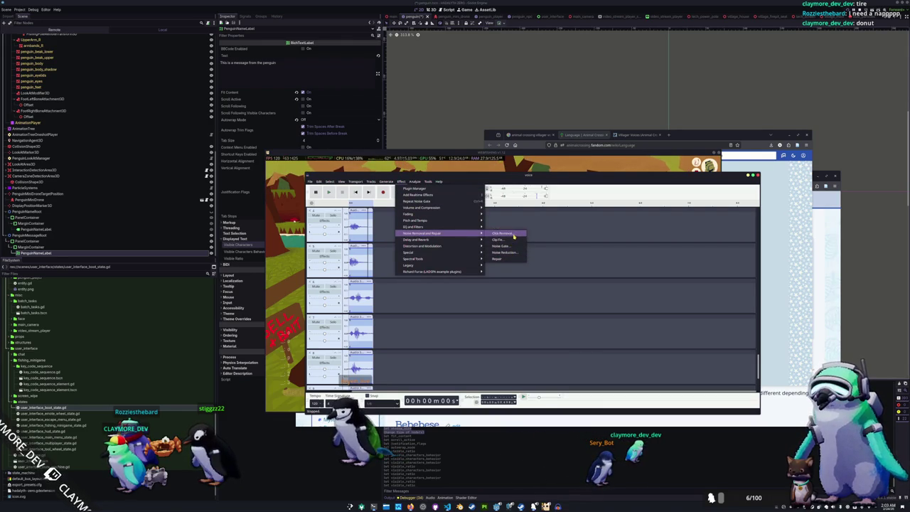
pyautogui.moveTo(423, 271)
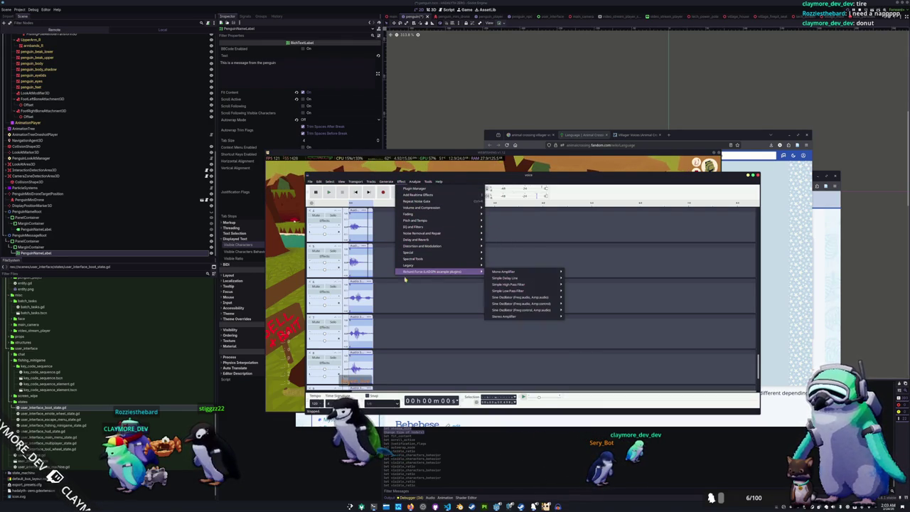
pyautogui.click(329, 192)
pyautogui.click(313, 182)
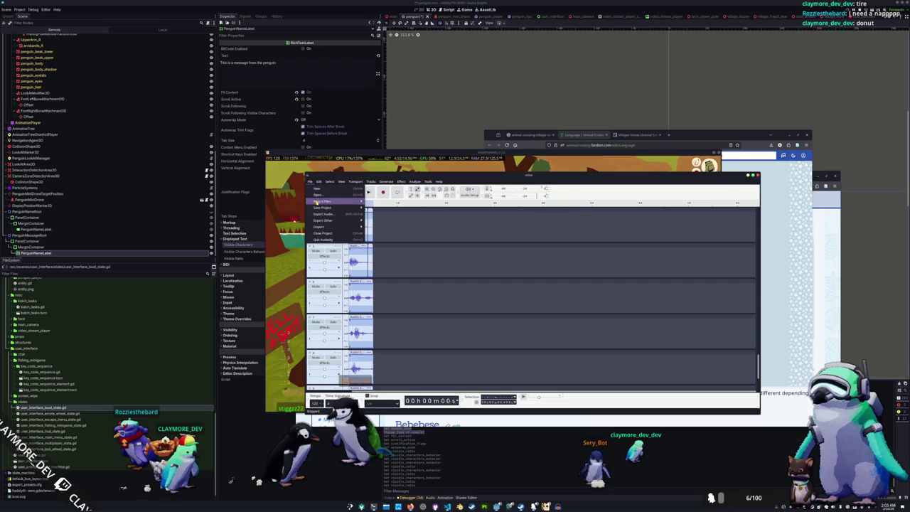
# Step: Export the tracks as multiple separate files with the default format
pyautogui.click(334, 218)
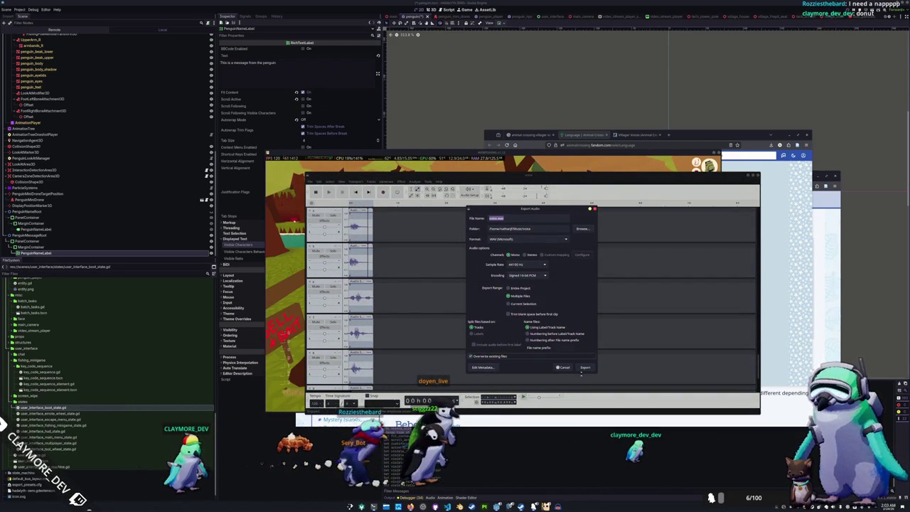
pyautogui.click(584, 368)
pyautogui.click(533, 330)
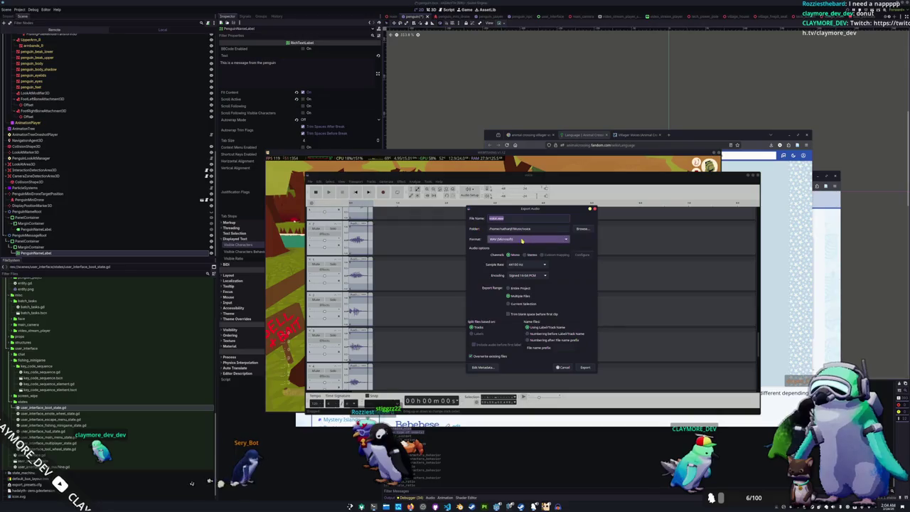
# Step: Re-export the tracks as separate Ogg Vorbis files into Music/voice
pyautogui.click(498, 240)
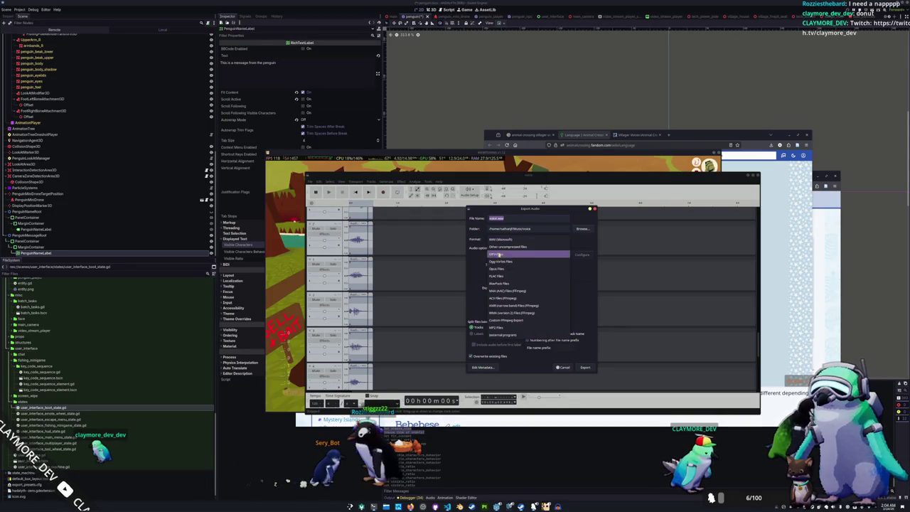
pyautogui.click(502, 262)
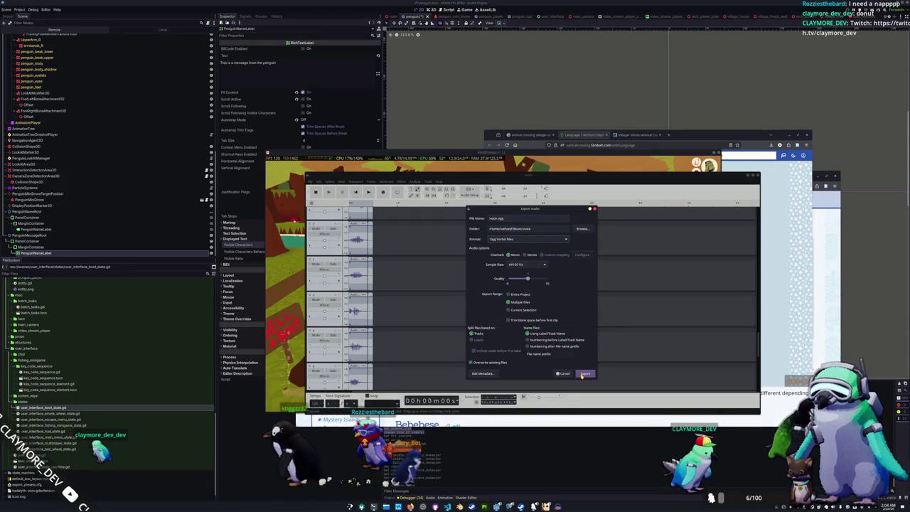
pyautogui.click(583, 375)
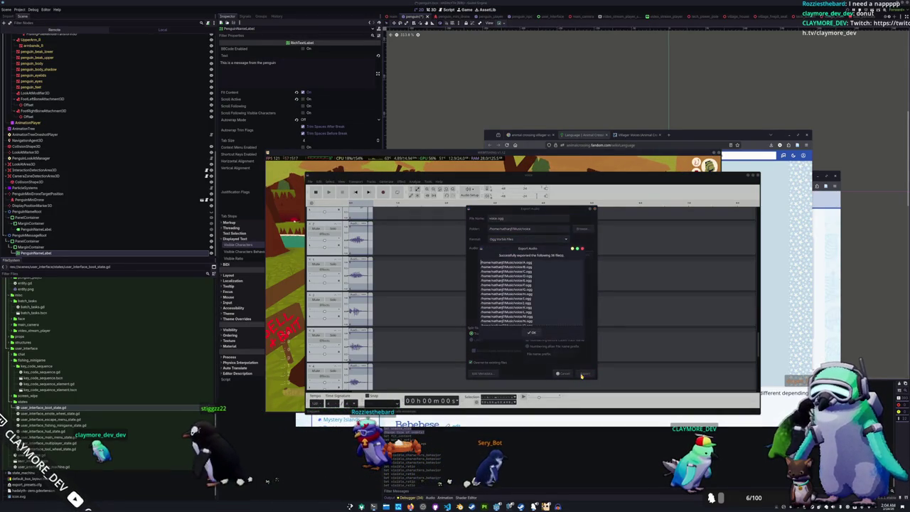
pyautogui.click(532, 332)
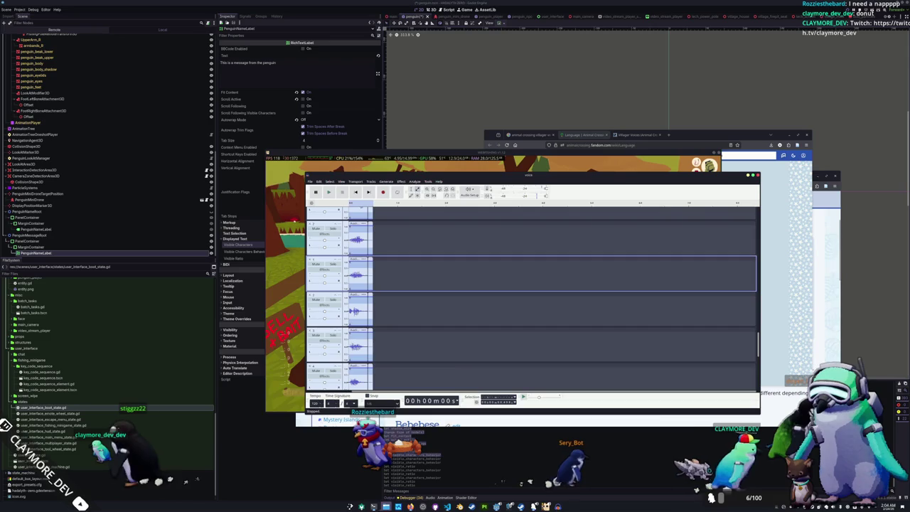
pyautogui.press('super+e')
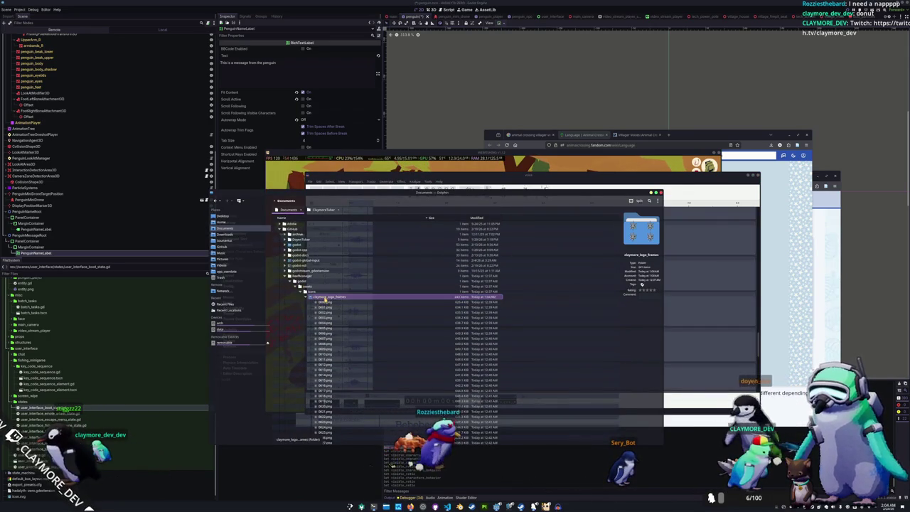
# Step: In HadalythZero/godot/assets, create a 'splash' folder and paste claymore_logo_frames into it
pyautogui.click(224, 240)
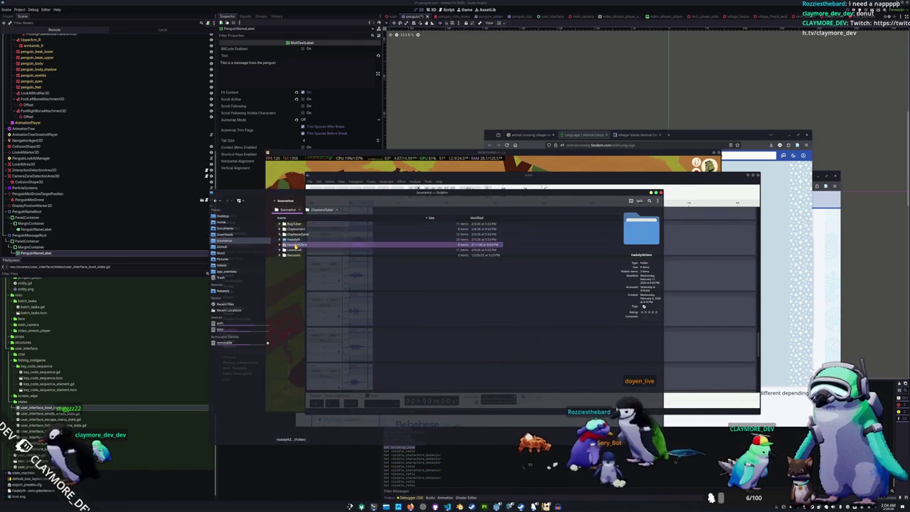
pyautogui.doubleClick(295, 244)
pyautogui.doubleClick(295, 240)
pyautogui.doubleClick(295, 239)
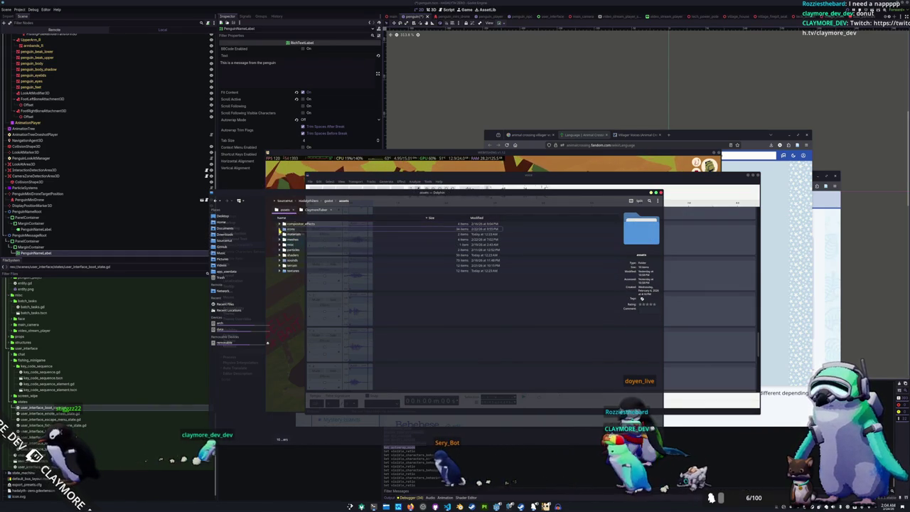
pyautogui.rightClick(306, 289)
pyautogui.moveTo(358, 291)
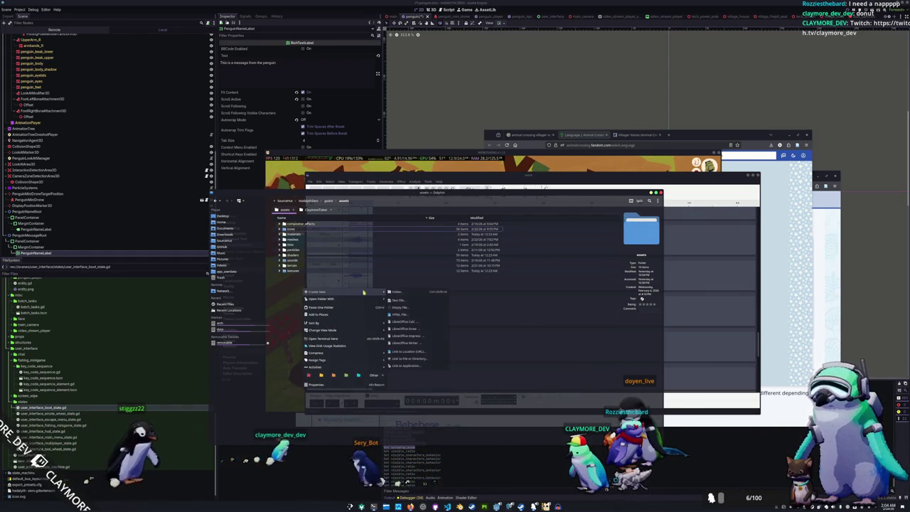
pyautogui.click(396, 292)
pyautogui.write('splash')
pyautogui.press('Return')
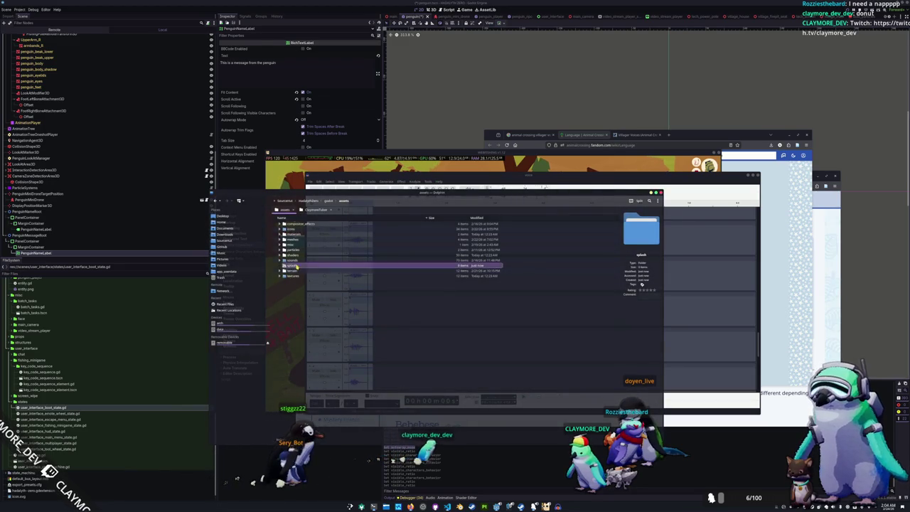
pyautogui.doubleClick(296, 265)
pyautogui.hotkey('ctrl', 'v')
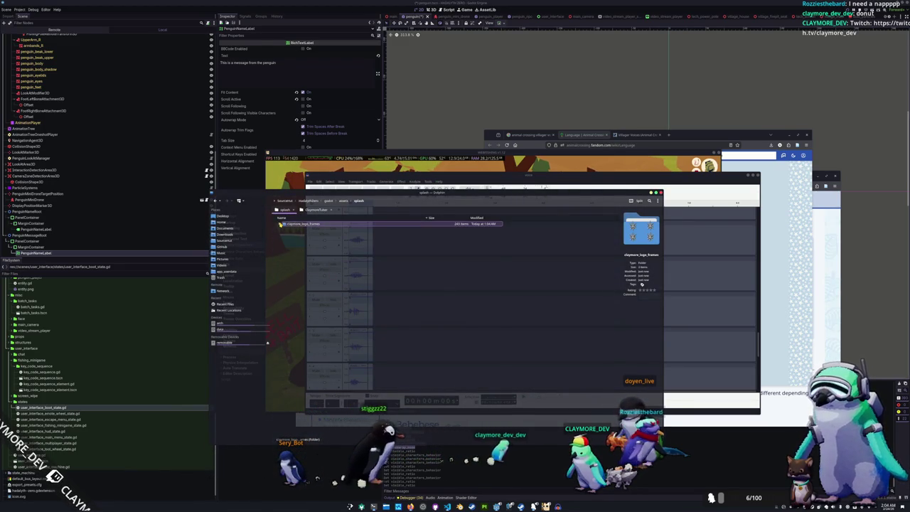
# Step: Open the assets' sounds folder to check its contents, then switch to Music
pyautogui.click(343, 201)
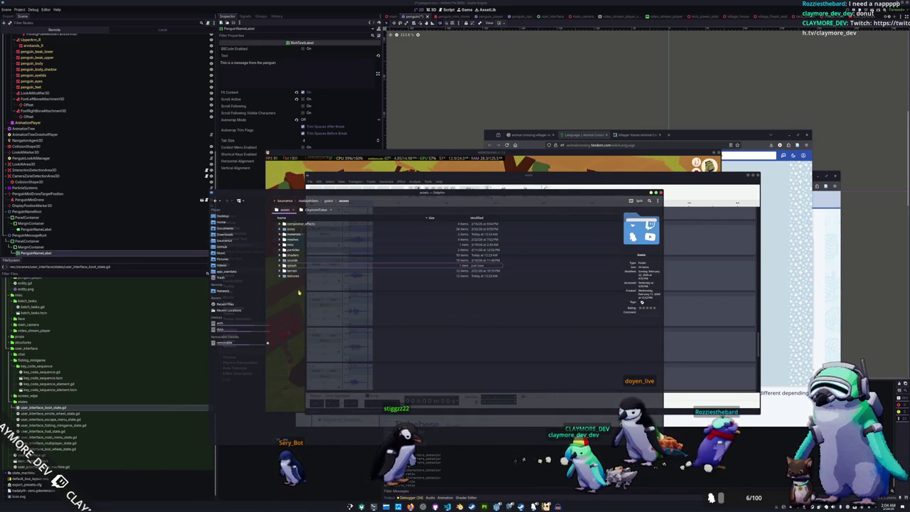
pyautogui.doubleClick(290, 261)
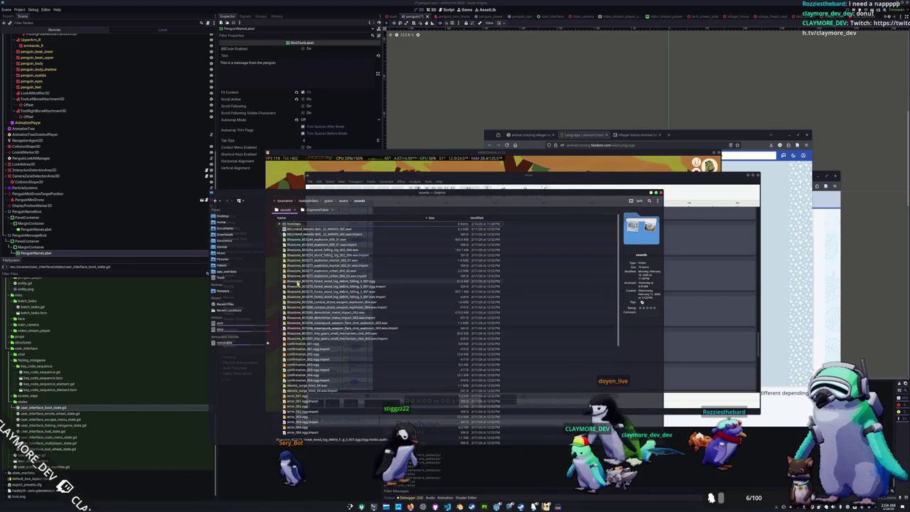
pyautogui.scroll(-10, 299, 285)
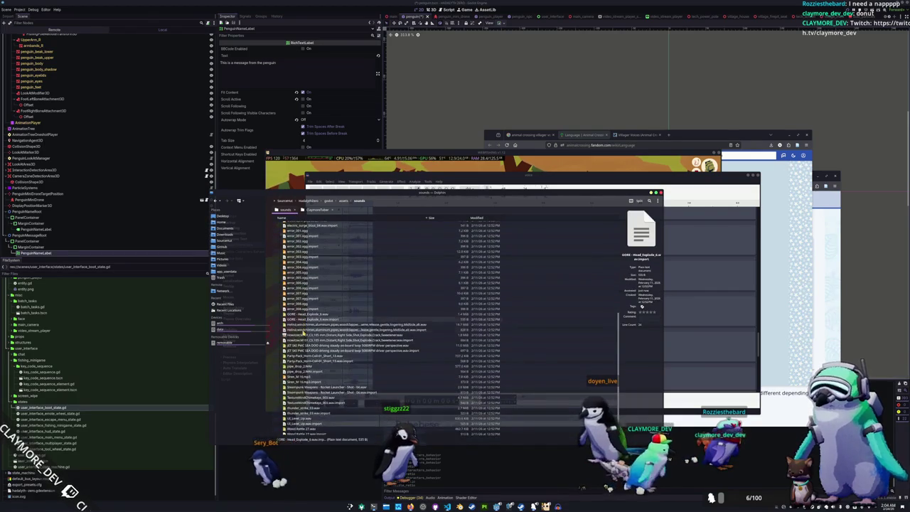
pyautogui.scroll(10, 317, 408)
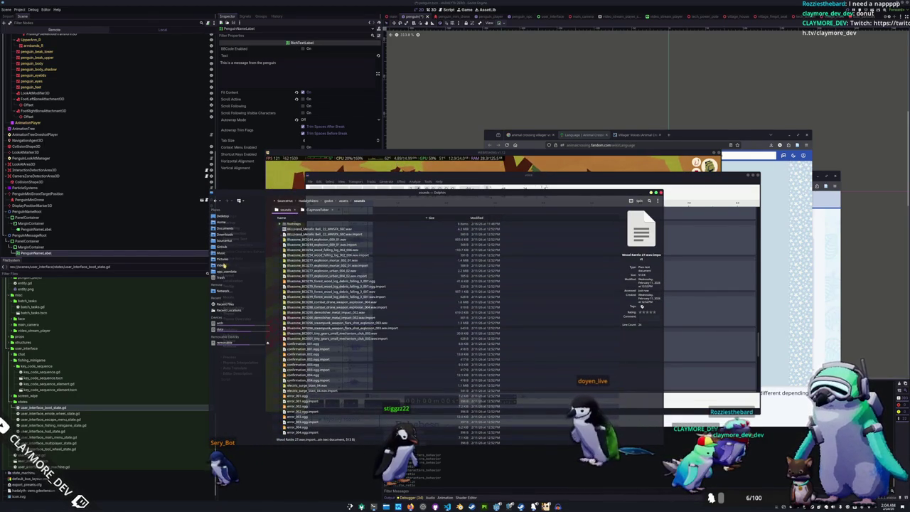
pyautogui.click(222, 254)
# Step: Expand Music's voice folder and try a search for 'v' to select the clips
pyautogui.click(290, 229)
pyautogui.press('Right')
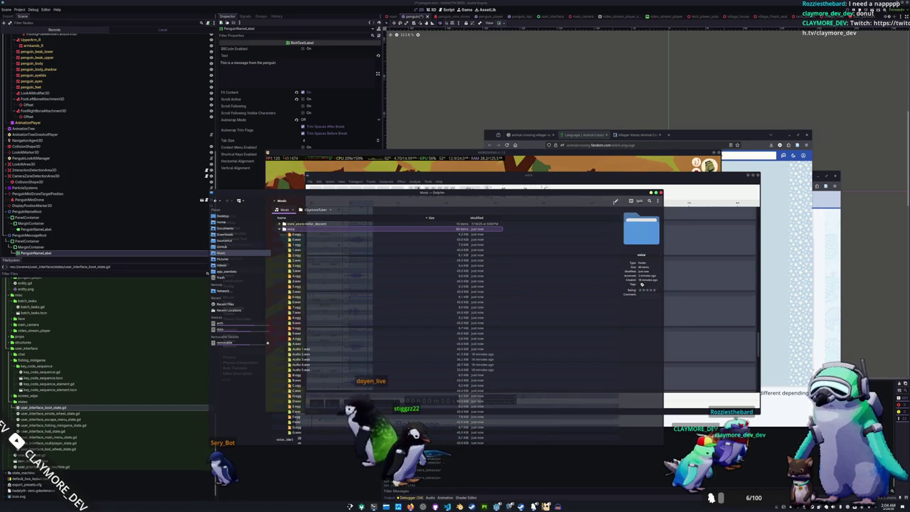
pyautogui.hotkey('ctrl', 'f')
pyautogui.write('v')
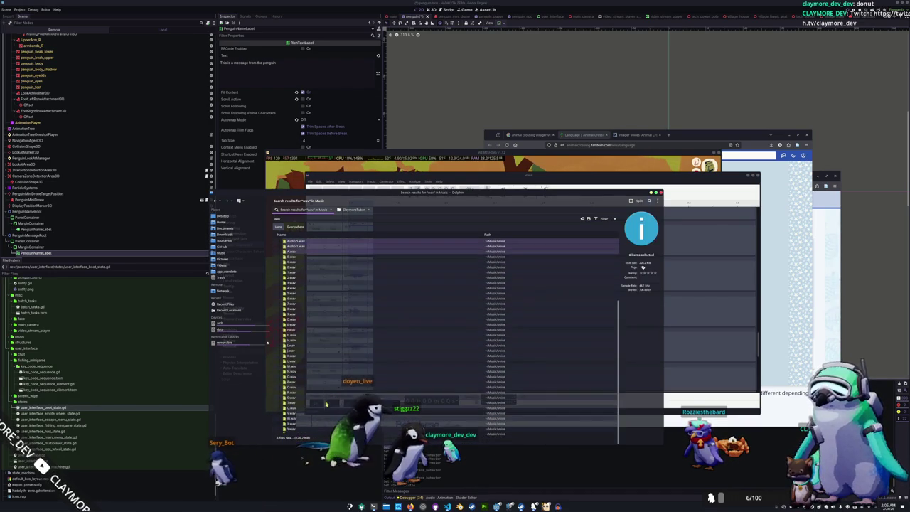
pyautogui.hotkey('ctrl', 'a')
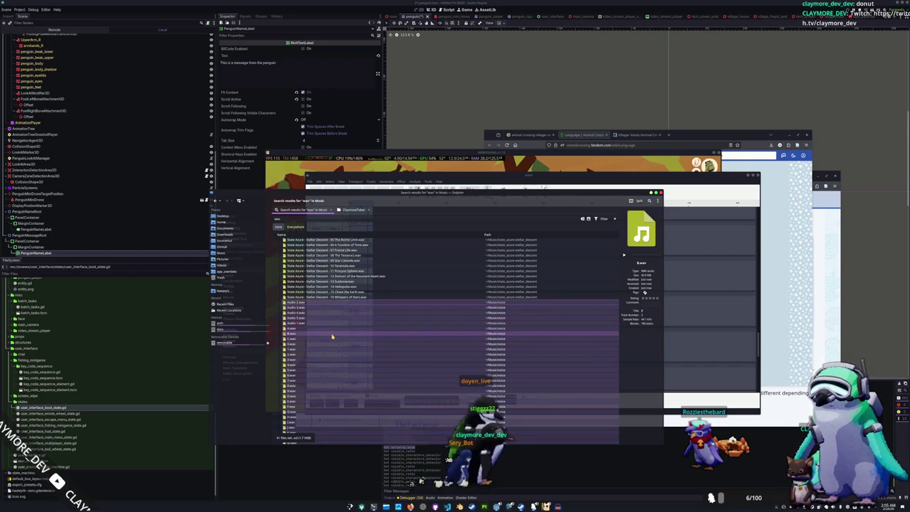
pyautogui.press('Escape')
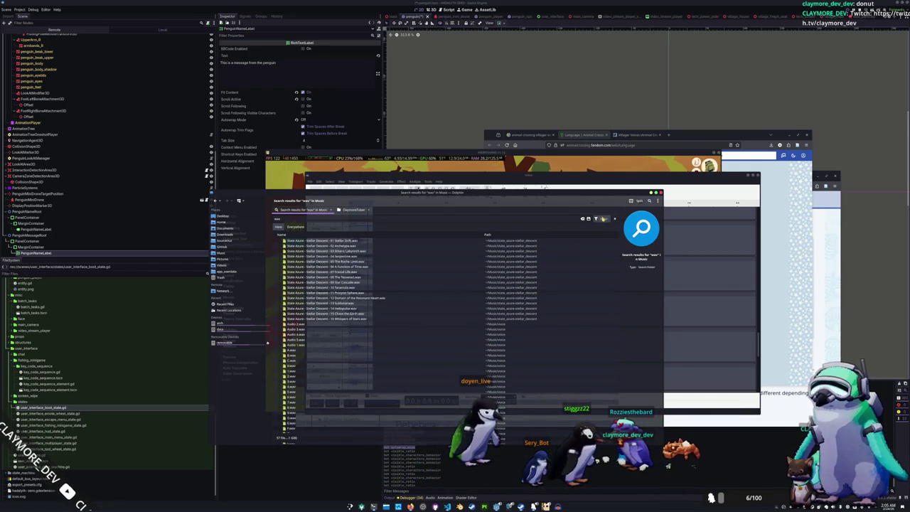
pyautogui.press('Escape')
# Step: Select the exported .ogg clips from 0.ogg through Z.ogg
pyautogui.click(279, 229)
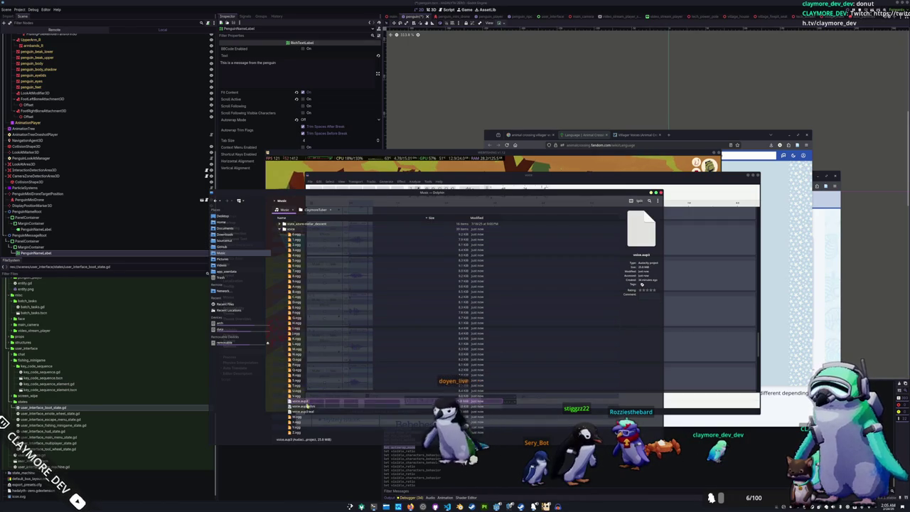
pyautogui.click(302, 432)
pyautogui.hotkey('shift', 'Up')
pyautogui.hotkey('shift', 'Up')
pyautogui.hotkey('shift', 'Up')
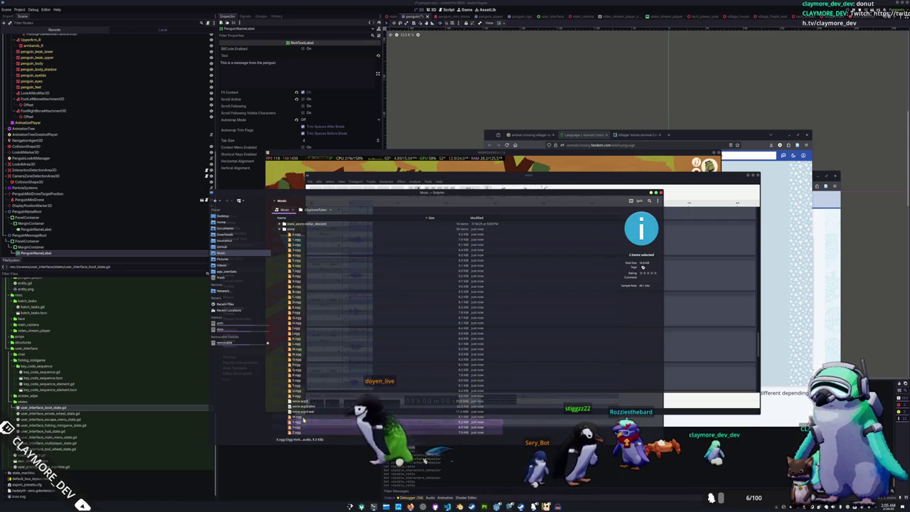
pyautogui.keyDown('shift'); pyautogui.click(297, 235); pyautogui.keyUp('shift')
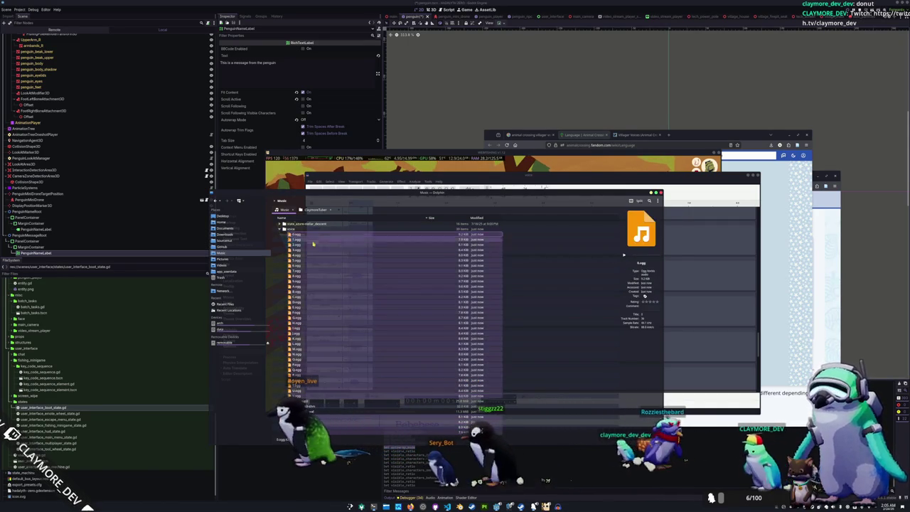
# Step: Create a 'voice' folder in godot/assets/sounds, paste the clips in, and switch to Godot
pyautogui.click(236, 241)
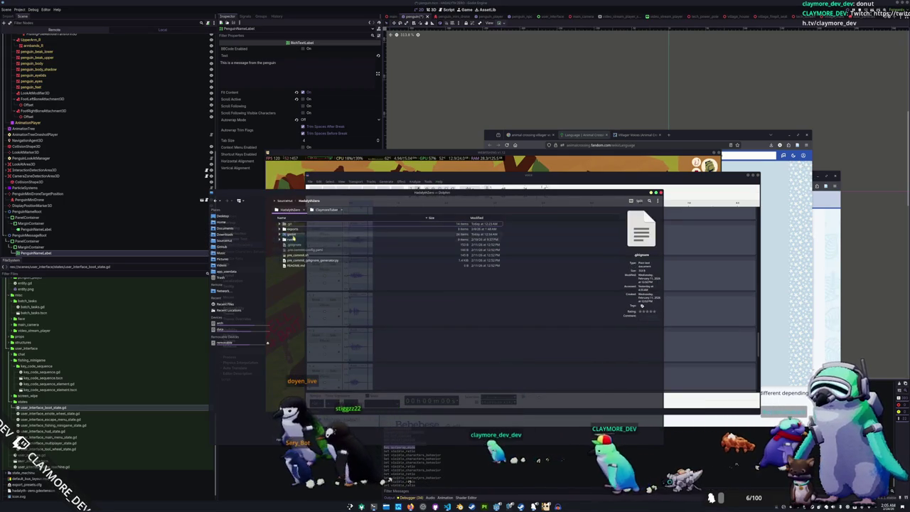
pyautogui.doubleClick(291, 240)
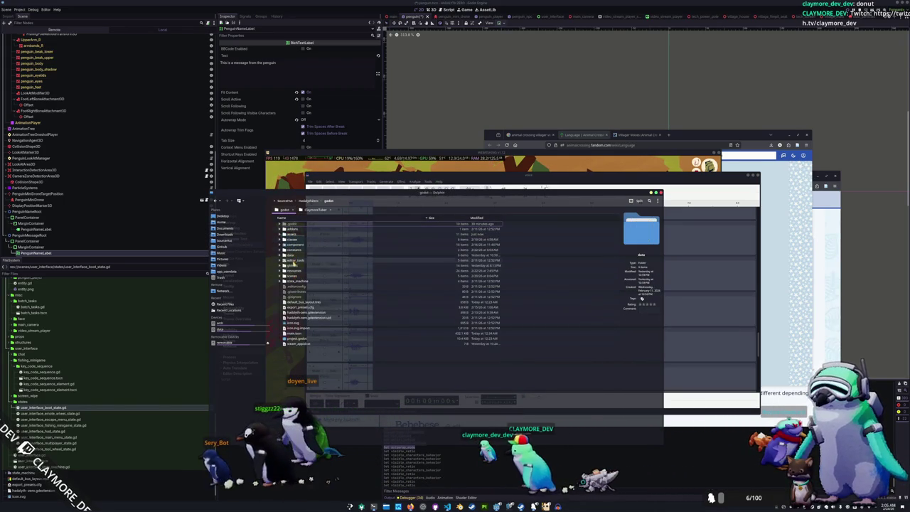
pyautogui.doubleClick(293, 239)
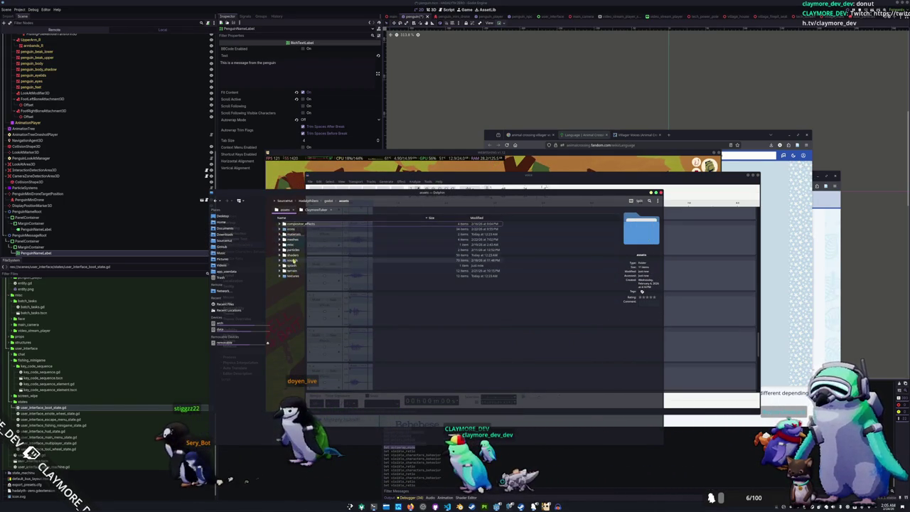
pyautogui.doubleClick(299, 260)
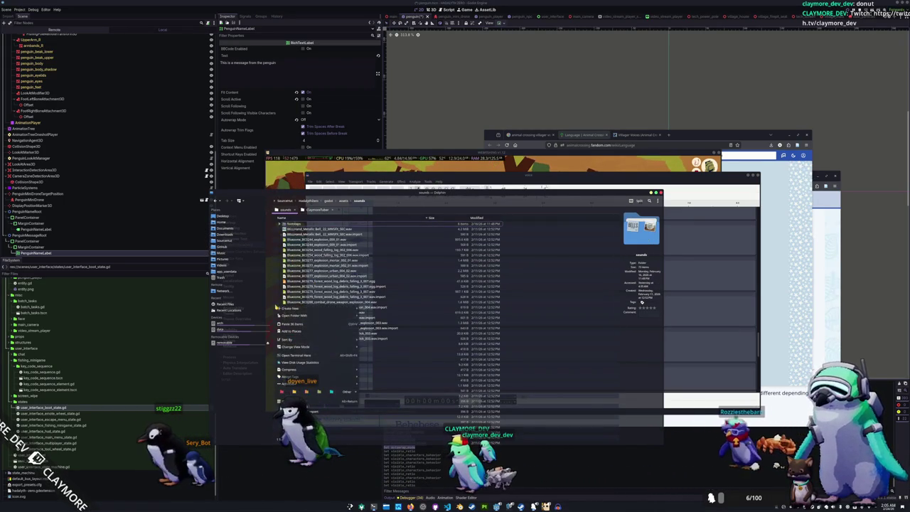
pyautogui.rightClick(360, 305)
pyautogui.moveTo(373, 309)
pyautogui.click(412, 310)
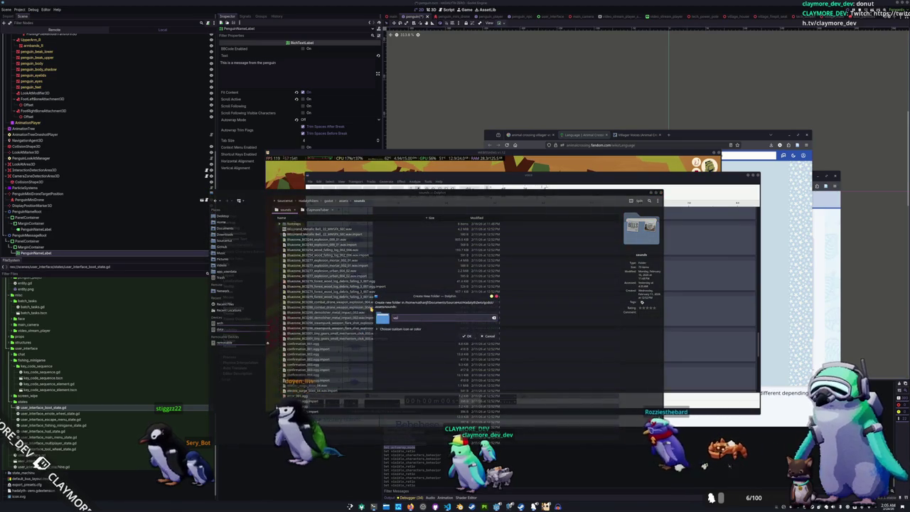
pyautogui.press('Return')
pyautogui.press('Return')
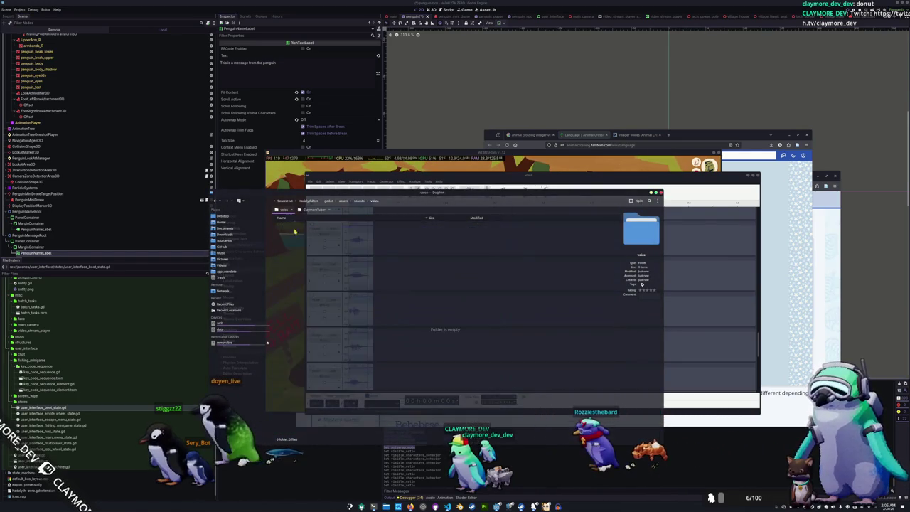
pyautogui.hotkey('ctrl', 'v')
pyautogui.click(315, 419)
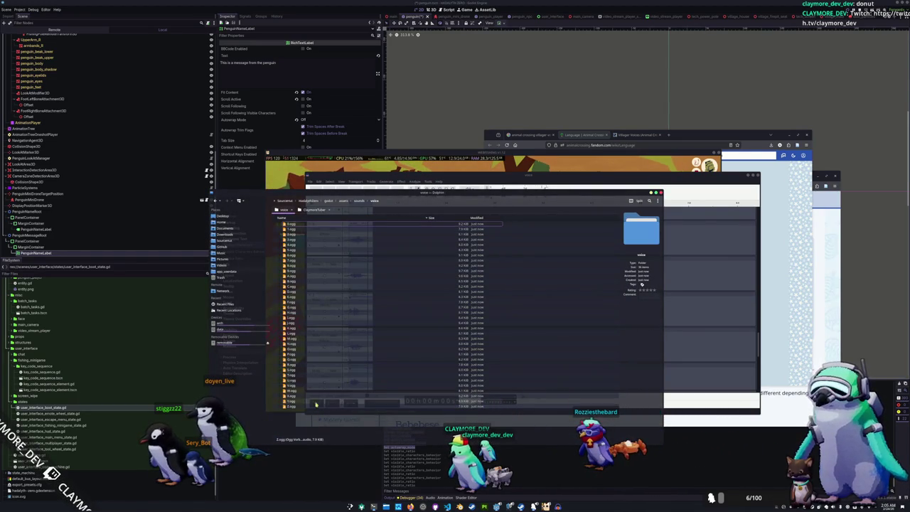
pyautogui.click(302, 459)
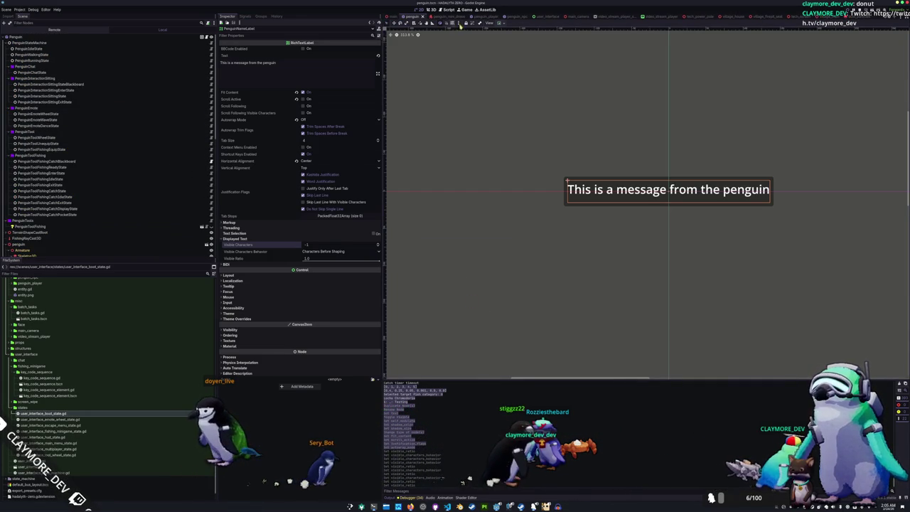
# Step: In the user_interface scene, add a TextureRect child under BootRoot
pyautogui.click(539, 15)
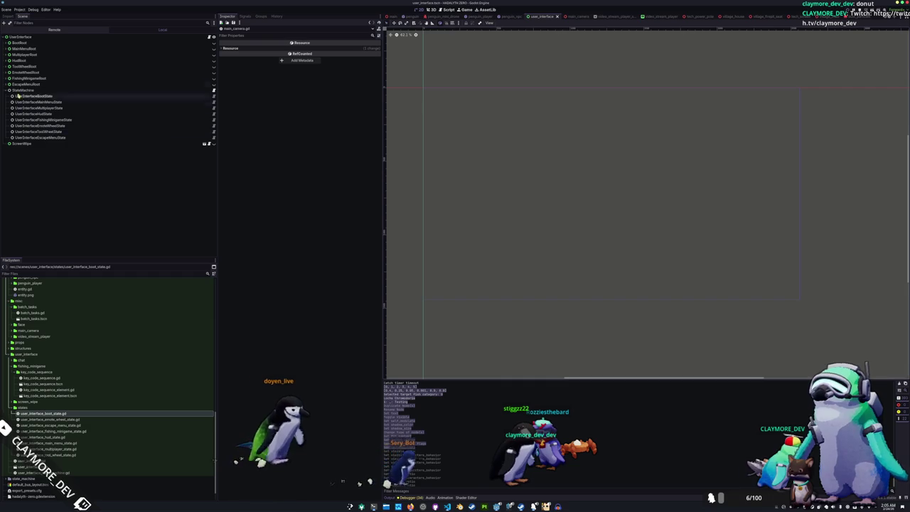
pyautogui.click(6, 43)
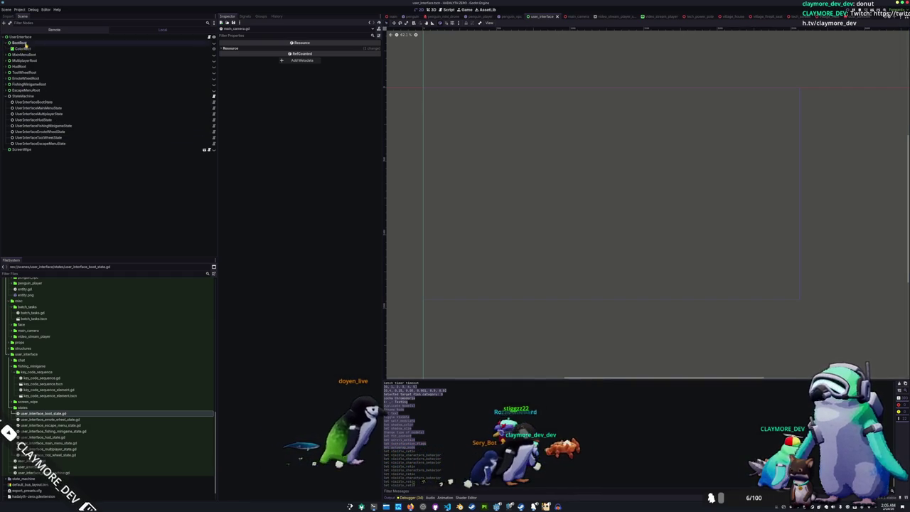
pyautogui.click(24, 43)
pyautogui.rightClick(201, 46)
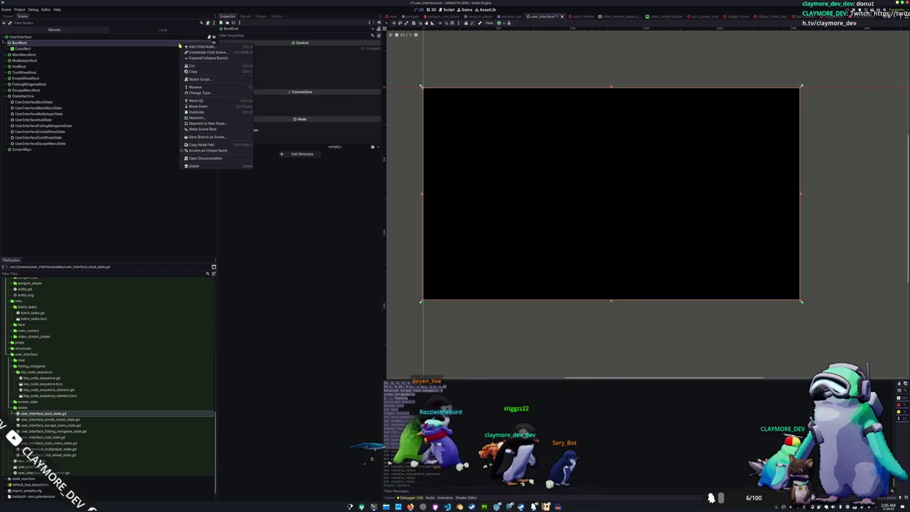
pyautogui.click(198, 60)
pyautogui.write('animated')
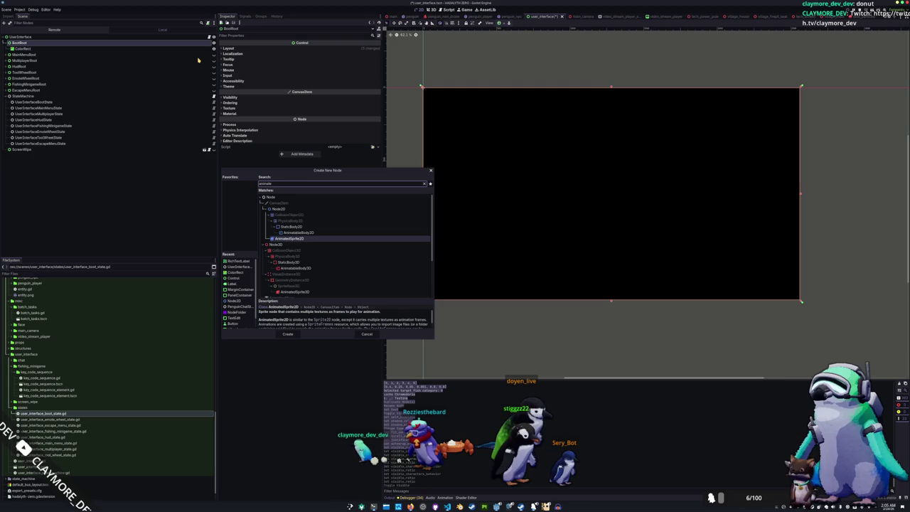
pyautogui.write('d')
pyautogui.hotkey('ctrl', 'a')
pyautogui.press('BackSpace')
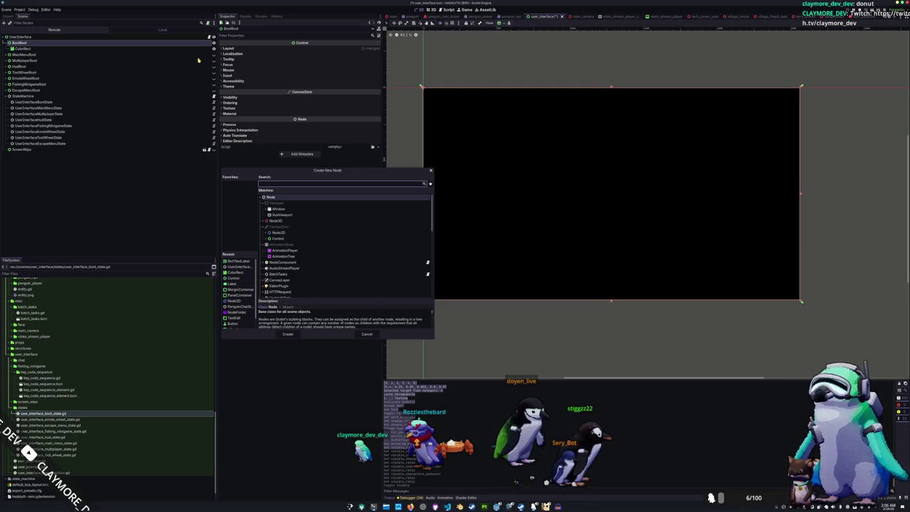
pyautogui.write('textu')
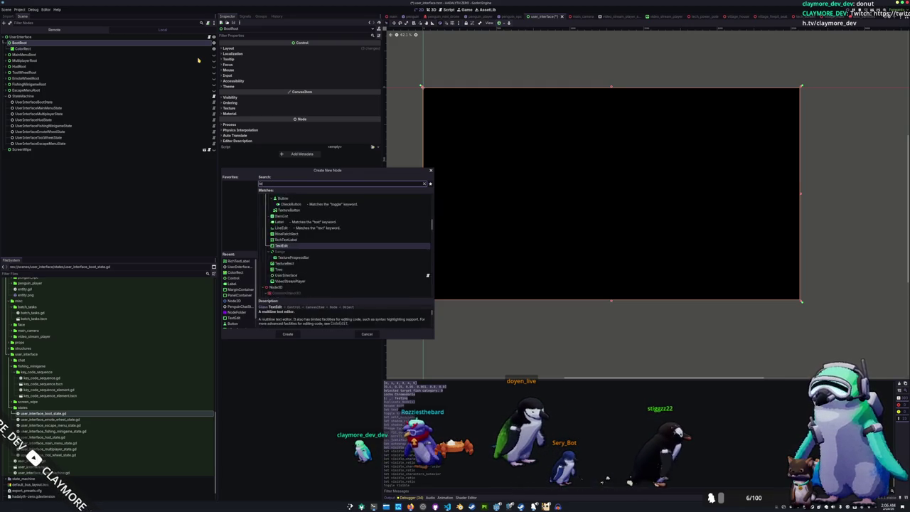
pyautogui.press('Return')
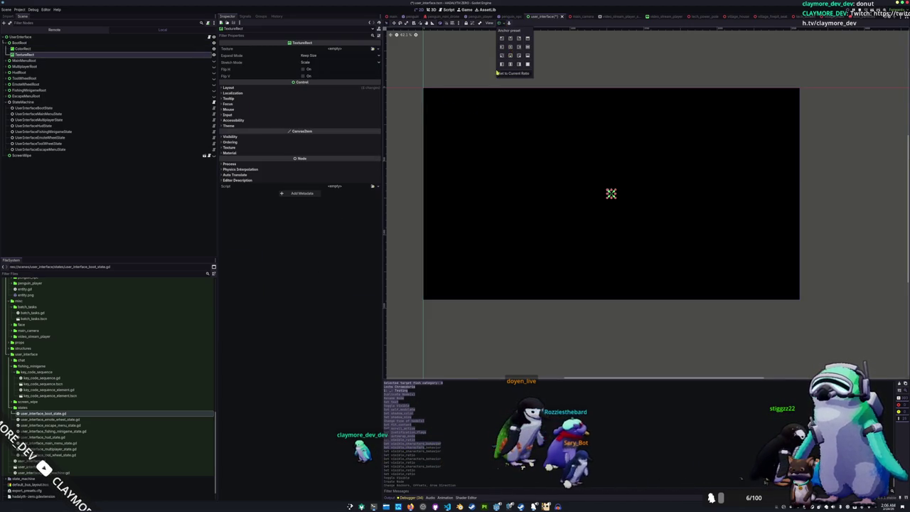
# Step: Dismiss the layout presets and texture options without assigning a texture
pyautogui.click(509, 56)
pyautogui.click(379, 49)
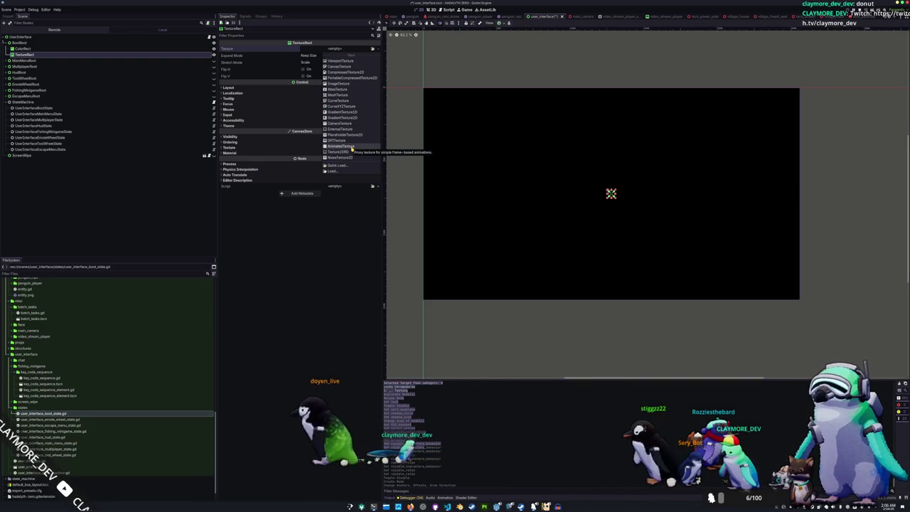
pyautogui.click(234, 207)
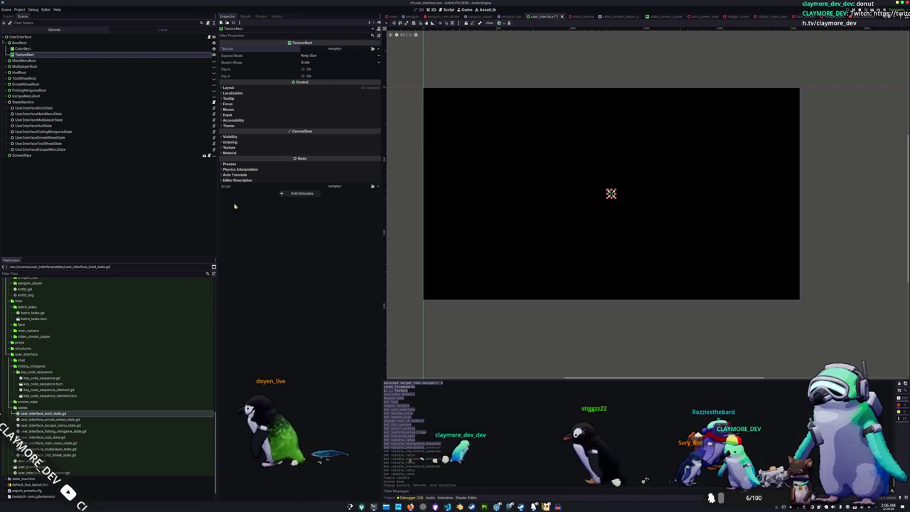
# Step: Add an AnimatedSprite2D child node under BootRoot
pyautogui.rightClick(35, 43)
pyautogui.click(53, 47)
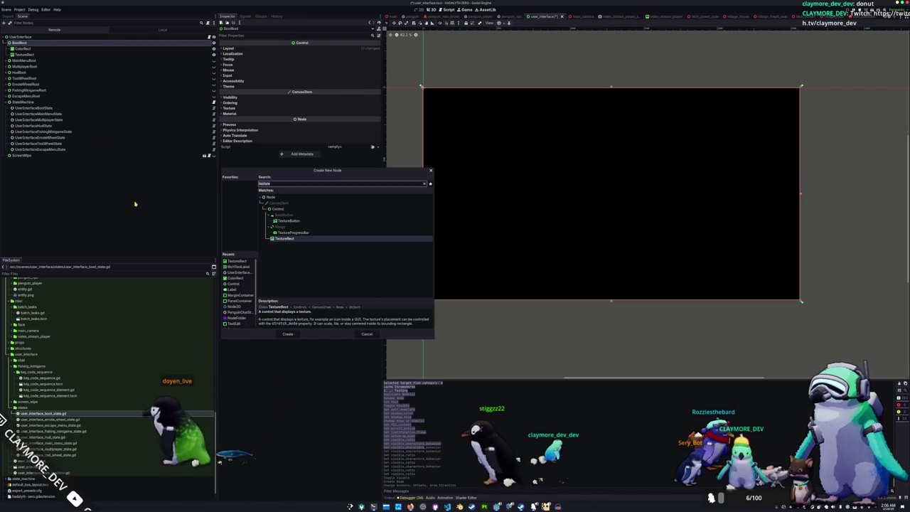
pyautogui.write('animated')
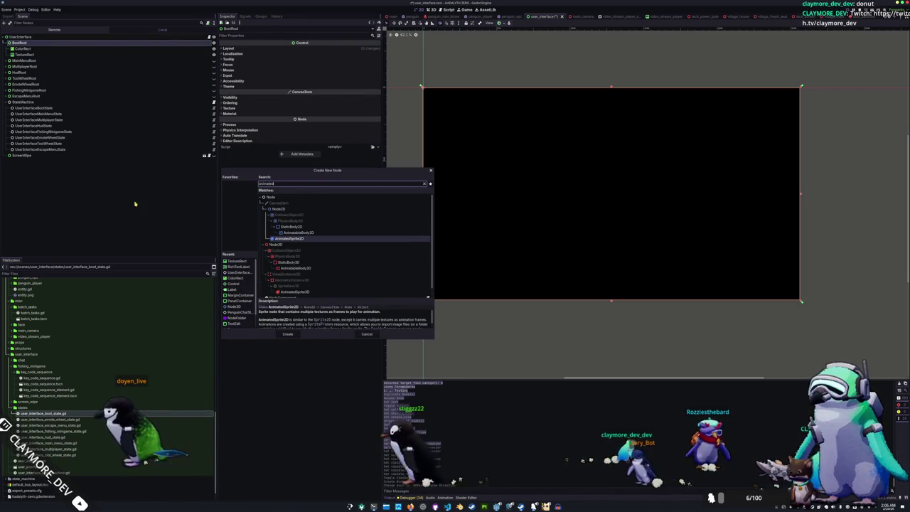
pyautogui.press('Return')
# Step: Delete the old TextureRect, then show the AnimatedSprite2D's Sprite Frames options
pyautogui.click(21, 55)
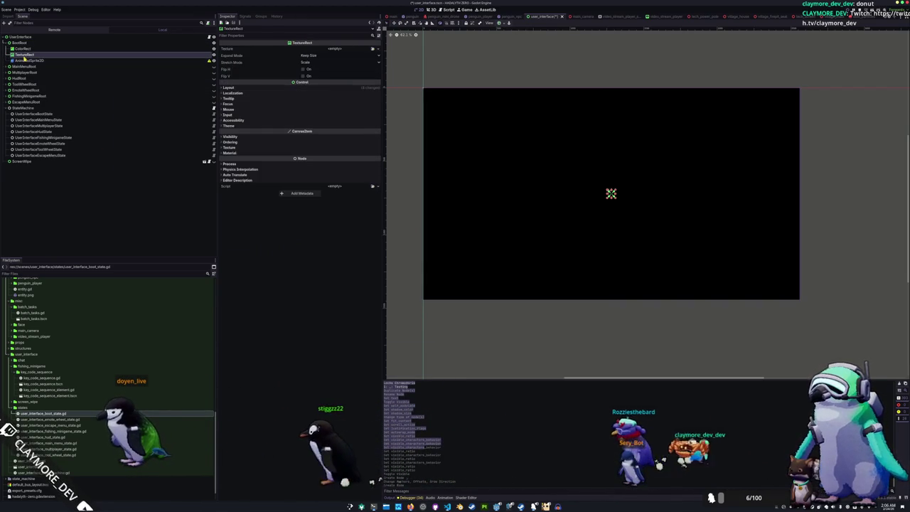
pyautogui.press('Delete')
pyautogui.press('Return')
pyautogui.click(27, 55)
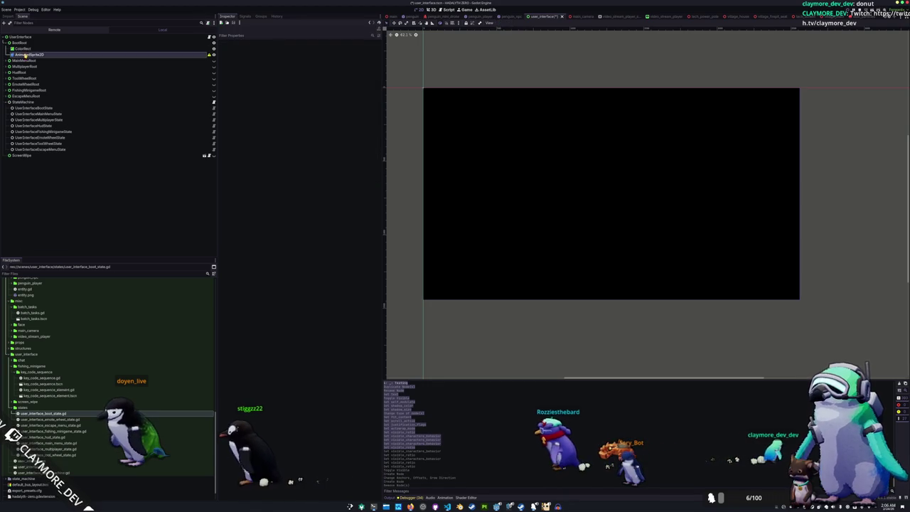
pyautogui.click(374, 50)
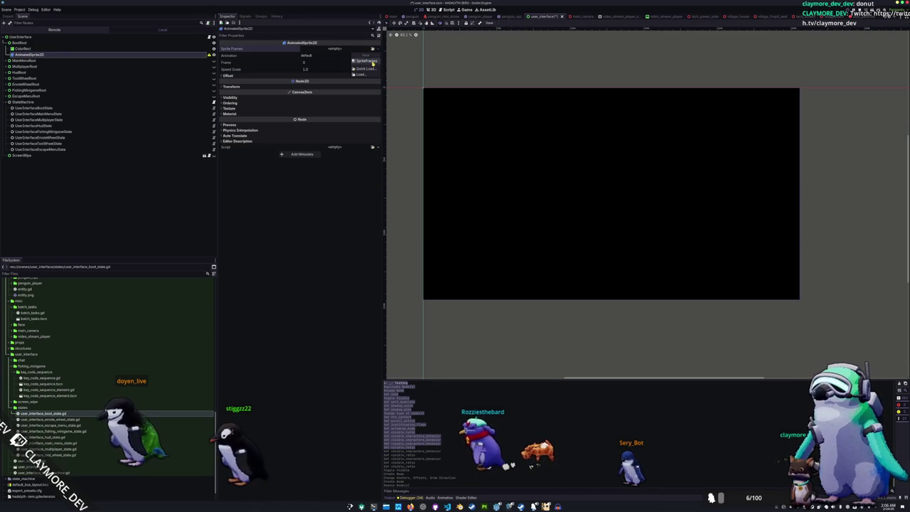
# Step: Create a new SpriteFrames resource and enlarge its editor, keeping only the default animation
pyautogui.click(366, 61)
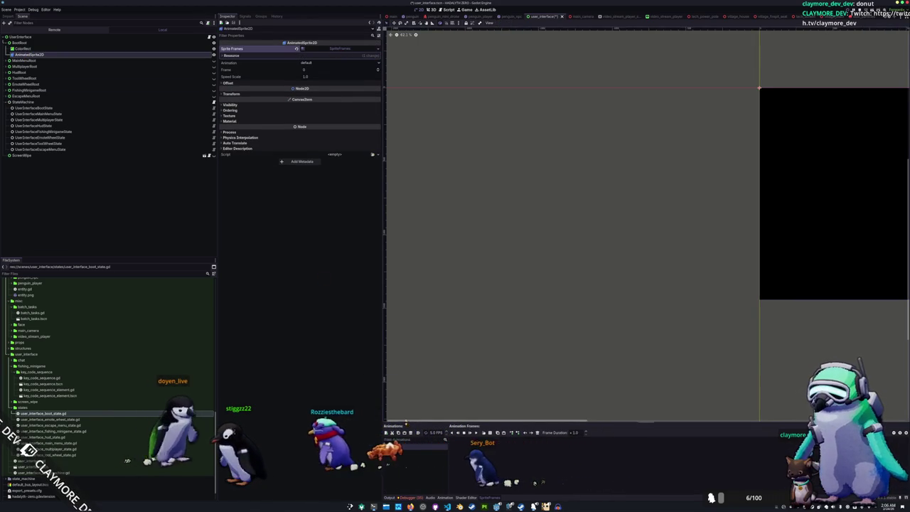
pyautogui.moveTo(406, 423); pyautogui.dragTo(393, 291)
pyautogui.click(392, 300)
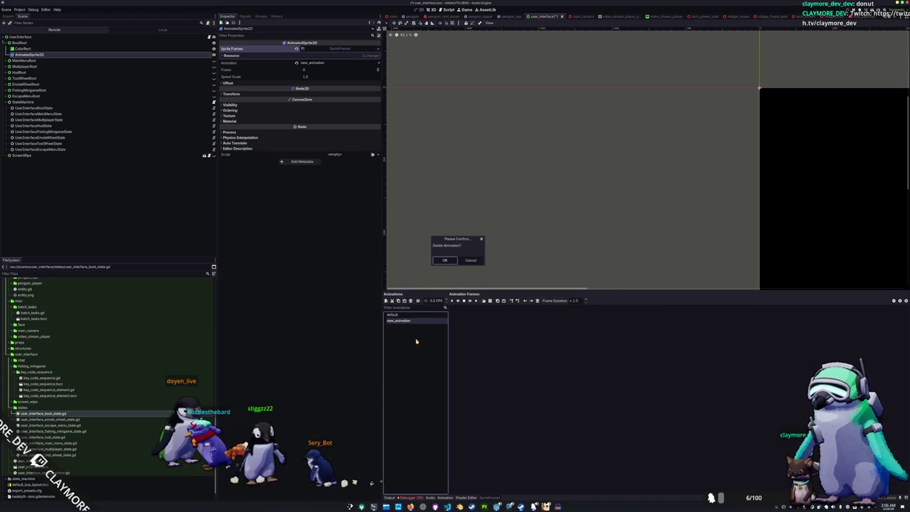
pyautogui.press('Return')
pyautogui.rightClick(416, 315)
pyautogui.click(402, 326)
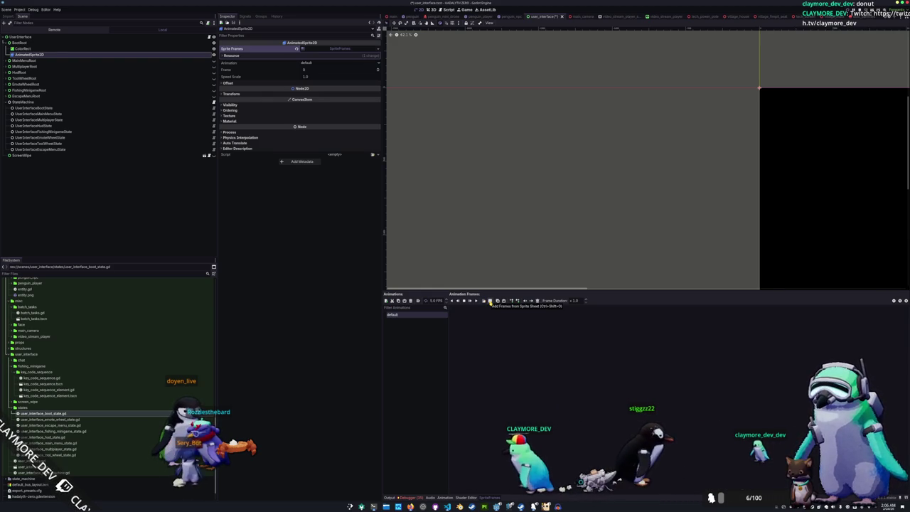
# Step: Add the claymore_logo_frames PNGs from assets/splash, through 0240.png, to the default animation
pyautogui.click(488, 302)
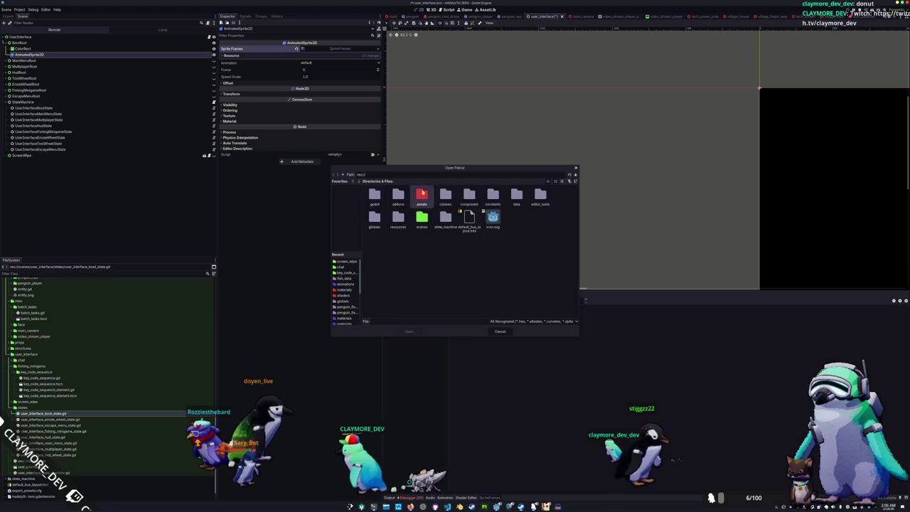
pyautogui.doubleClick(422, 194)
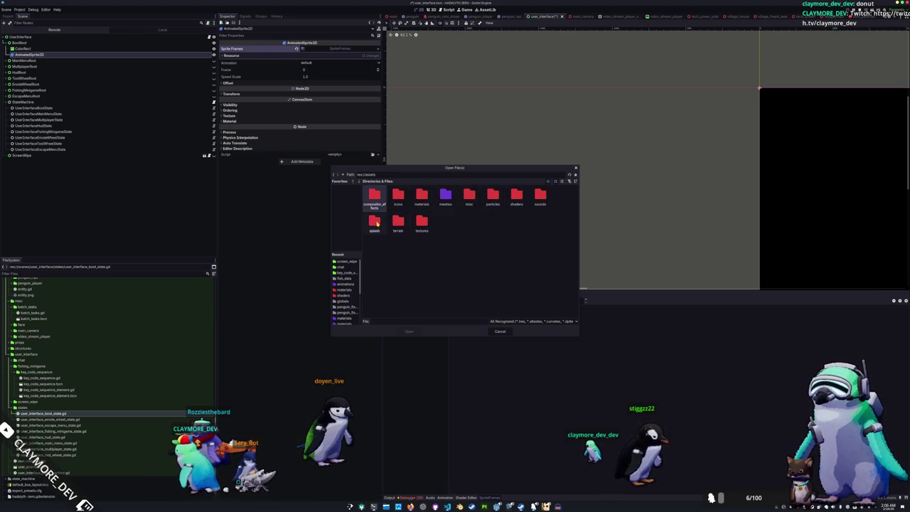
pyautogui.doubleClick(374, 201)
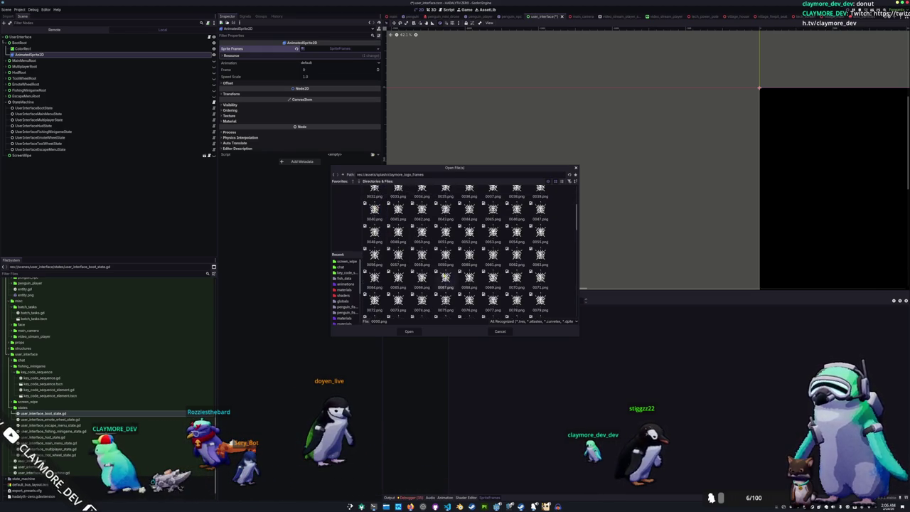
pyautogui.scroll(-5, 498, 270)
pyautogui.keyDown('shift'); pyautogui.click(540, 302); pyautogui.keyUp('shift')
pyautogui.scroll(-10, 545, 305)
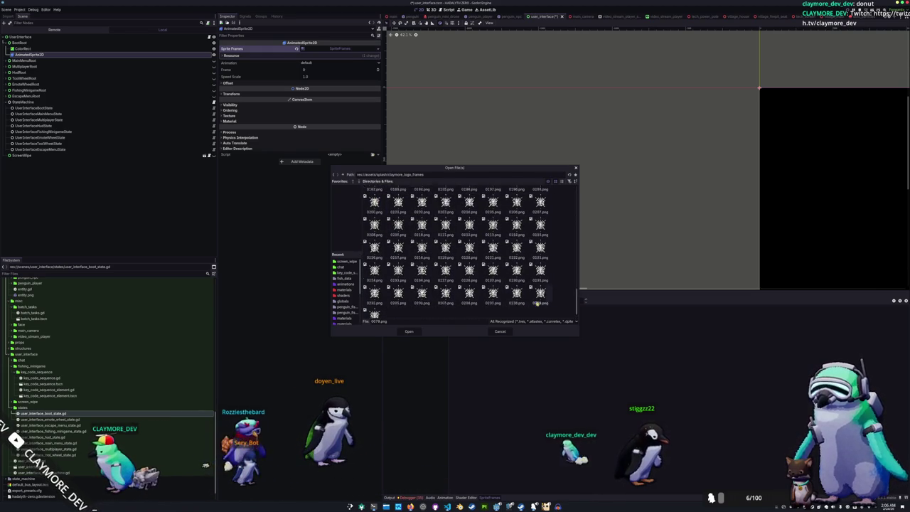
pyautogui.keyDown('shift'); pyautogui.click(374, 304); pyautogui.keyUp('shift')
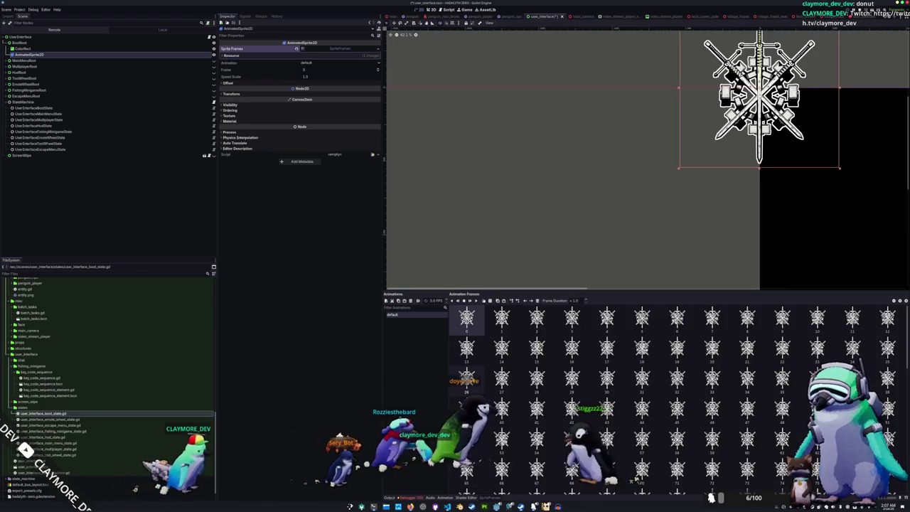
pyautogui.scroll(-2, 592, 207)
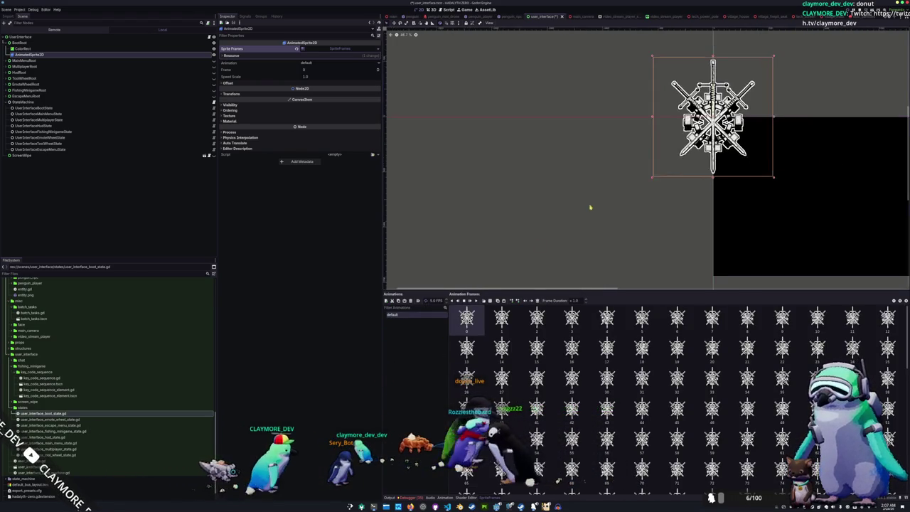
# Step: Bring the logo sprite into view and expand its Transform and Offset settings
pyautogui.moveTo(592, 207); pyautogui.dragTo(455, 199)
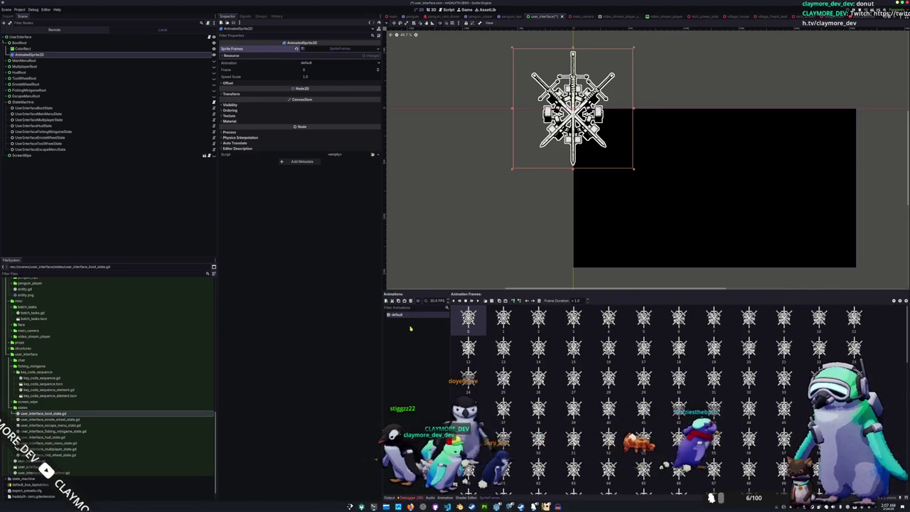
pyautogui.click(249, 94)
pyautogui.click(250, 83)
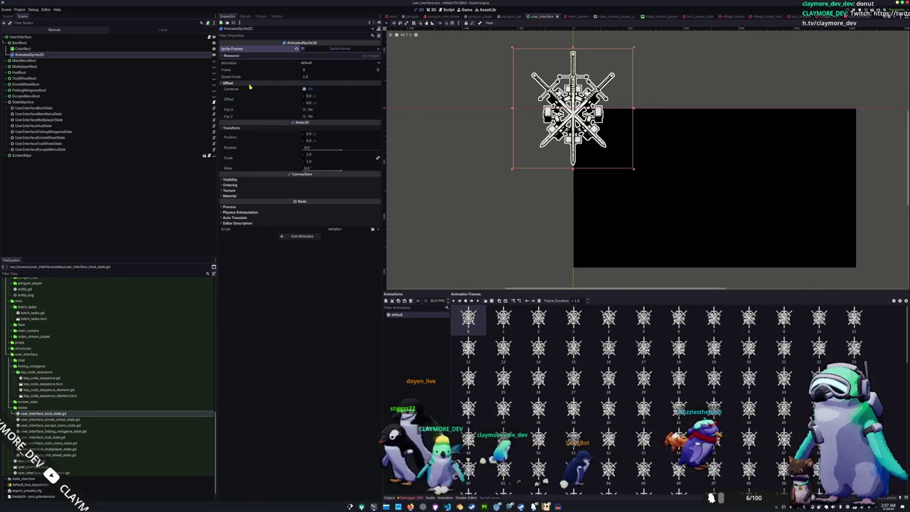
pyautogui.click(83, 49)
pyautogui.click(83, 55)
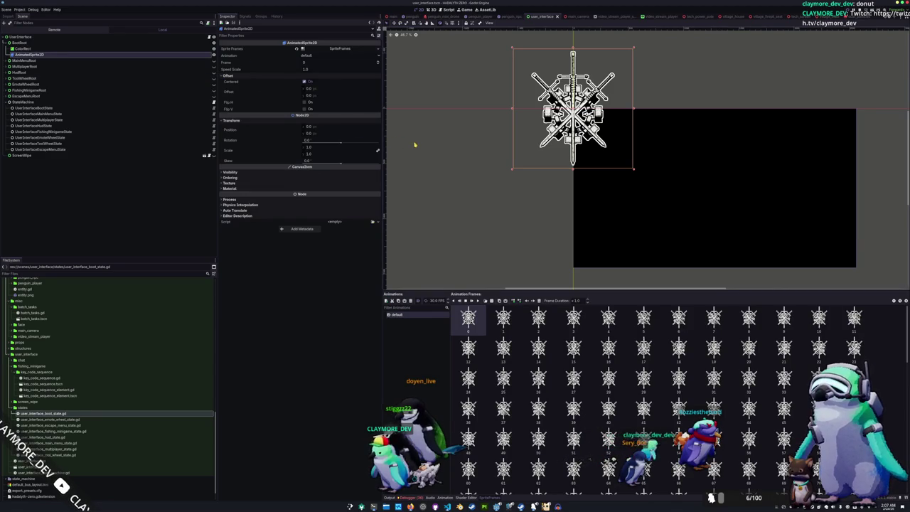
# Step: Add a Control node as a child of BootRoot
pyautogui.click(22, 42)
pyautogui.rightClick(21, 42)
pyautogui.click(50, 45)
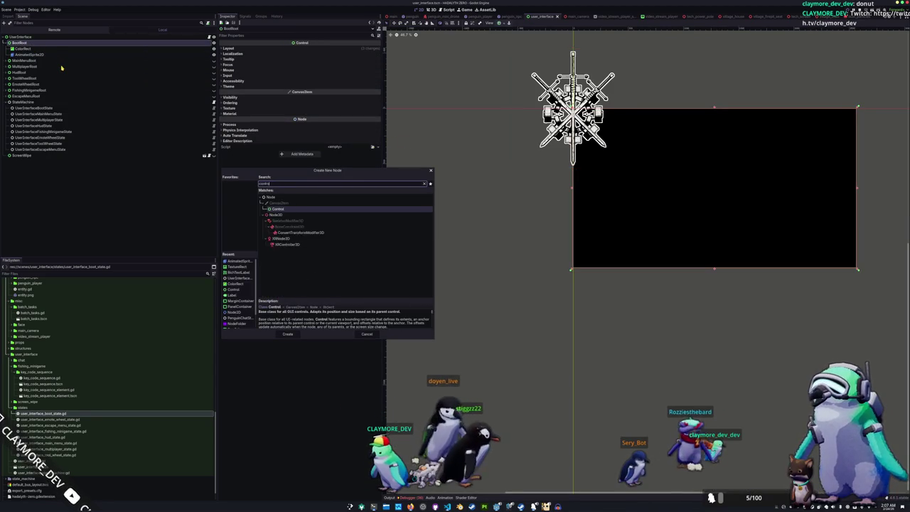
pyautogui.press('Return')
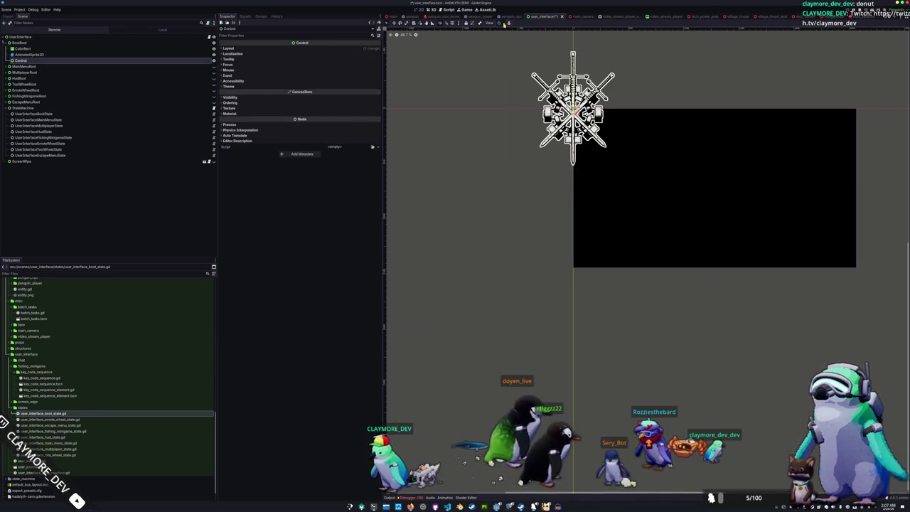
pyautogui.click(505, 24)
# Step: Nest the sprite under Control at position 0,0, scale about 0.685, and run the game
pyautogui.click(22, 55)
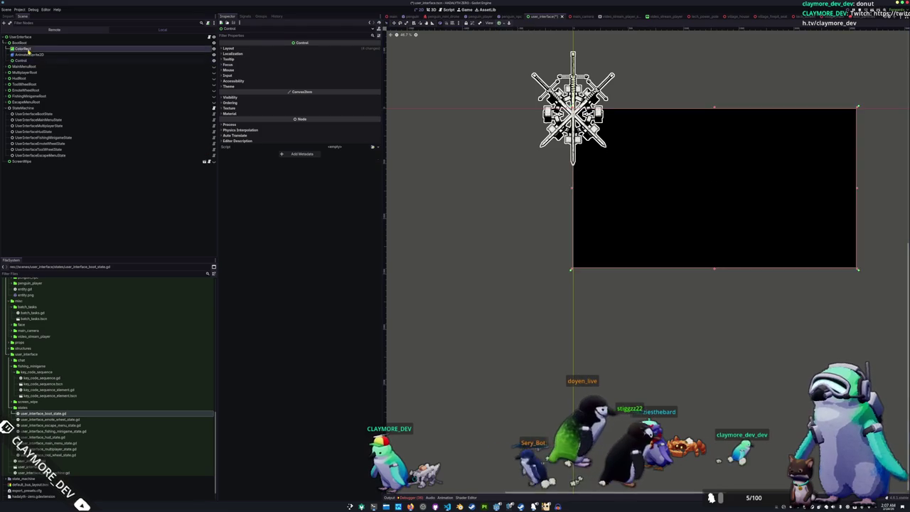
pyautogui.moveTo(29, 63); pyautogui.dragTo(30, 61)
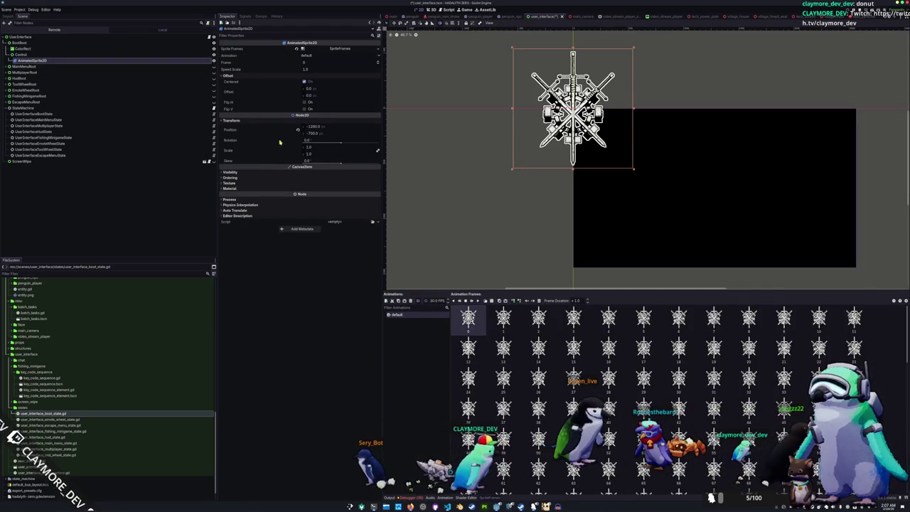
pyautogui.click(298, 129)
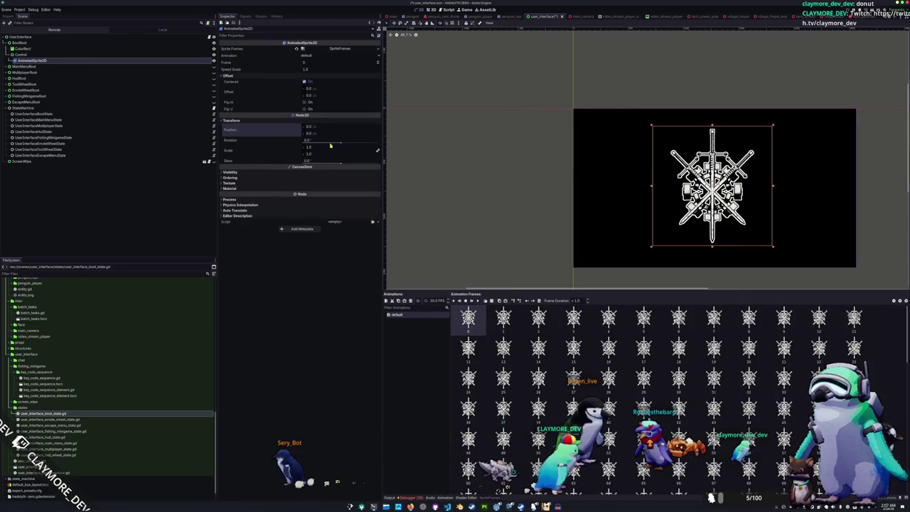
pyautogui.moveTo(332, 151); pyautogui.dragTo(331, 148)
pyautogui.click(502, 211)
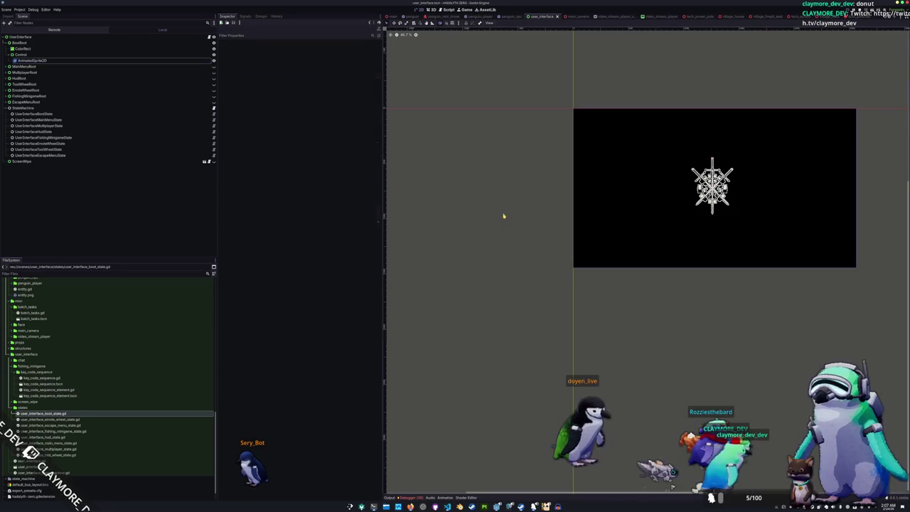
pyautogui.press('F5')
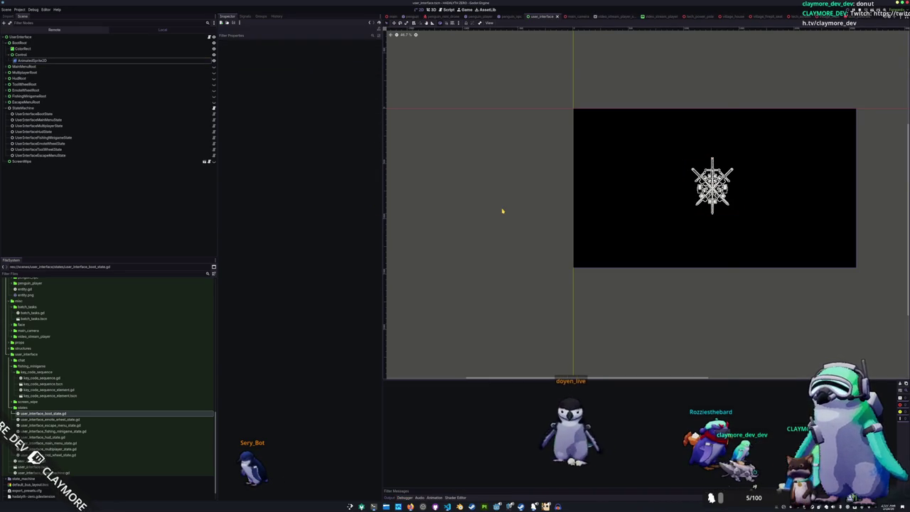
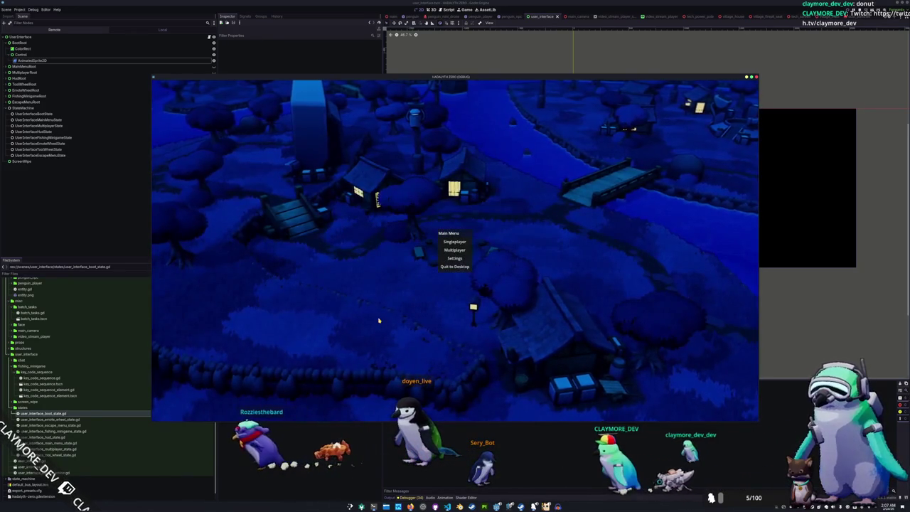
# Step: Stop the game and rename the Control node under BootRoot to LogoRoot
pyautogui.press('F8')
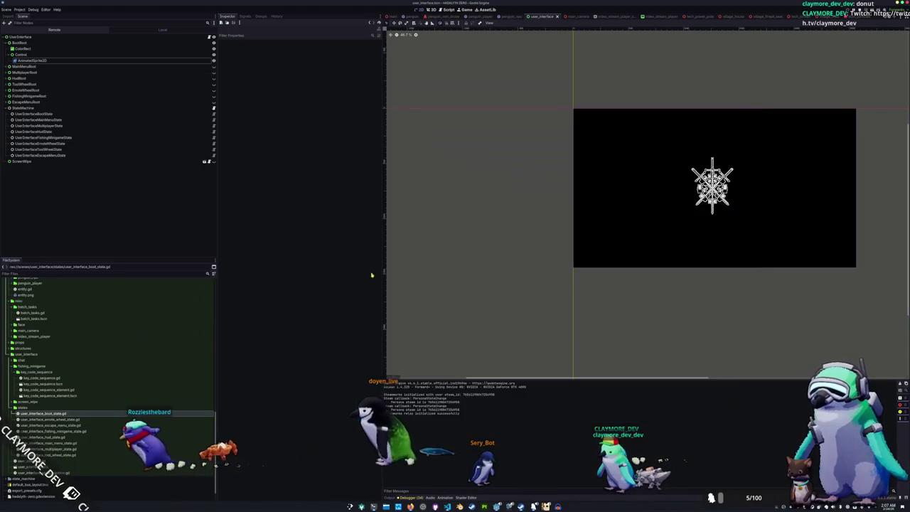
pyautogui.click(39, 55)
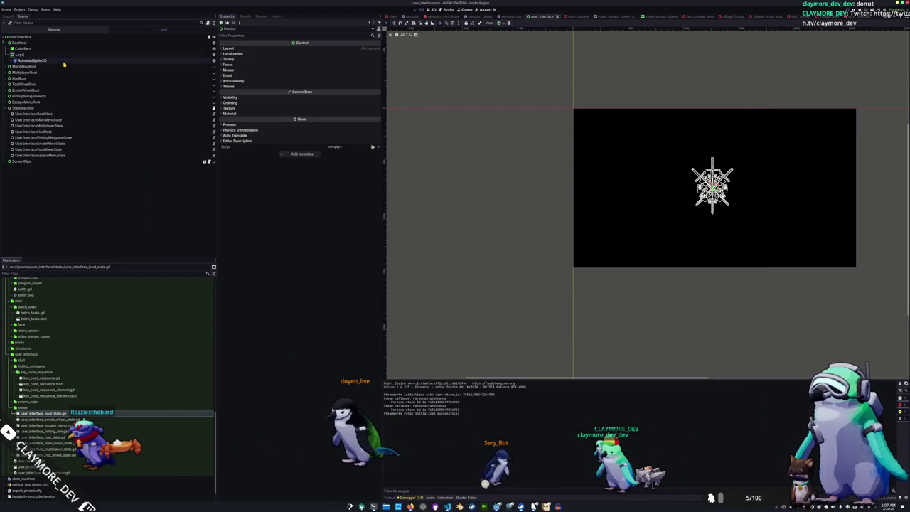
pyautogui.click(195, 163)
pyautogui.click(204, 162)
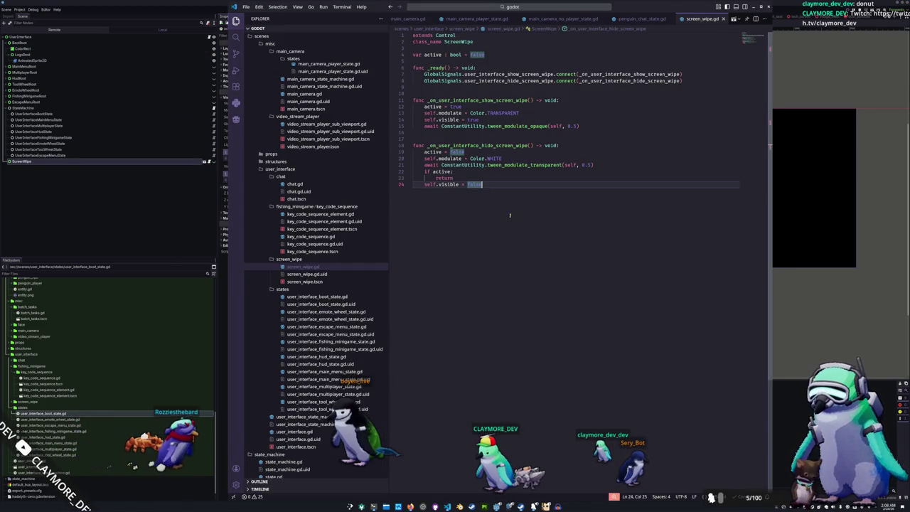
pyautogui.click(461, 93)
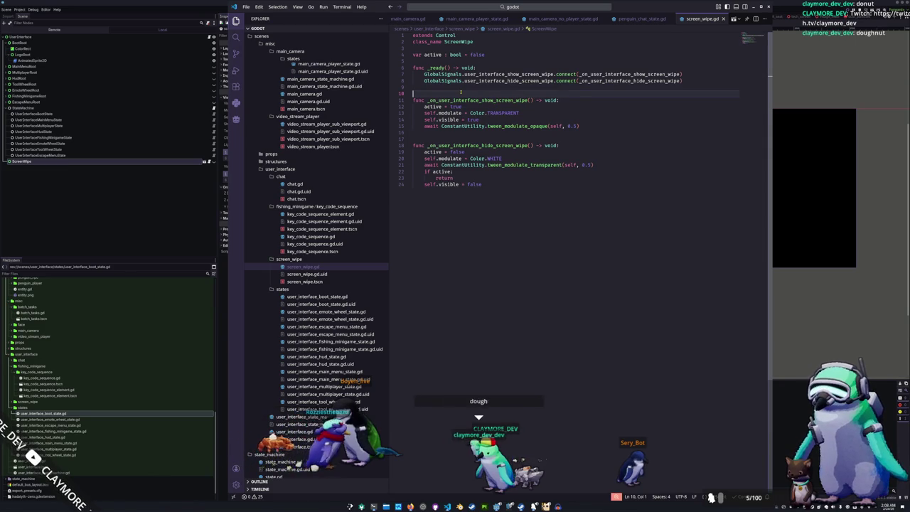
pyautogui.click(454, 201)
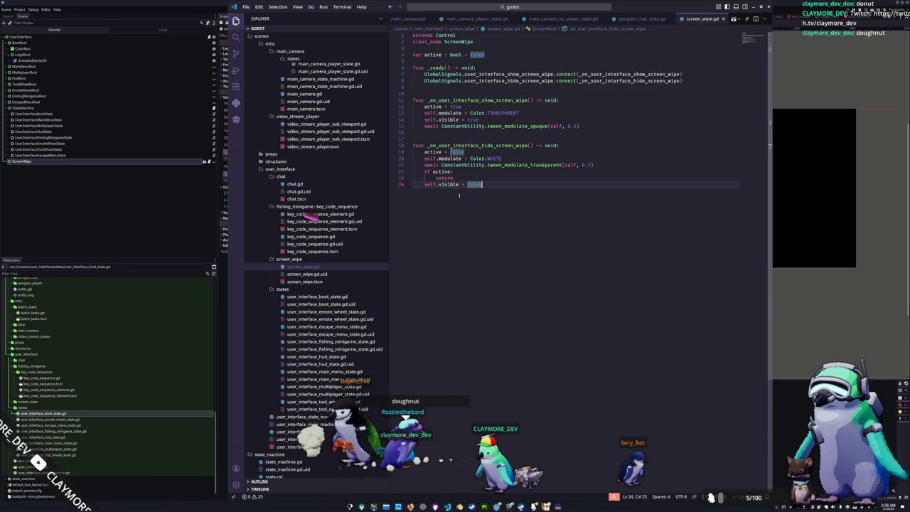
pyautogui.click(443, 139)
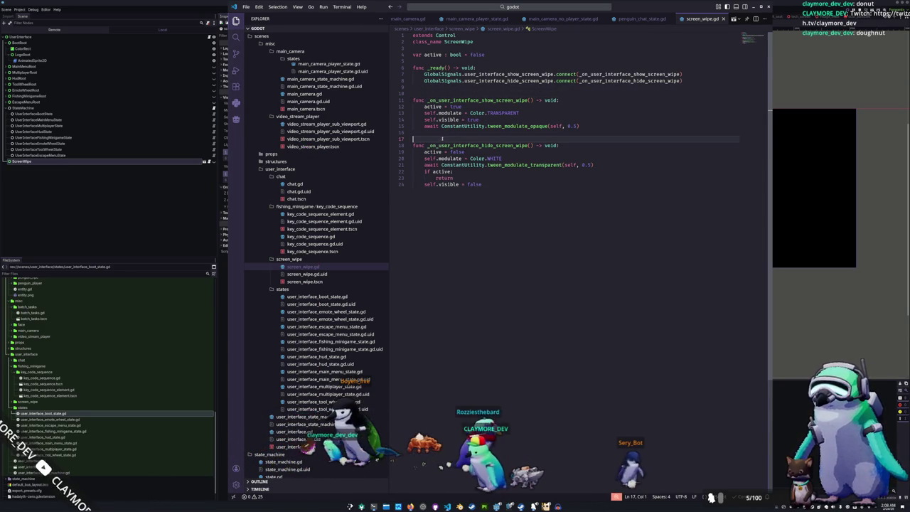
pyautogui.click(301, 296)
pyautogui.click(435, 158)
pyautogui.click(432, 74)
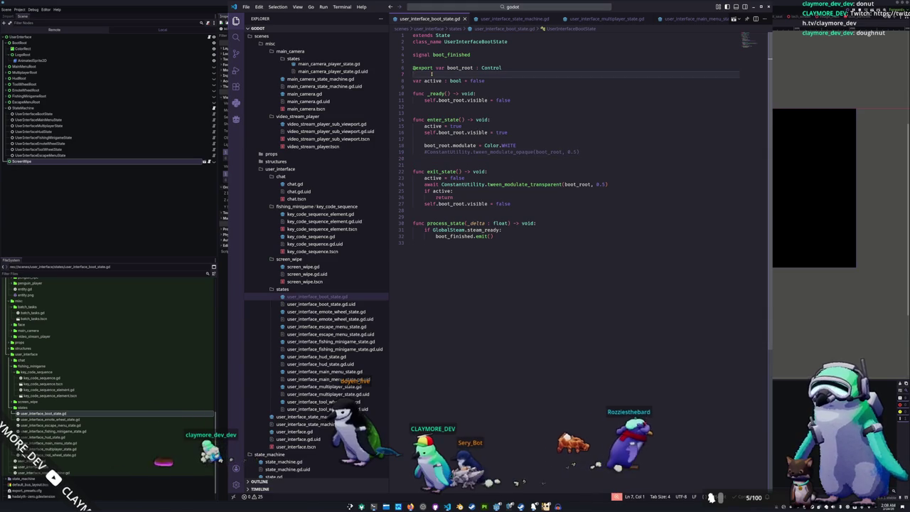
pyautogui.write('@export var logo_root : C')
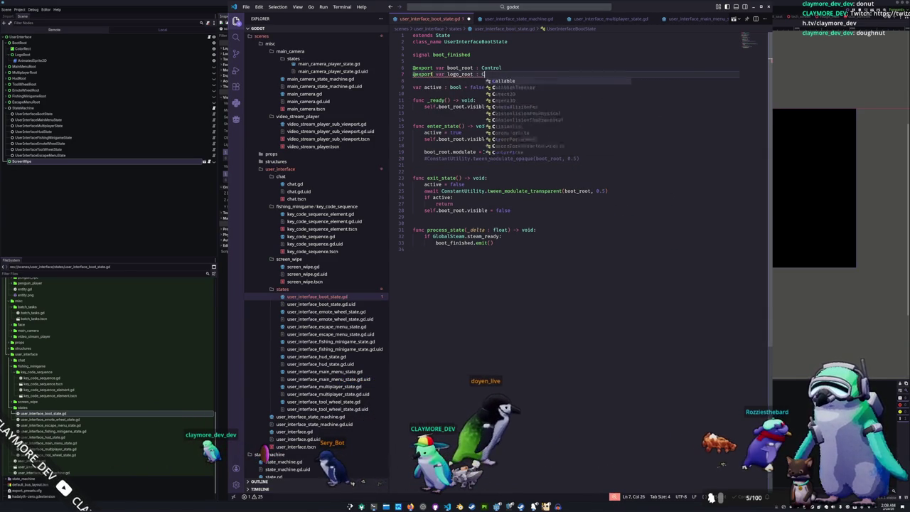
pyautogui.write('ontrol')
# Step: Make logo_root start at Color.TRANSPARENT and tween it to opaque in enter_state
pyautogui.press('Down')
pyautogui.press('Down')
pyautogui.press('Down')
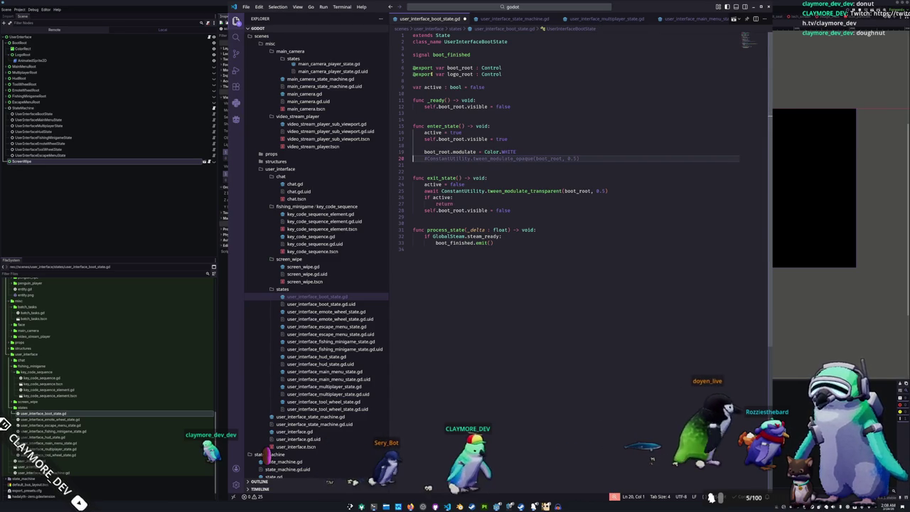
pyautogui.press('Return')
pyautogui.press('Return')
pyautogui.press('Up')
pyautogui.press('Tab')
pyautogui.write('logo_root.modulate = ')
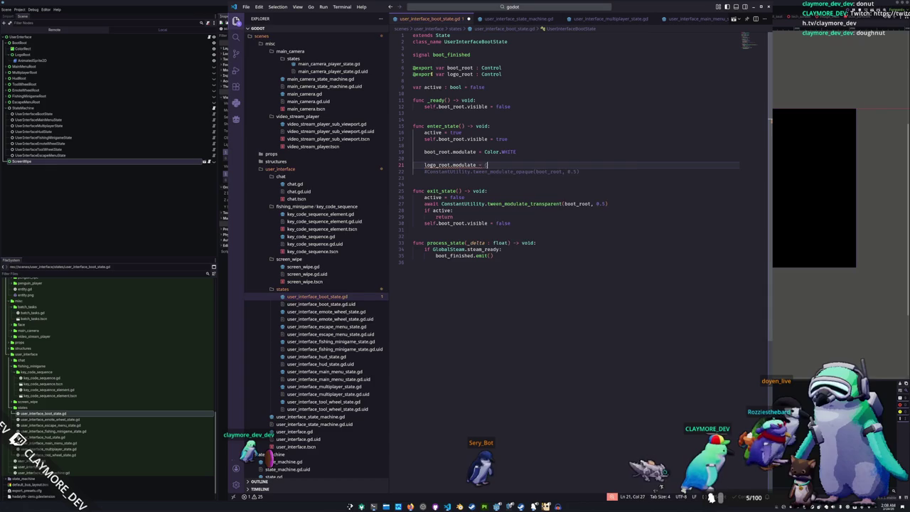
pyautogui.write('Color.TRAN')
pyautogui.press('Tab')
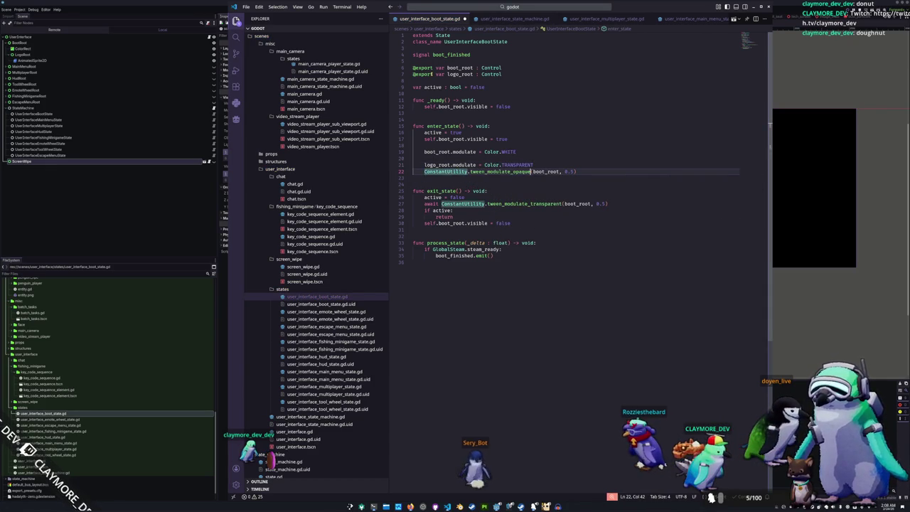
pyautogui.write('logo_roo')
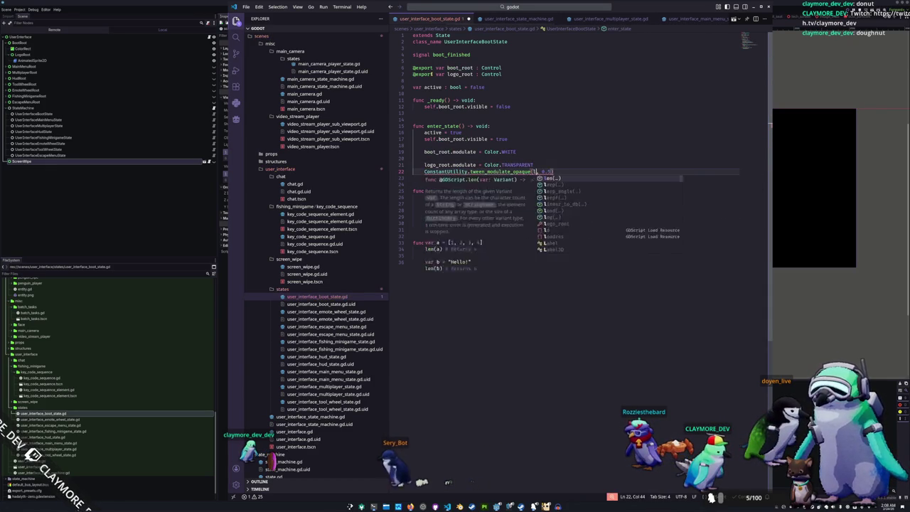
pyautogui.write('t')
pyautogui.press('Down')
# Step: Call logo_root.queue_free() inside exit_state's if active block
pyautogui.click(511, 224)
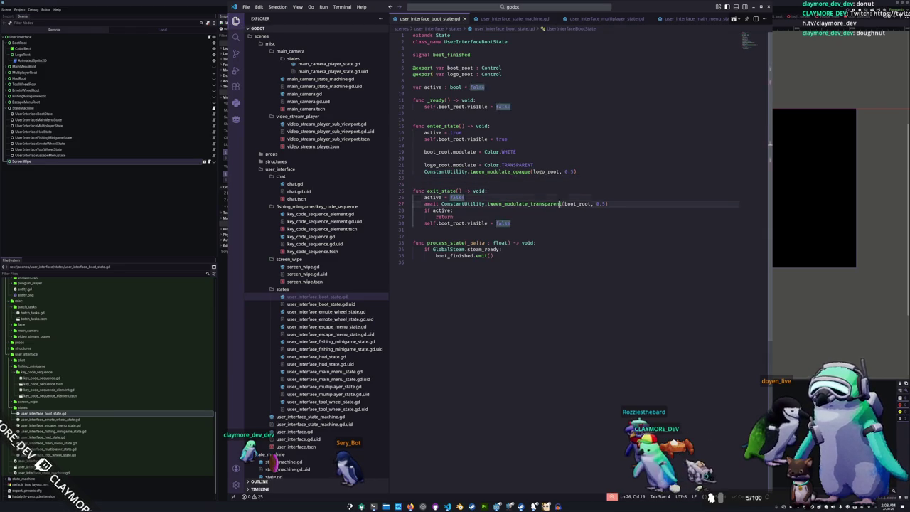
pyautogui.press('Tab')
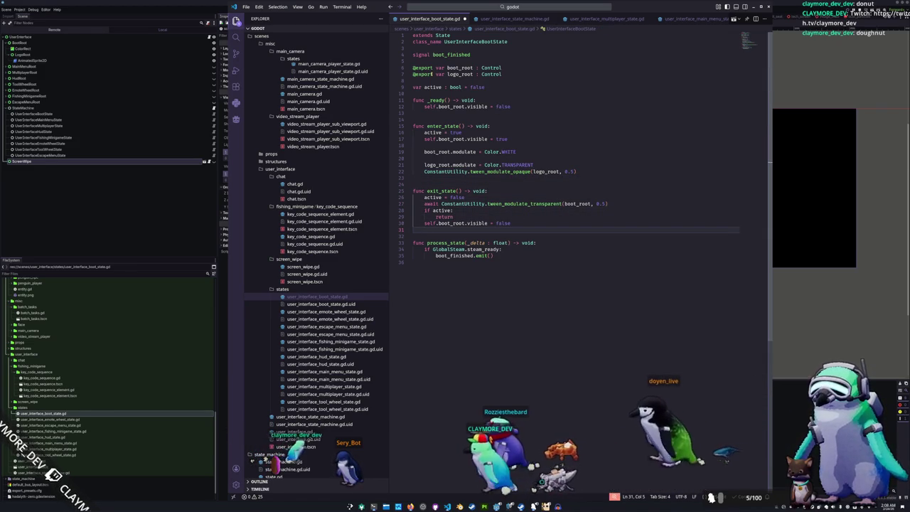
pyautogui.press('Up')
pyautogui.press('Up')
pyautogui.press('Up')
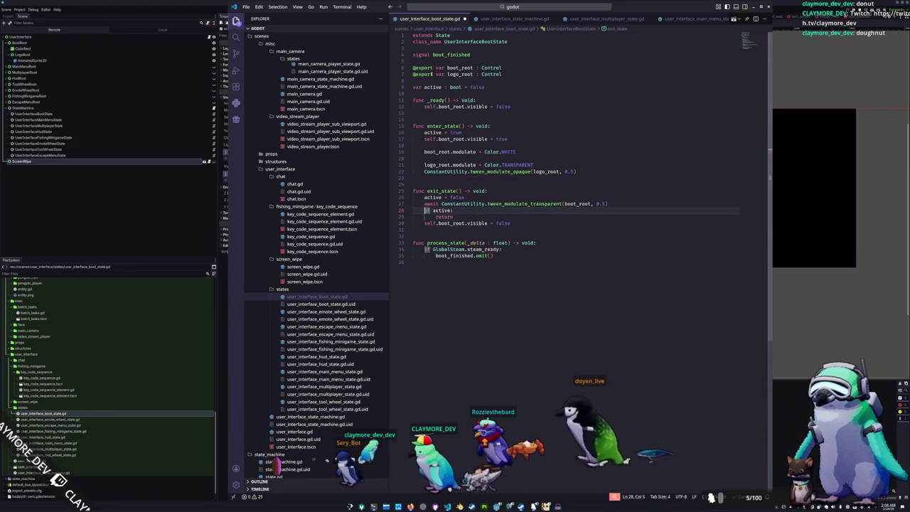
pyautogui.press('Return')
pyautogui.press('Up')
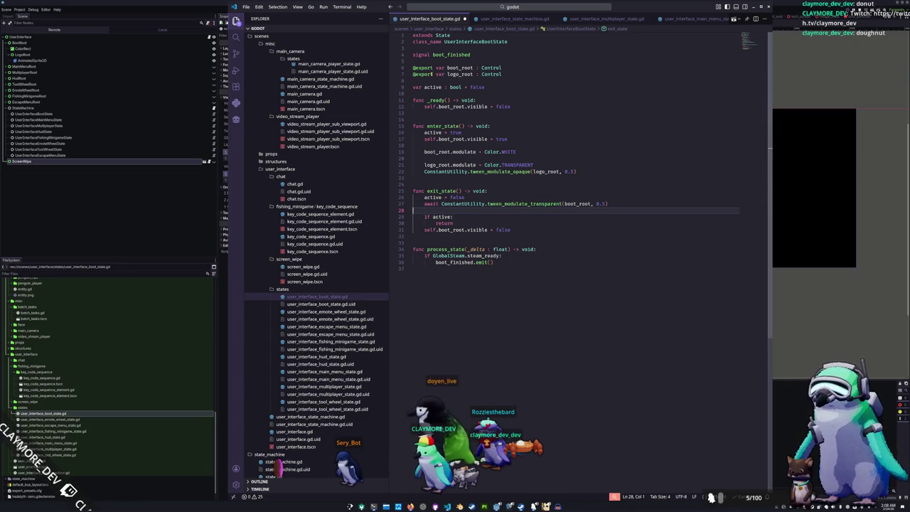
pyautogui.press('BackSpace')
pyautogui.press('BackSpace')
pyautogui.press('Right')
pyautogui.press('End')
pyautogui.press('Return')
pyautogui.write('logo_root.queue_fr')
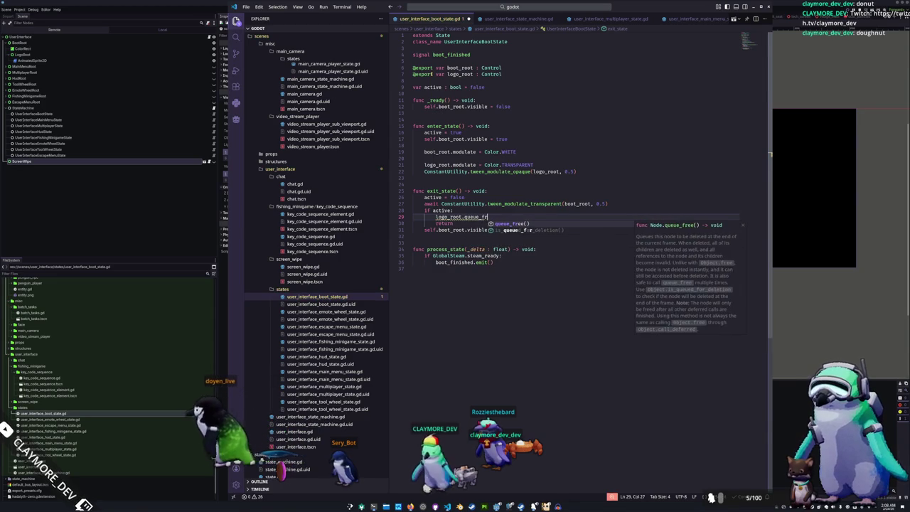
pyautogui.press('Return')
pyautogui.press('Down')
pyautogui.press('Home')
pyautogui.press('Home')
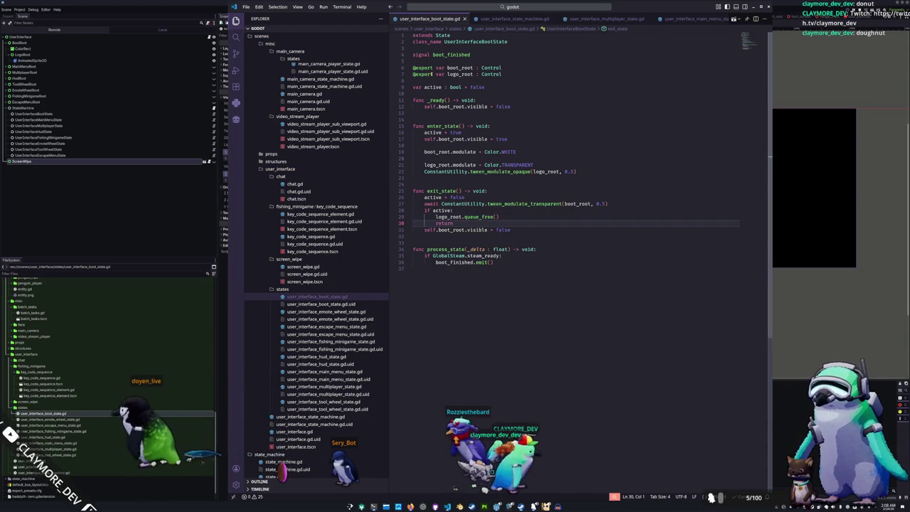
pyautogui.click(132, 208)
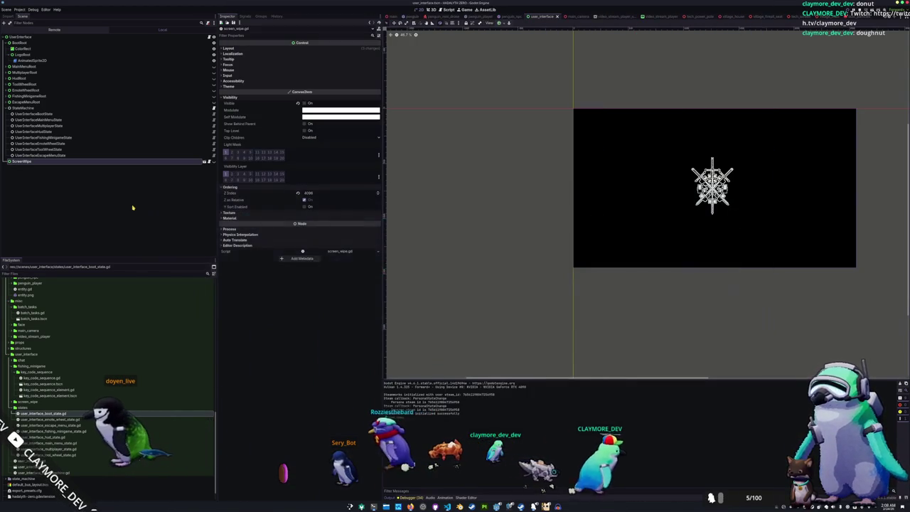
# Step: Create a Label child of LogoRoot with the text 'Checking Internet Connection...'
pyautogui.click(82, 54)
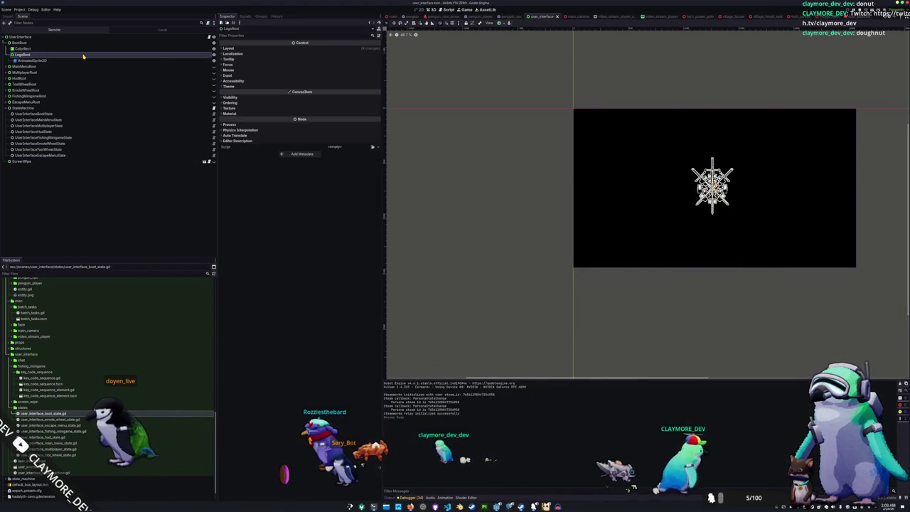
pyautogui.rightClick(84, 56)
pyautogui.click(99, 57)
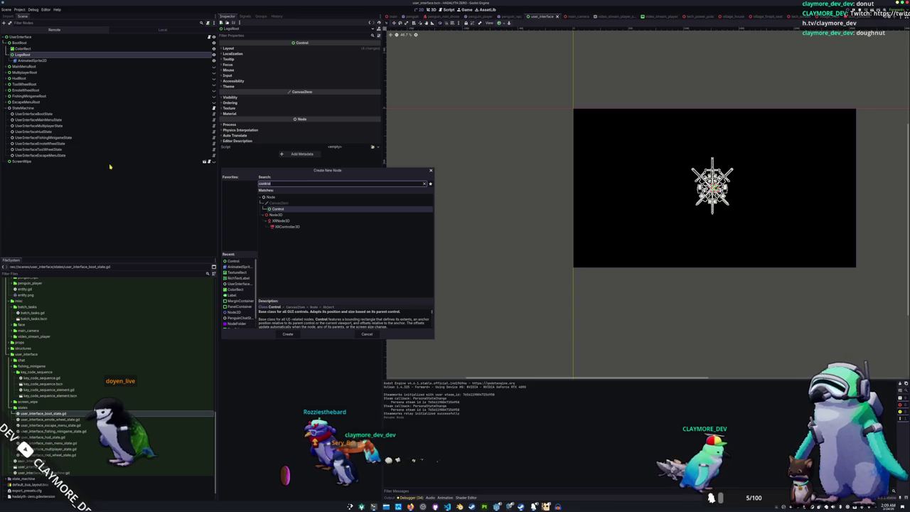
pyautogui.write('label')
pyautogui.press('Return')
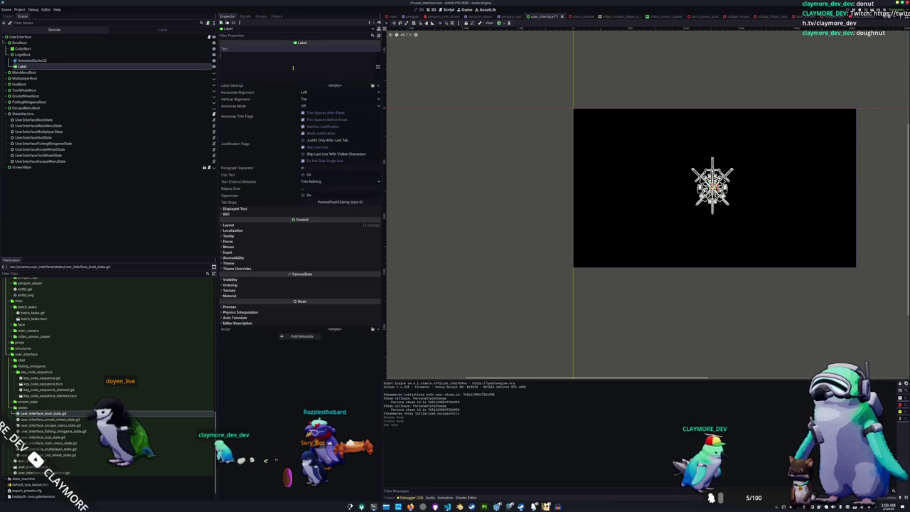
pyautogui.write('Checking 0team Con')
pyautogui.press('BackSpace')
pyautogui.press('BackSpace')
pyautogui.press('BackSpace')
pyautogui.write('Internet Connection...')
pyautogui.scroll(2, 520, 168)
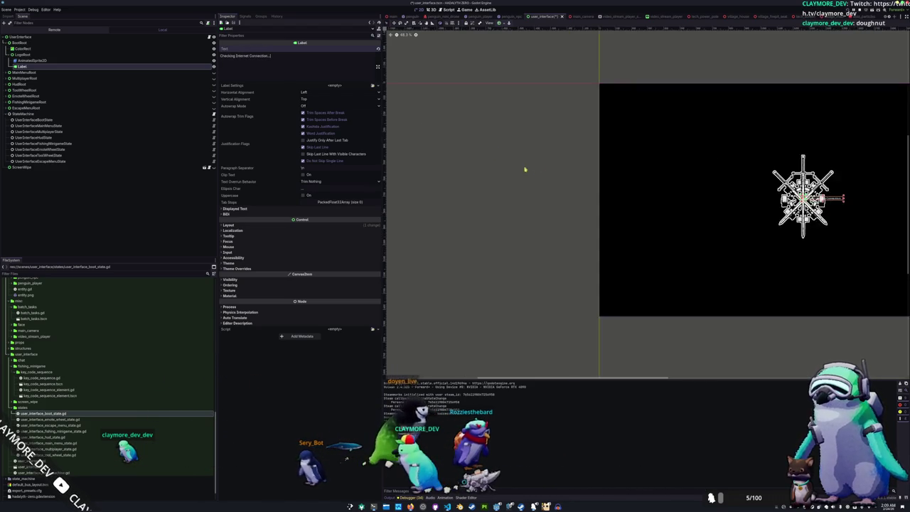
# Step: Centre the label's anchors on the emblem and reset its position to 0, 0
pyautogui.press('f')
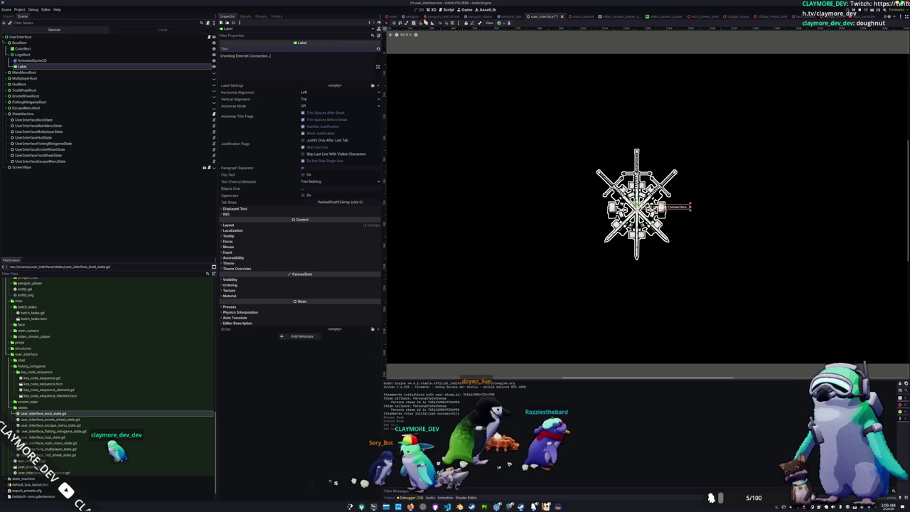
pyautogui.click(508, 23)
pyautogui.click(510, 47)
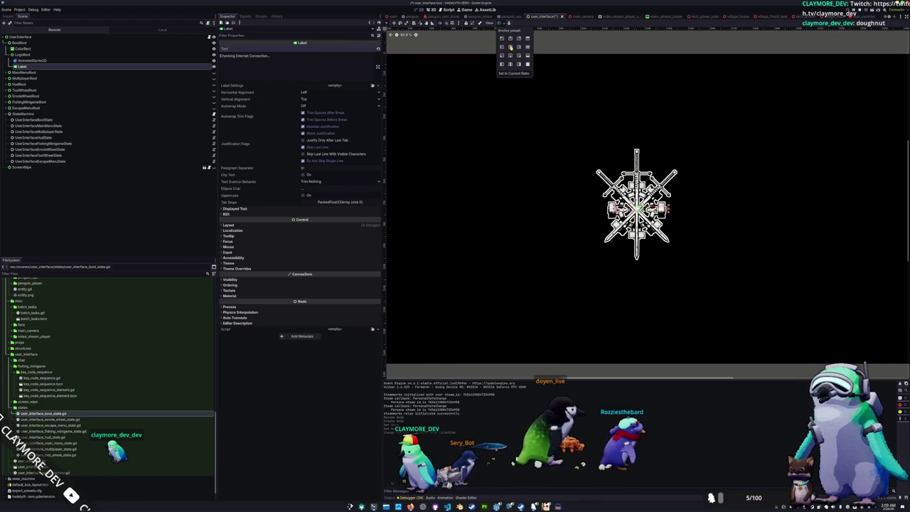
pyautogui.click(150, 204)
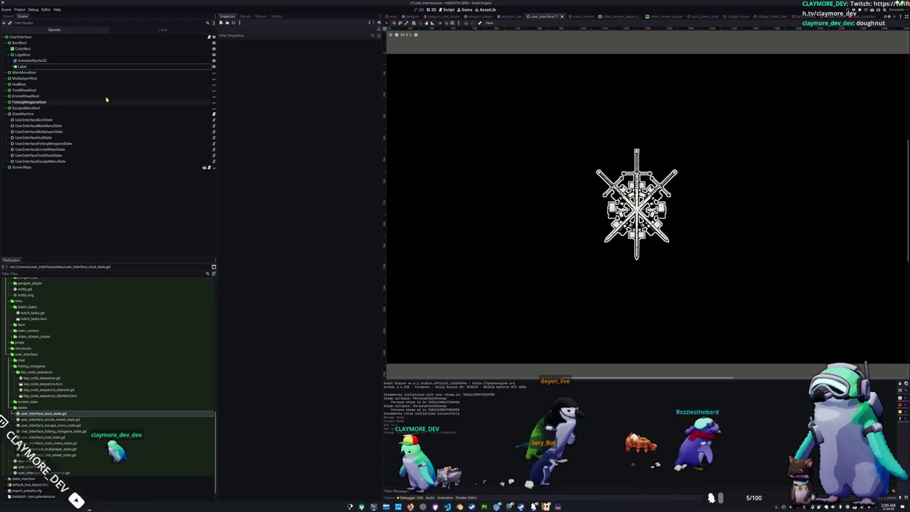
pyautogui.click(95, 66)
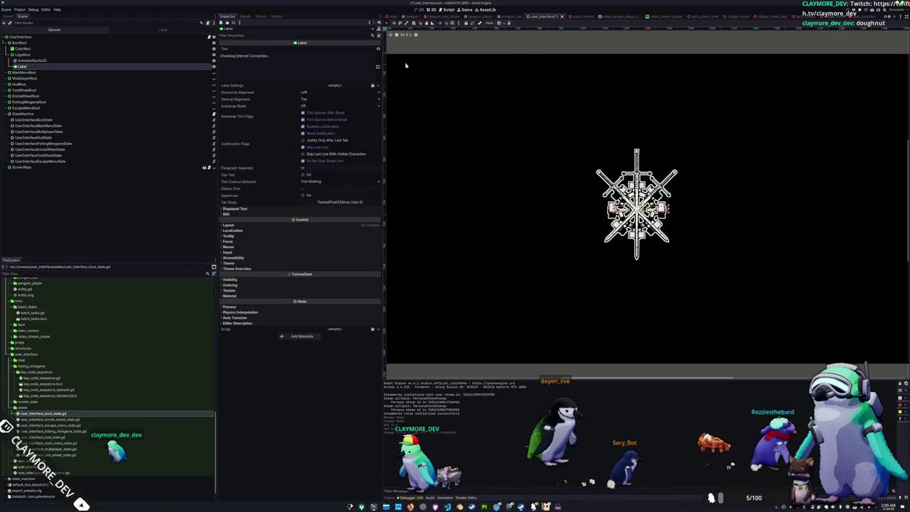
pyautogui.click(298, 225)
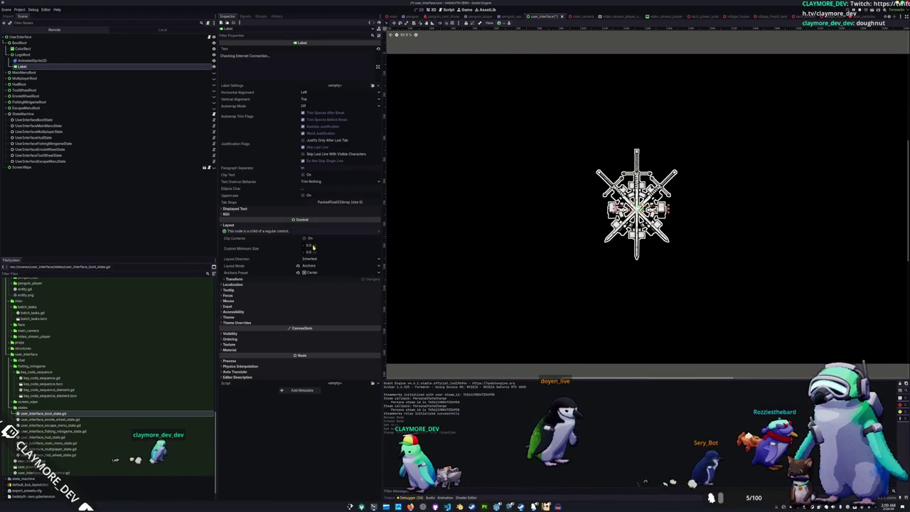
pyautogui.moveTo(313, 247); pyautogui.dragTo(316, 247)
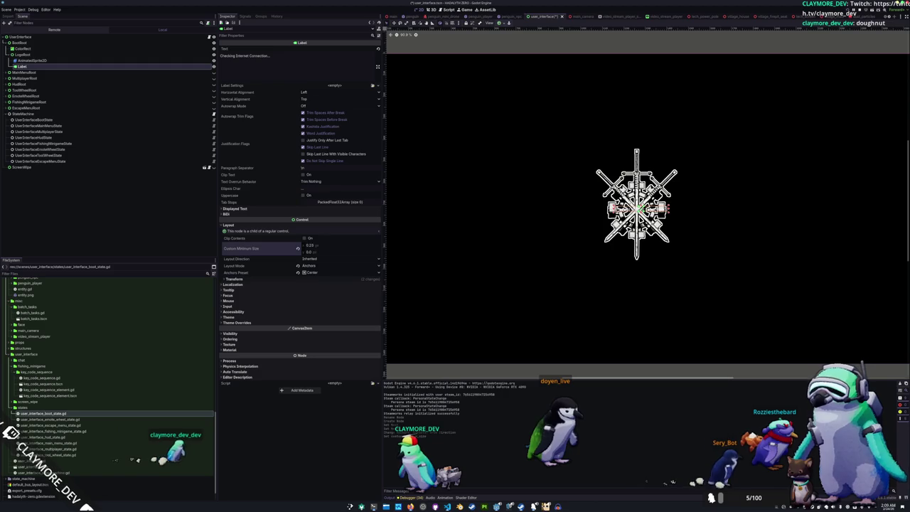
pyautogui.click(264, 280)
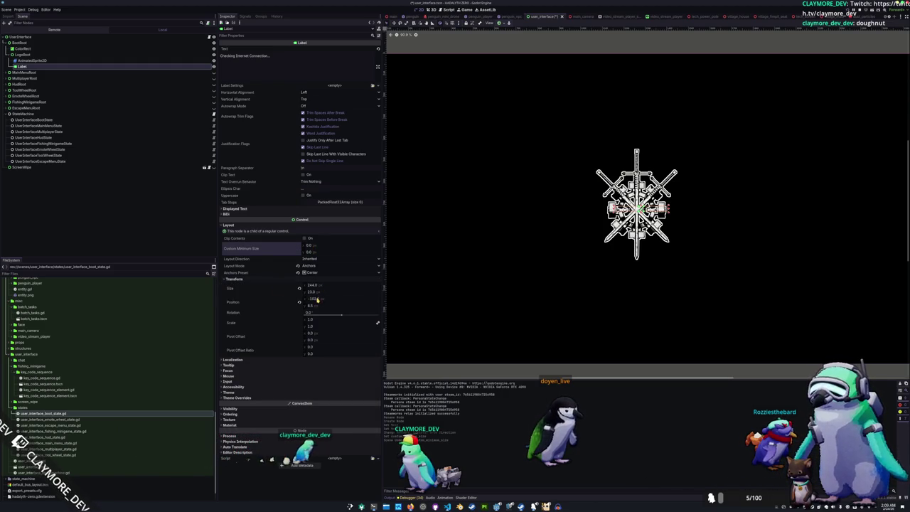
pyautogui.moveTo(316, 300); pyautogui.dragTo(318, 299)
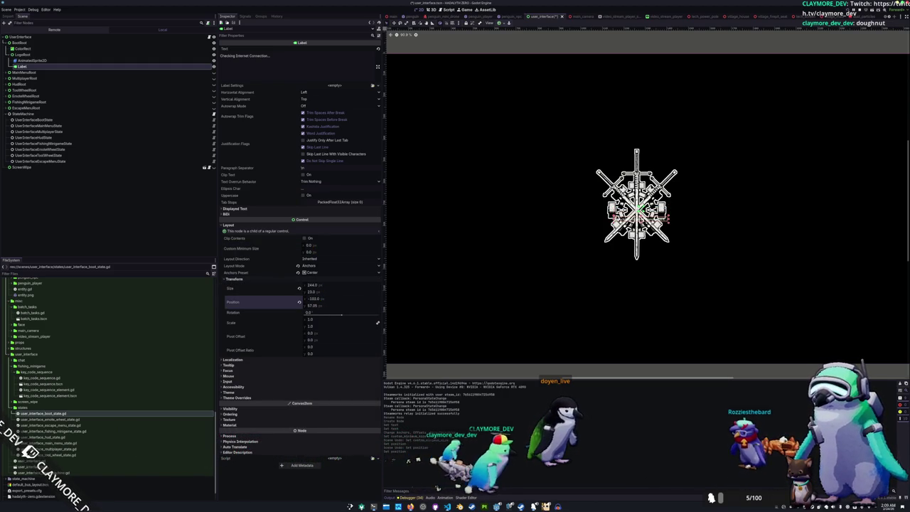
pyautogui.click(299, 302)
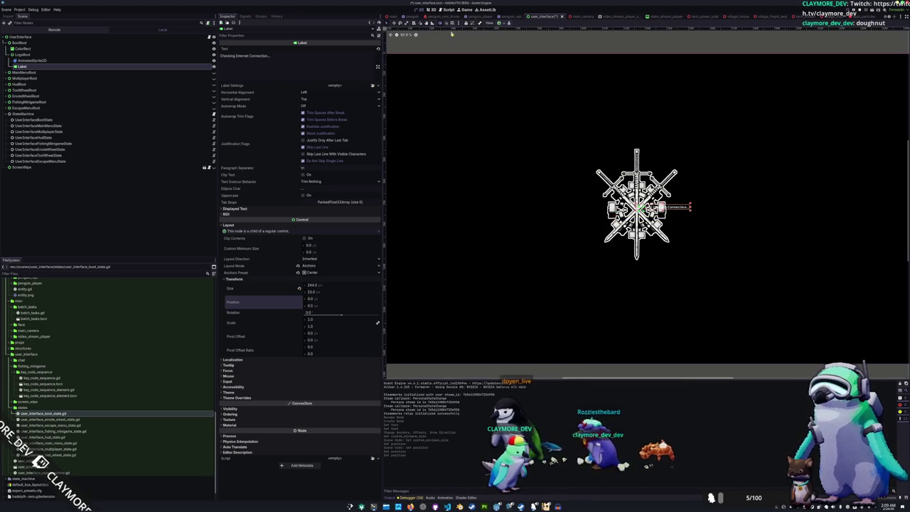
# Step: Set the label's Vertical Alignment to Center
pyautogui.click(501, 23)
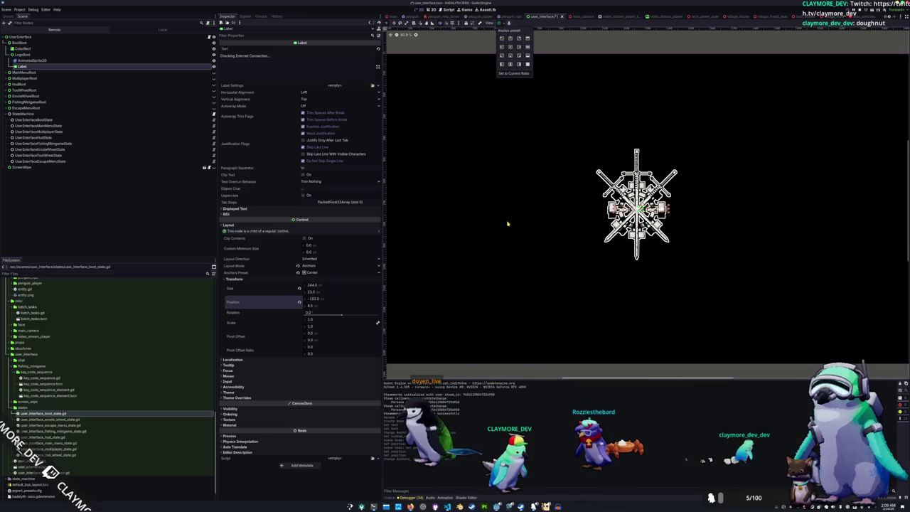
pyautogui.click(544, 217)
pyautogui.scroll(6, 559, 218)
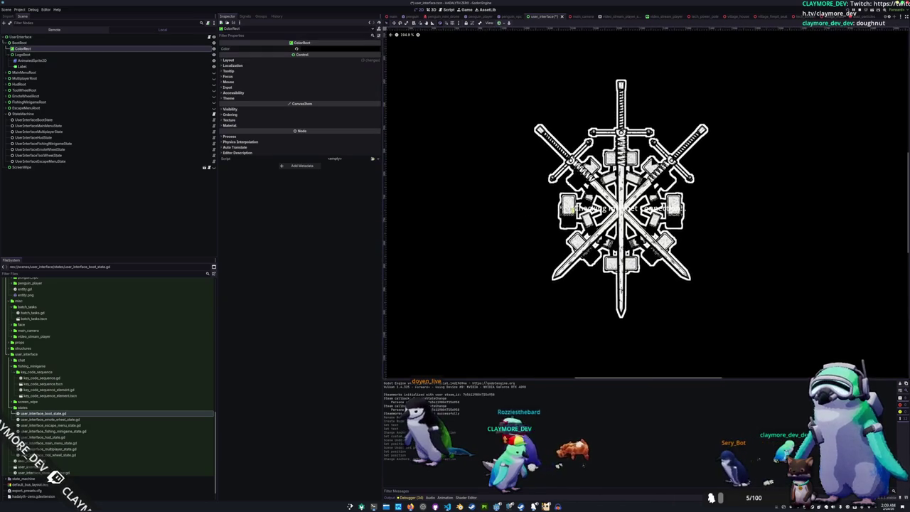
pyautogui.click(609, 211)
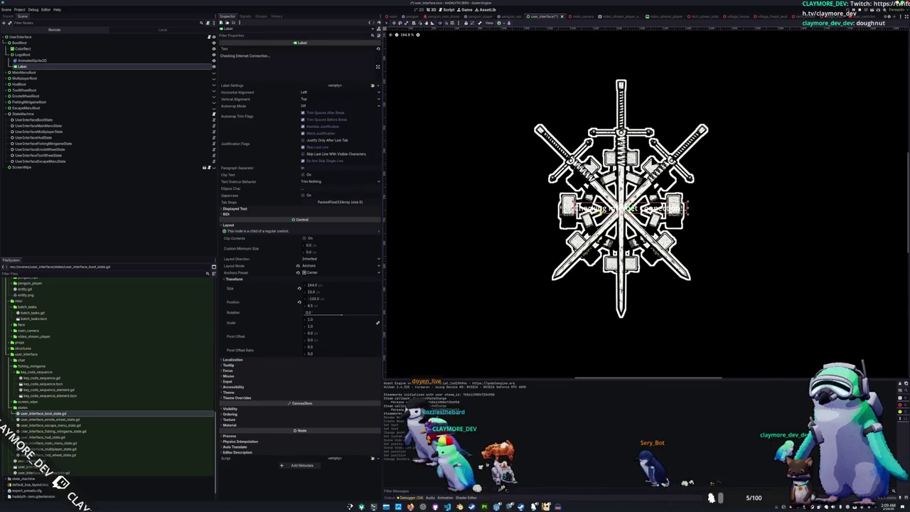
pyautogui.click(311, 100)
pyautogui.click(310, 112)
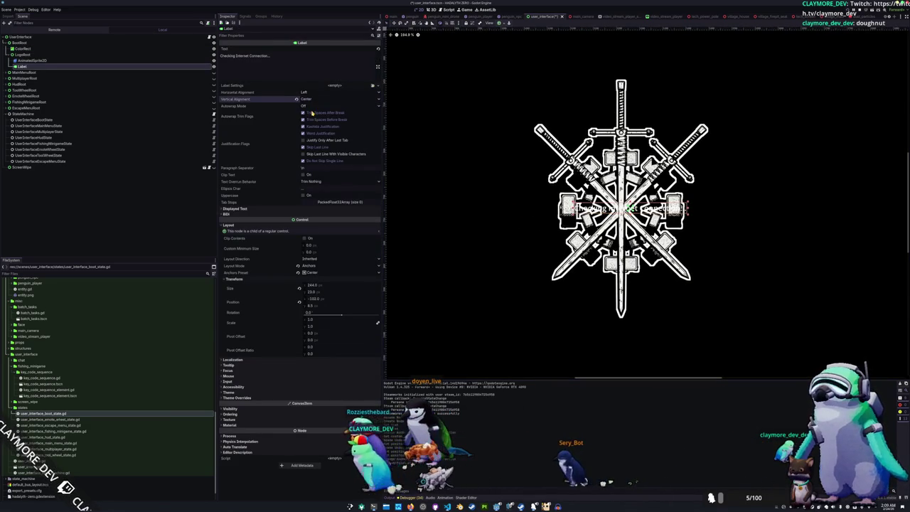
pyautogui.click(500, 23)
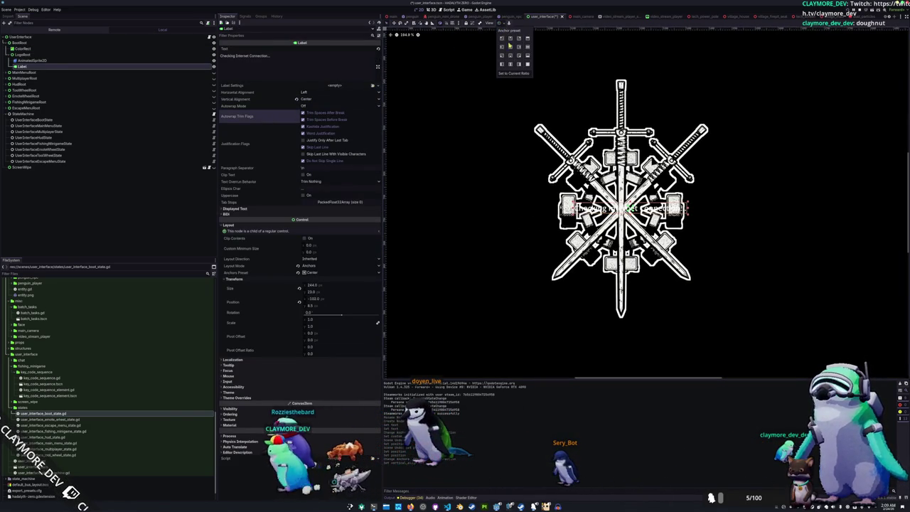
pyautogui.click(57, 55)
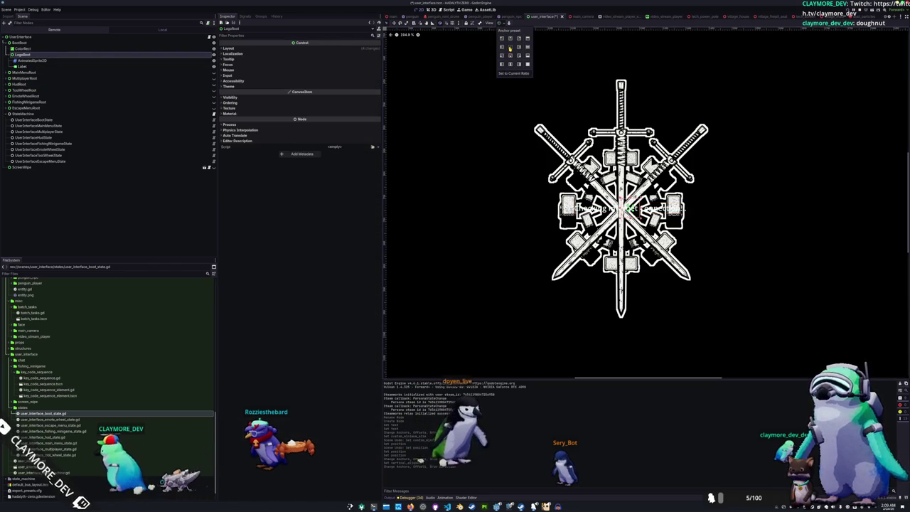
pyautogui.click(320, 219)
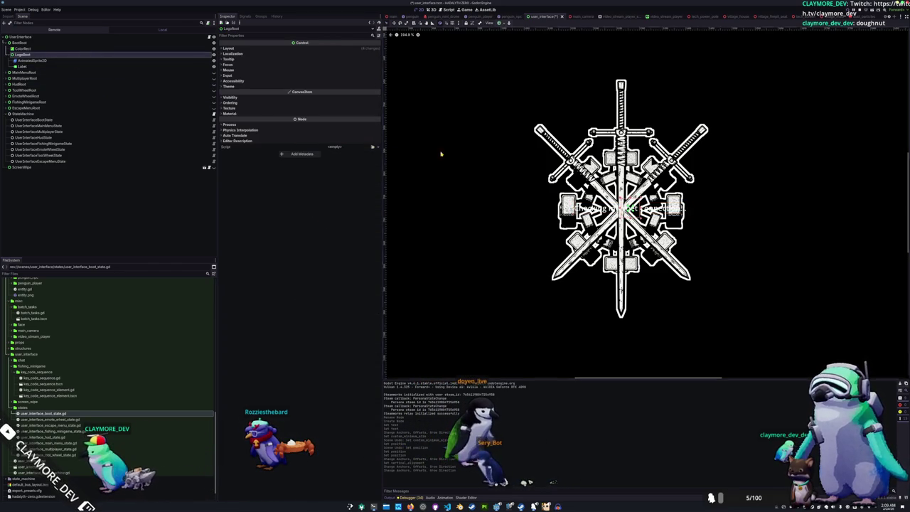
pyautogui.scroll(-3, 501, 178)
pyautogui.click(56, 62)
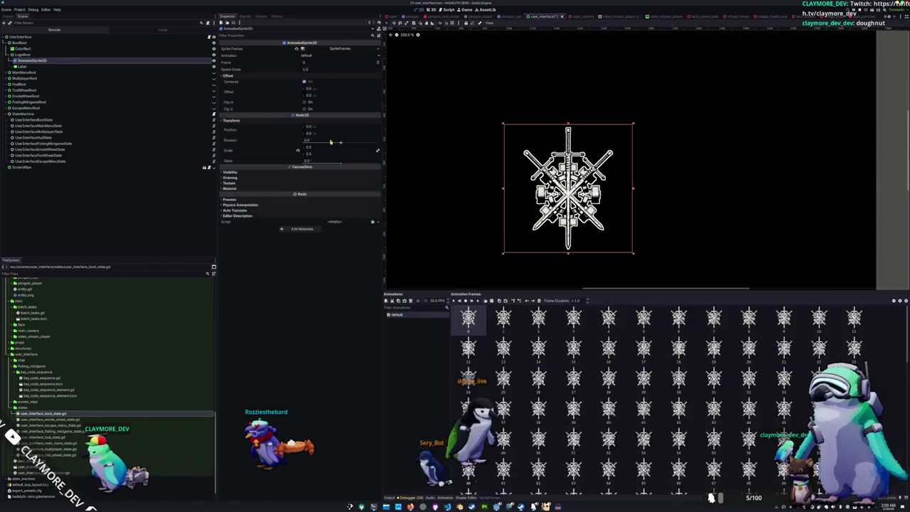
# Step: Select LogoRoot and look over its anchor preset choices
pyautogui.scroll(4, 474, 156)
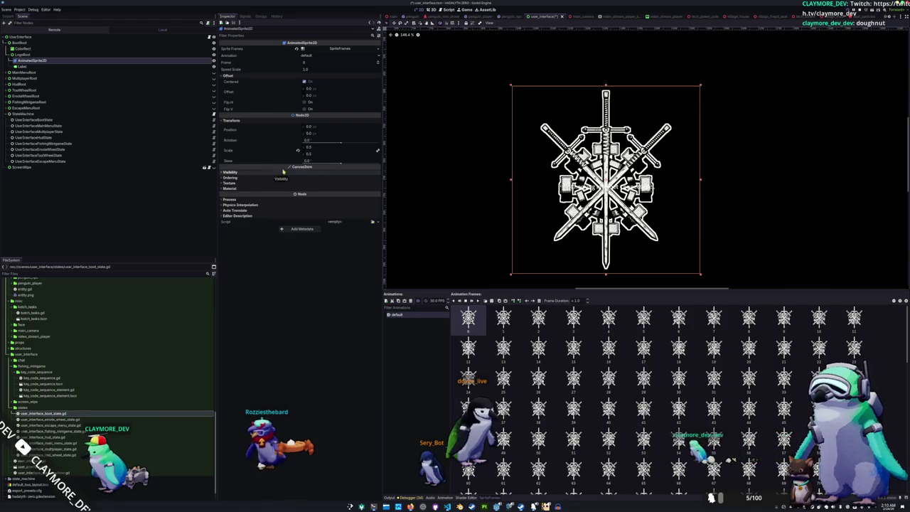
pyautogui.click(29, 55)
pyautogui.click(40, 61)
pyautogui.click(43, 55)
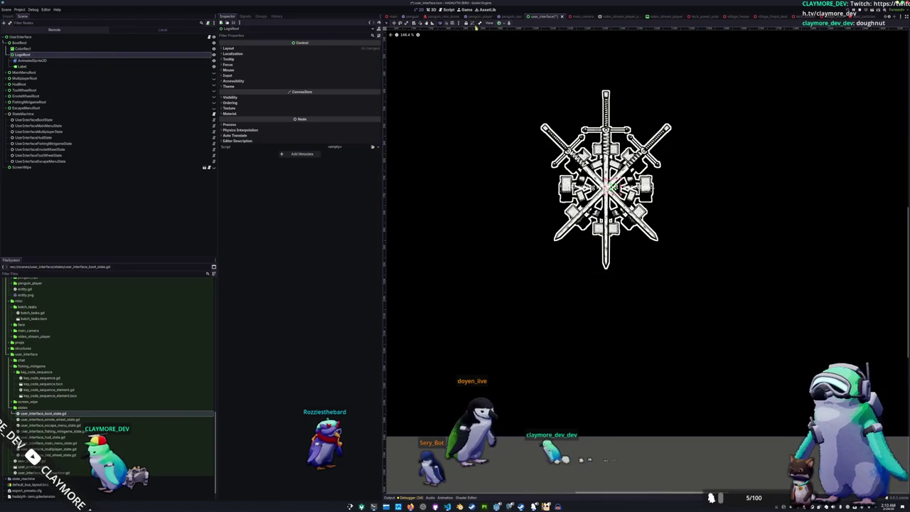
pyautogui.click(502, 23)
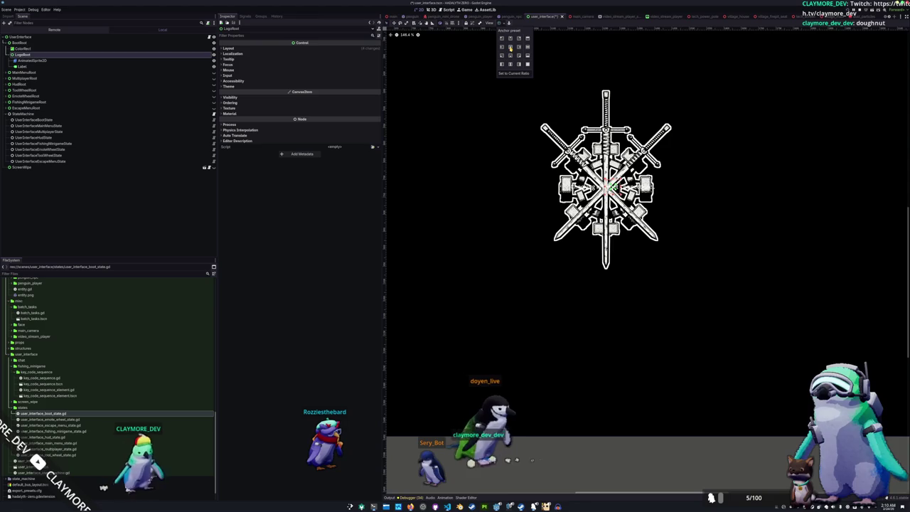
pyautogui.click(507, 23)
pyautogui.click(508, 23)
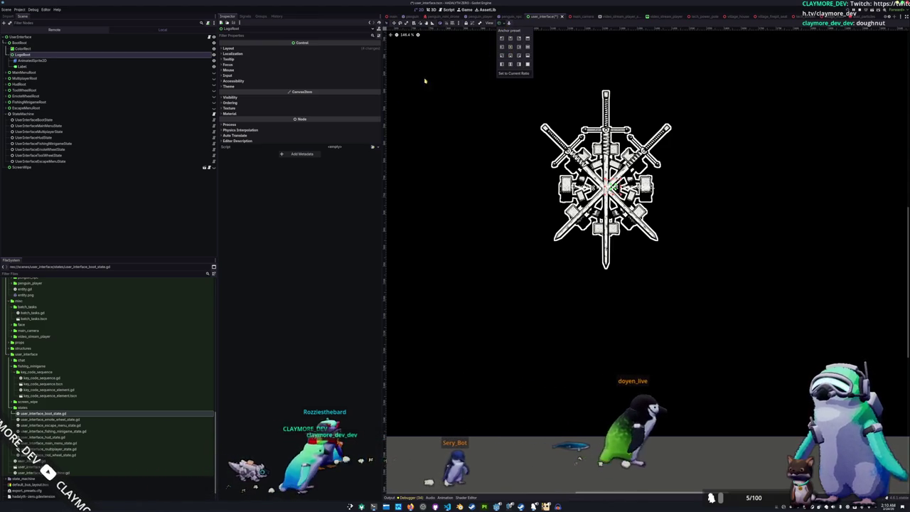
pyautogui.click(233, 238)
pyautogui.click(32, 67)
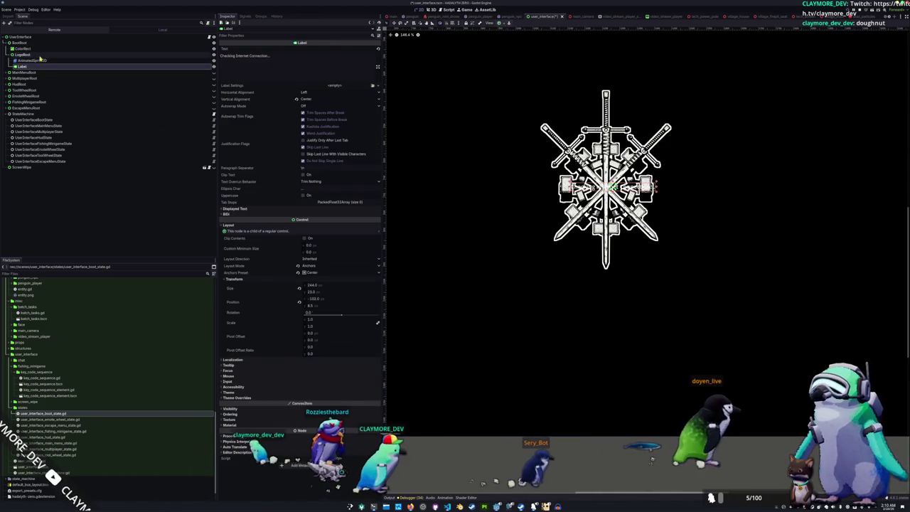
pyautogui.click(32, 54)
# Step: Switch LogoRoot to Anchors layout mode and anchor it to the centre
pyautogui.click(252, 47)
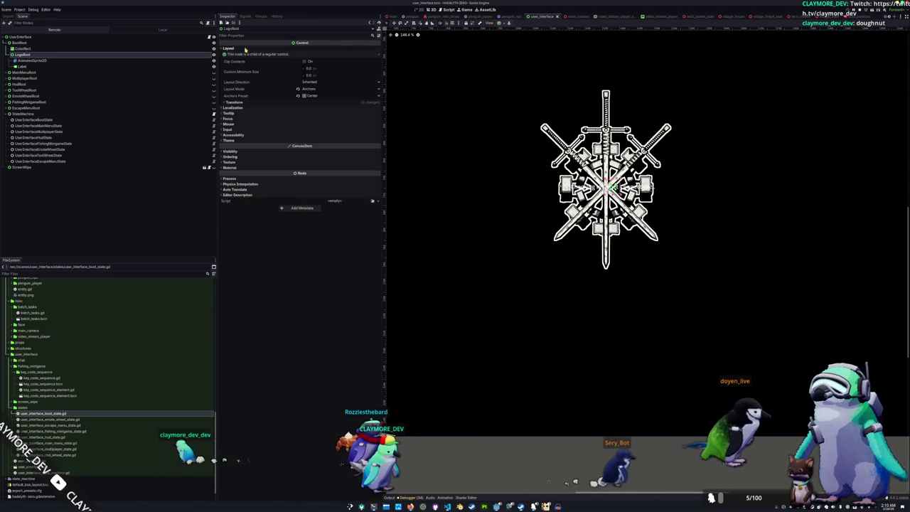
pyautogui.click(234, 103)
pyautogui.click(313, 88)
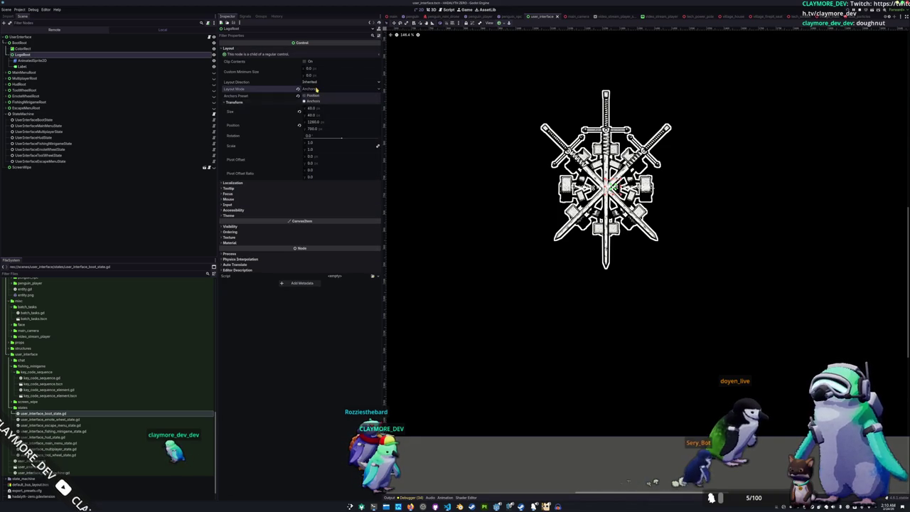
pyautogui.click(313, 100)
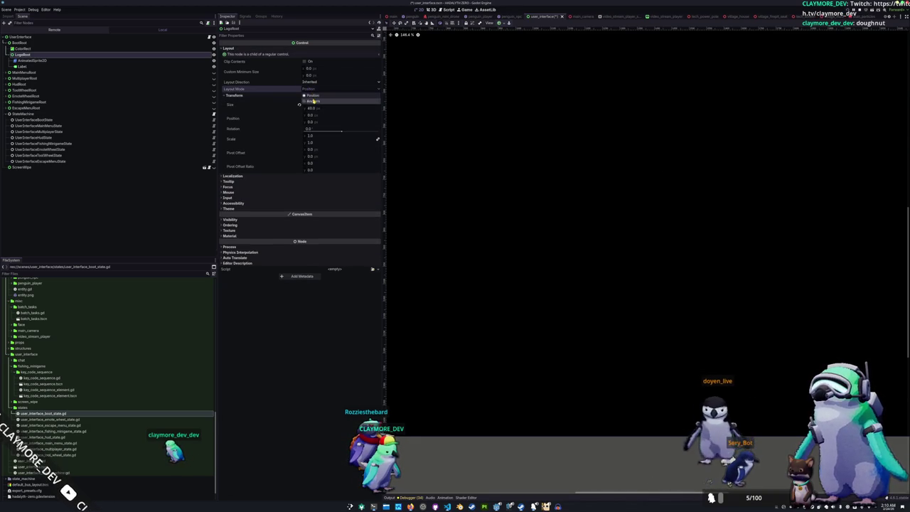
pyautogui.click(313, 97)
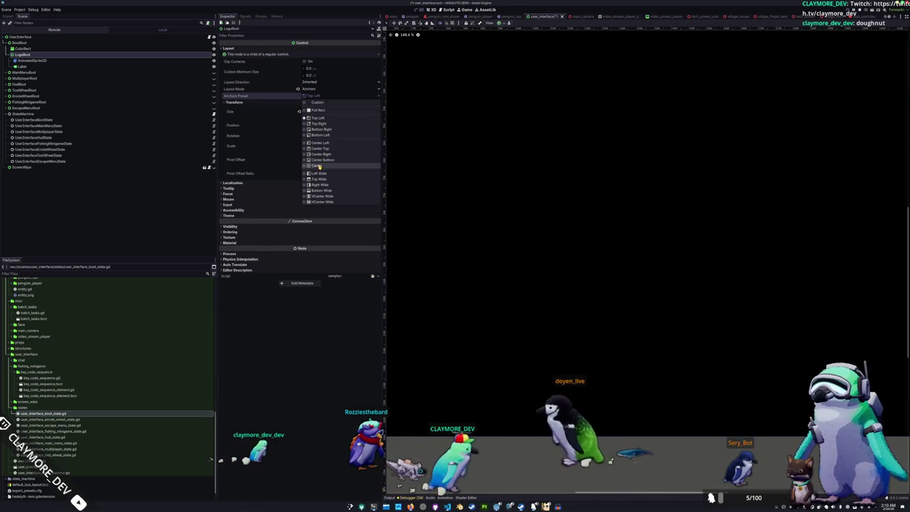
pyautogui.click(319, 166)
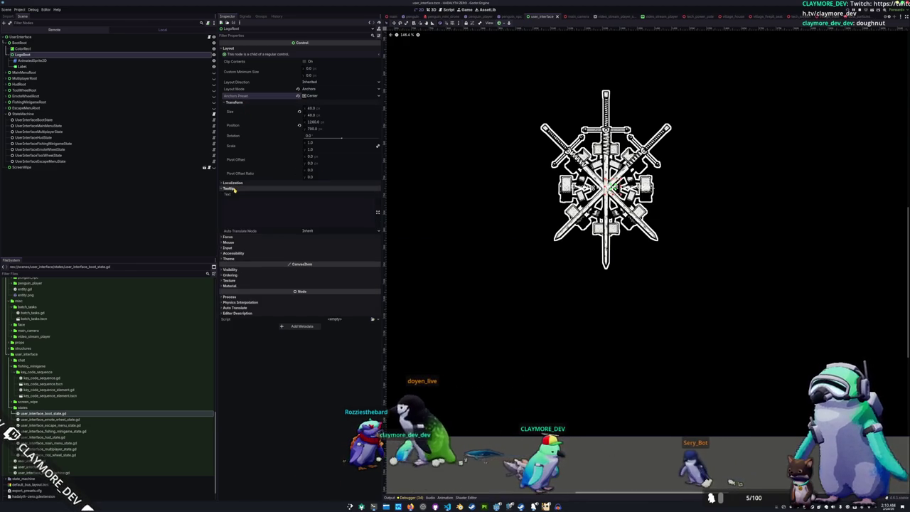
pyautogui.scroll(-2, 533, 201)
pyautogui.scroll(3, 533, 200)
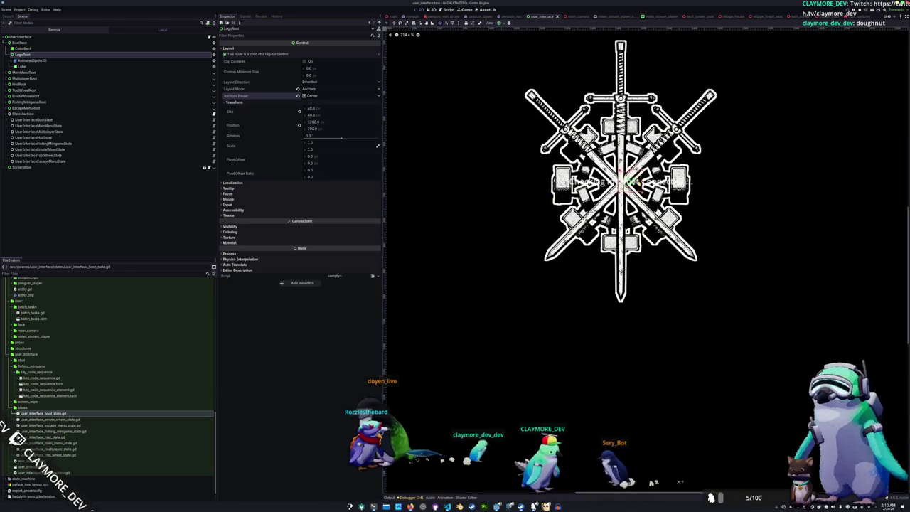
pyautogui.click(534, 201)
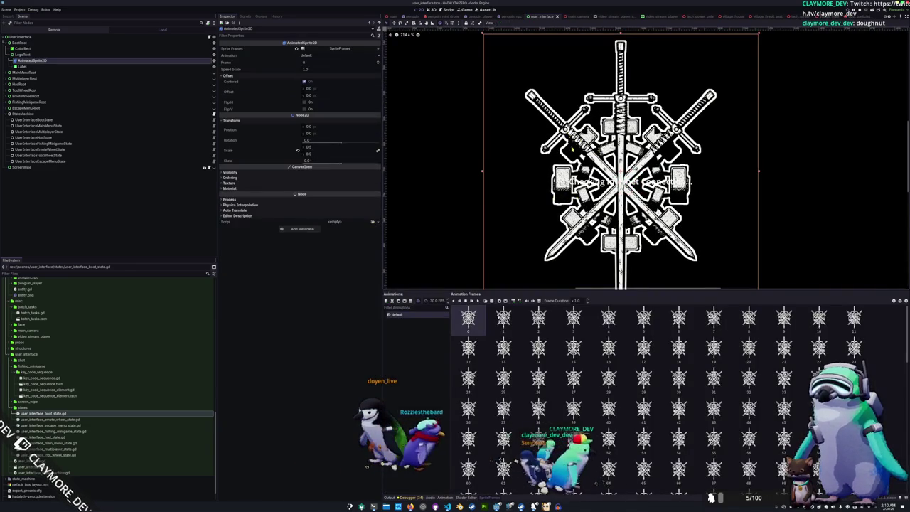
pyautogui.moveTo(533, 200); pyautogui.dragTo(512, 193)
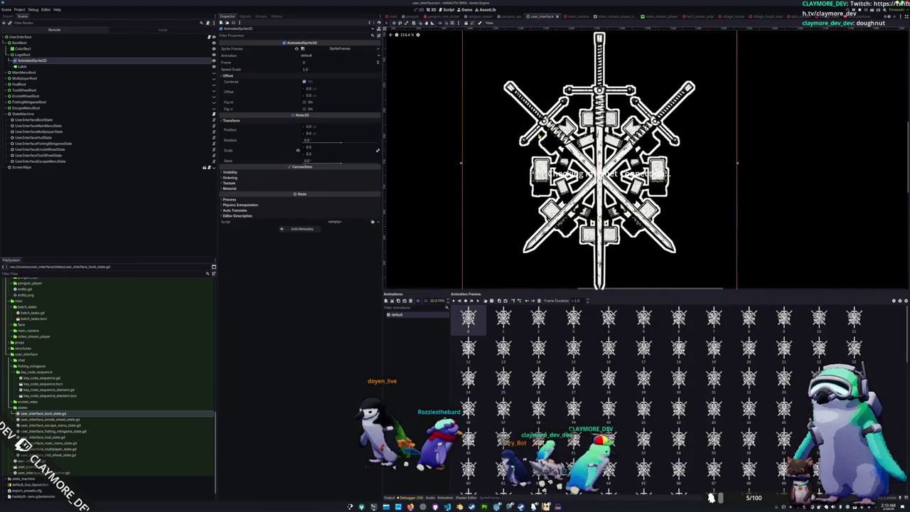
# Step: Reset LogoRoot's size to zero and keep its anchors at the centre
pyautogui.click(78, 55)
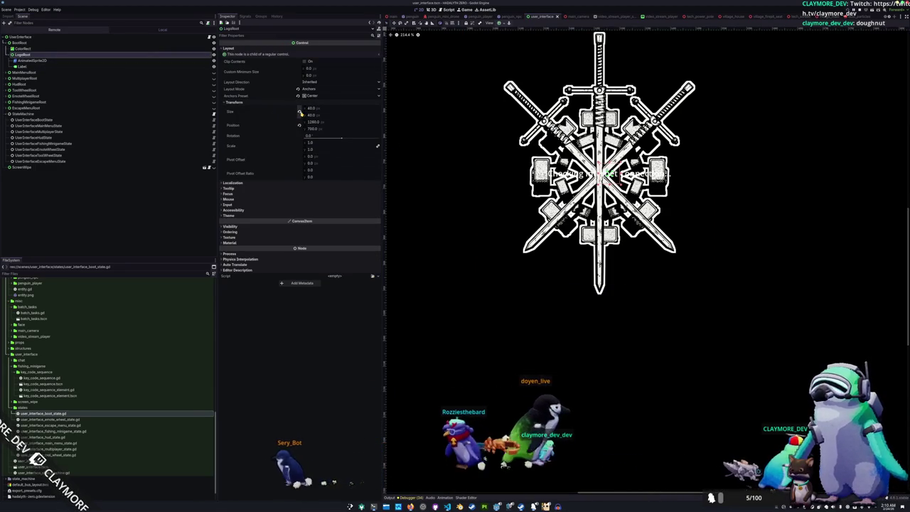
pyautogui.click(300, 112)
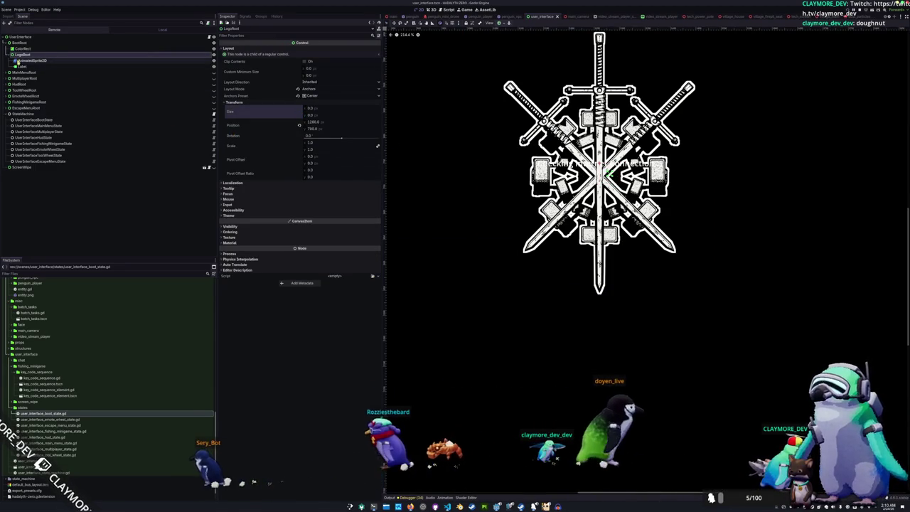
pyautogui.click(27, 60)
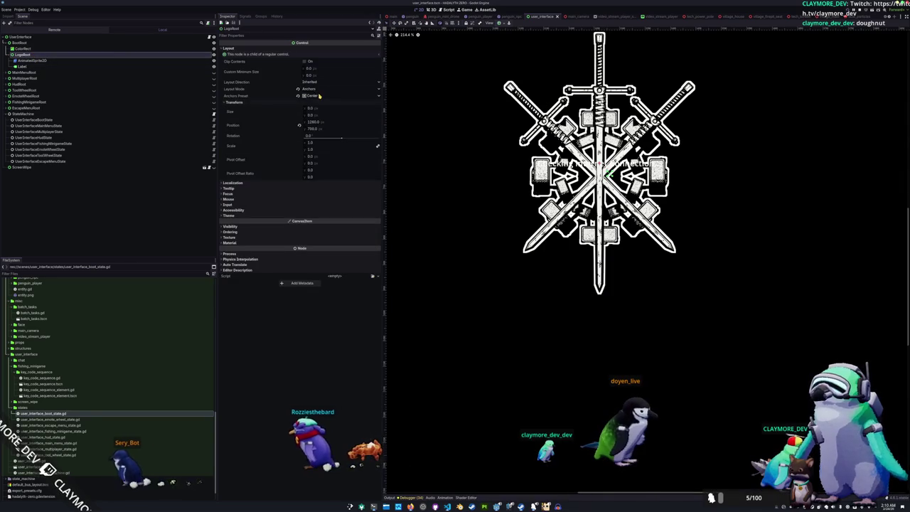
pyautogui.click(335, 95)
pyautogui.click(318, 161)
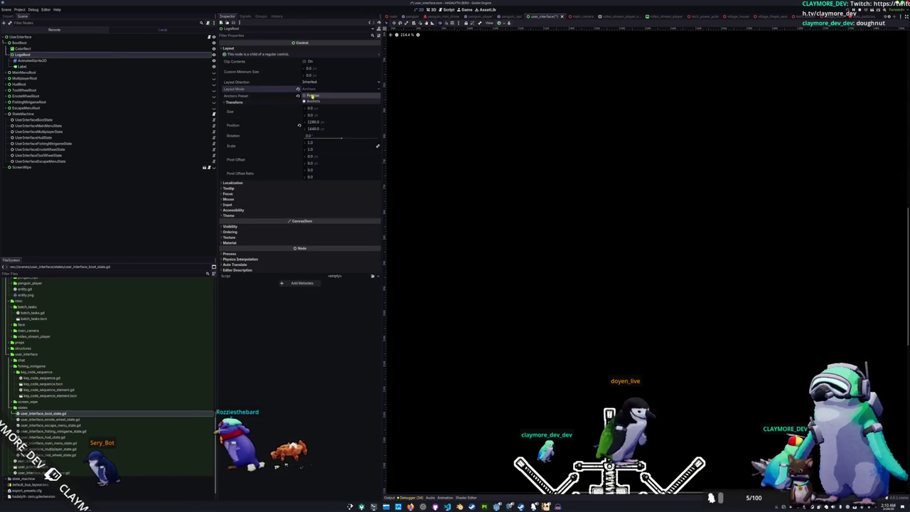
pyautogui.click(315, 95)
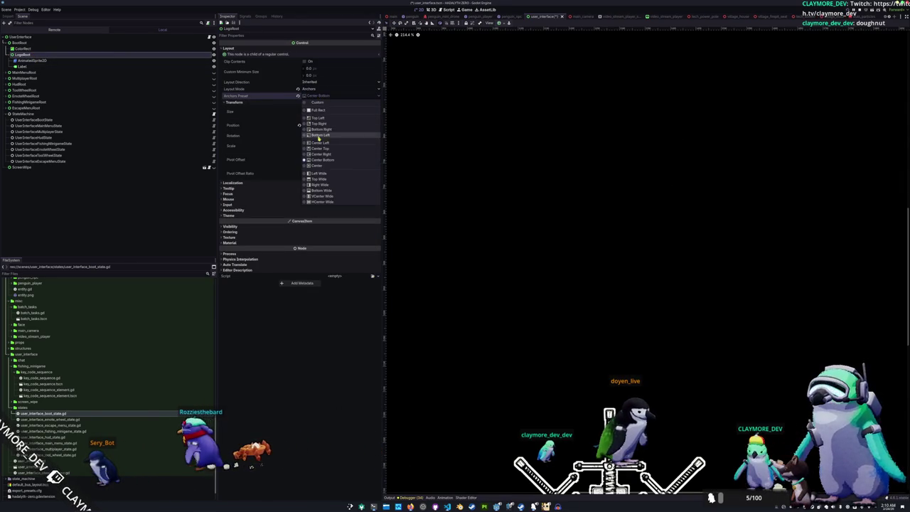
pyautogui.click(318, 166)
pyautogui.click(36, 61)
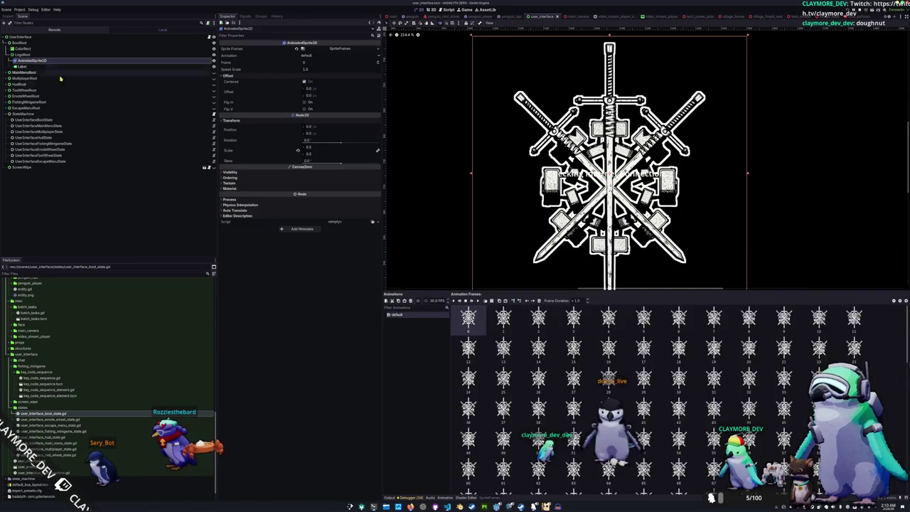
# Step: Inspect the running scene's Label and then LogoRoot in the Inspector
pyautogui.click(23, 66)
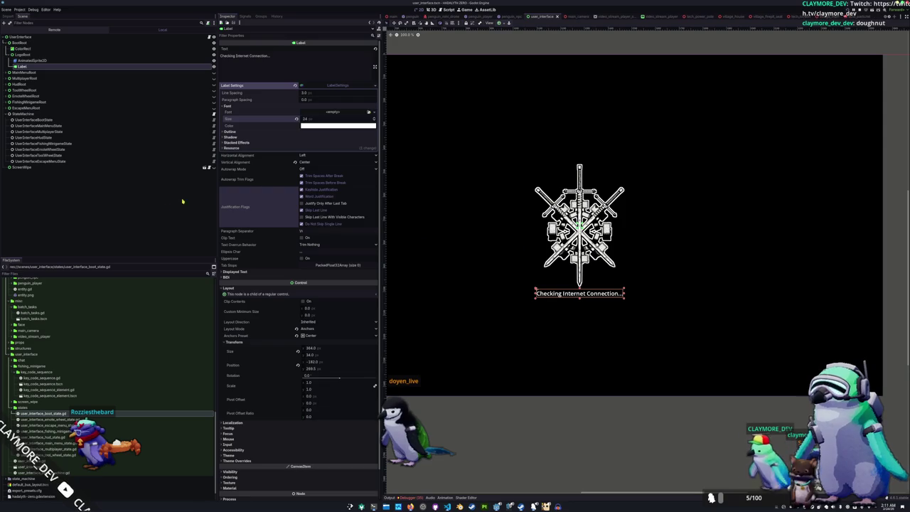
pyautogui.click(173, 211)
pyautogui.click(563, 296)
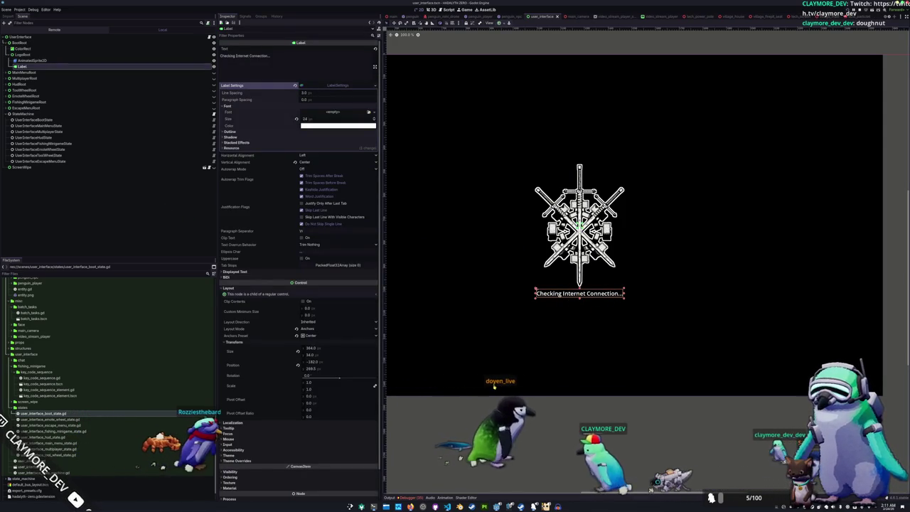
pyautogui.click(97, 231)
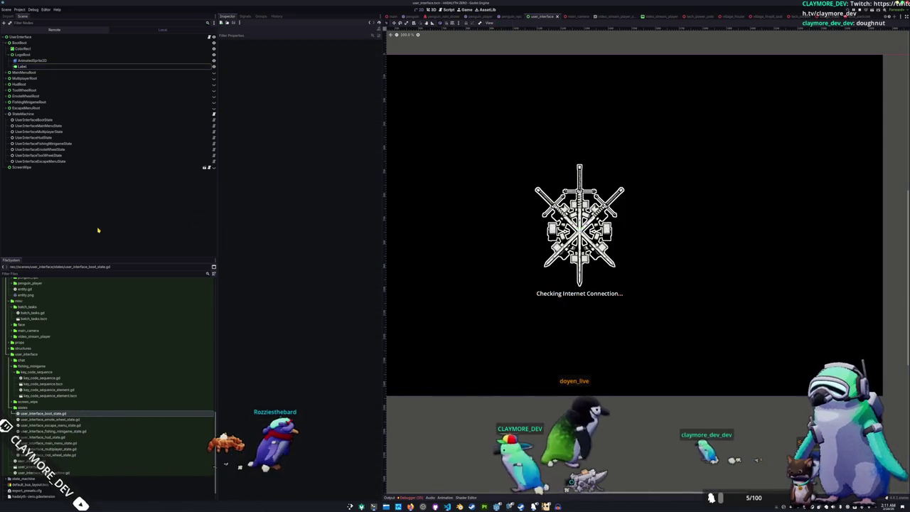
pyautogui.click(23, 55)
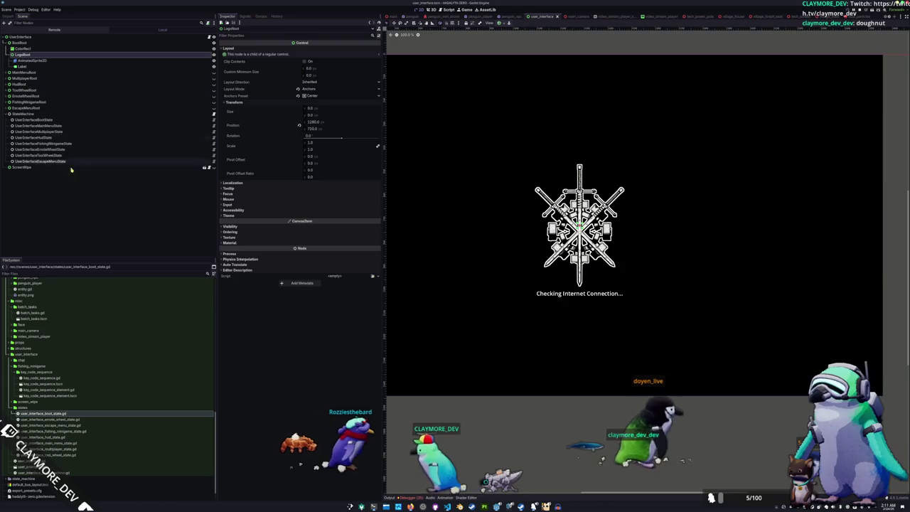
pyautogui.click(35, 38)
# Step: Set the Boot Splash background colour to black (000000) and rerun the game
pyautogui.click(19, 10)
pyautogui.click(32, 18)
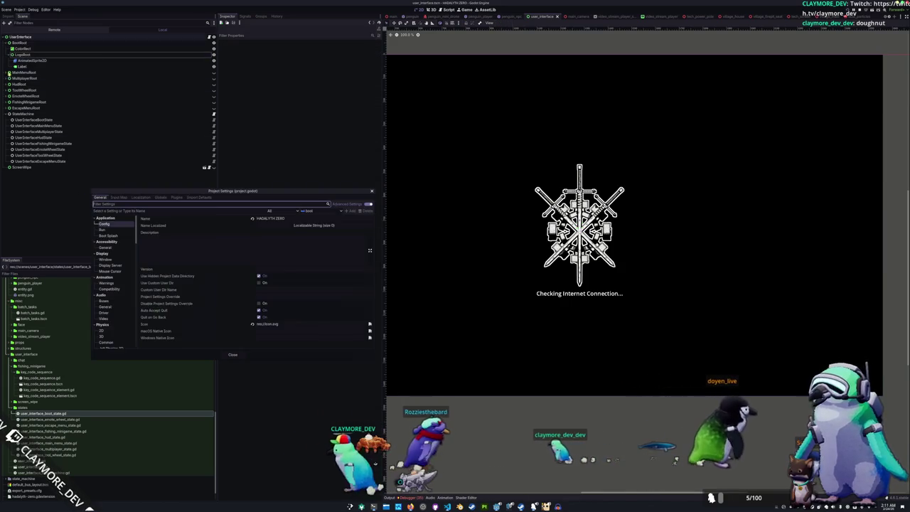
pyautogui.click(107, 235)
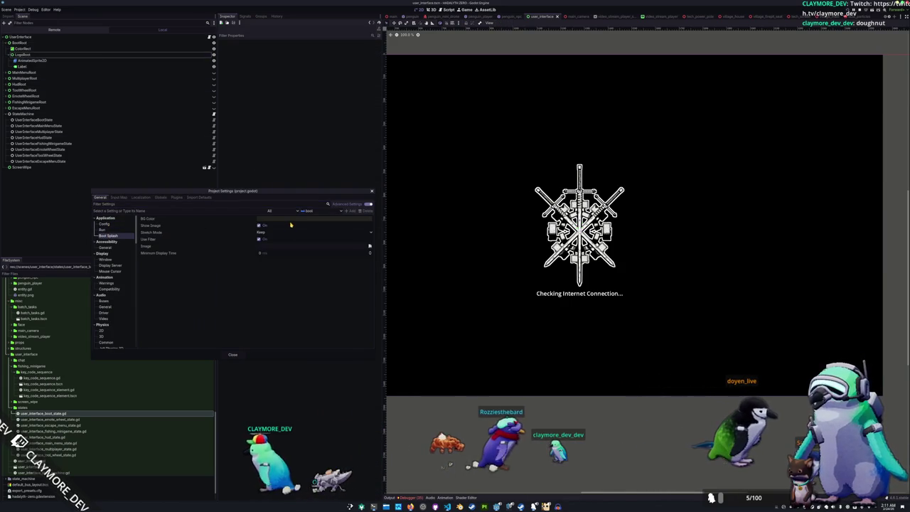
pyautogui.click(313, 218)
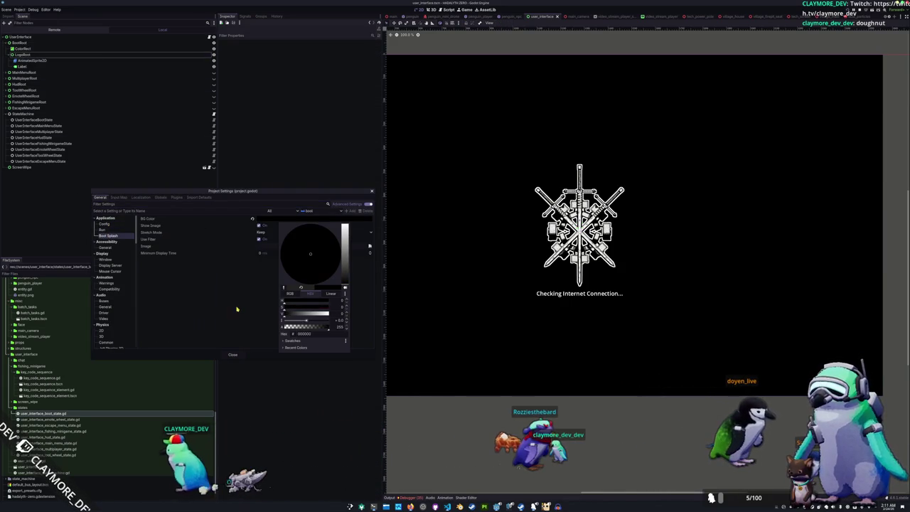
pyautogui.click(240, 248)
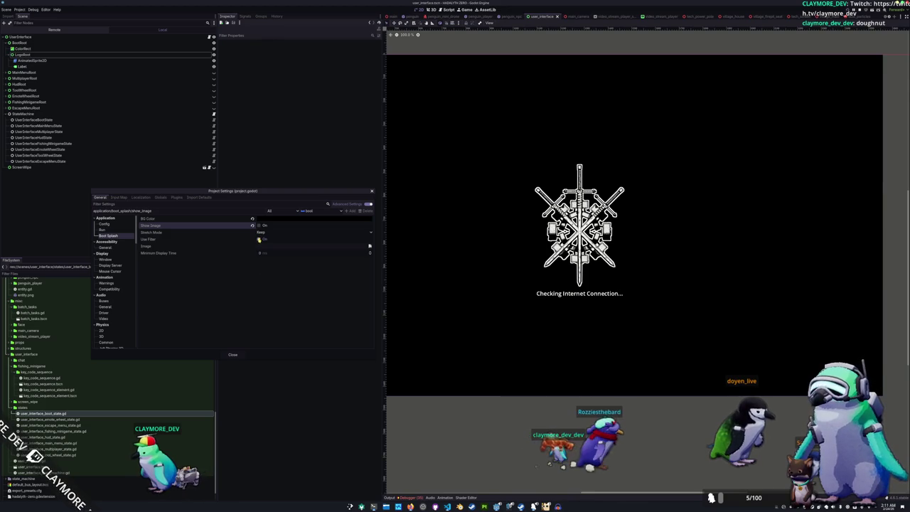
pyautogui.click(232, 355)
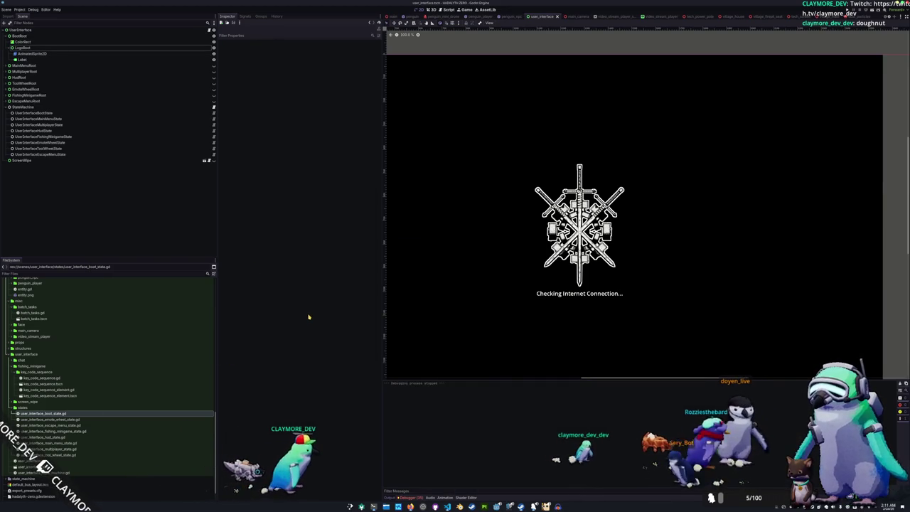
pyautogui.press('F5')
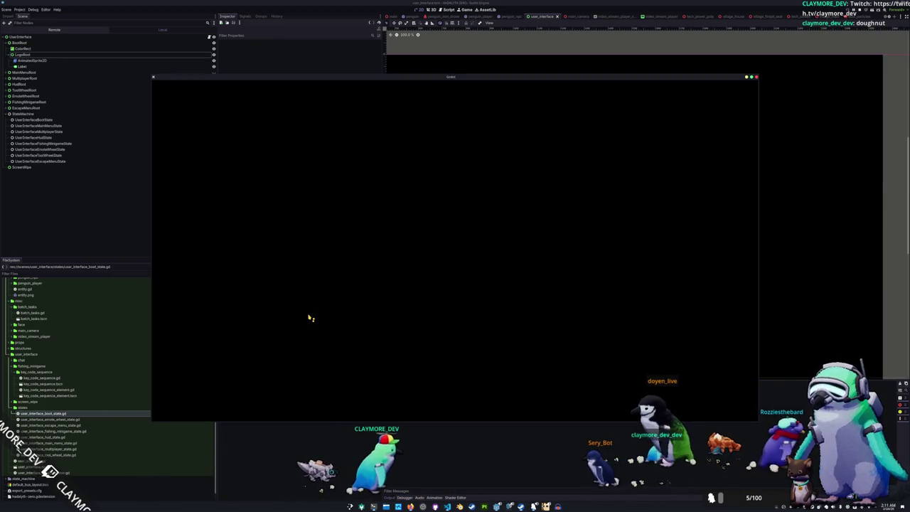
# Step: Assign LogoRoot to UserInterfaceBootState's Logo Root slot and relaunch the game
pyautogui.click(36, 120)
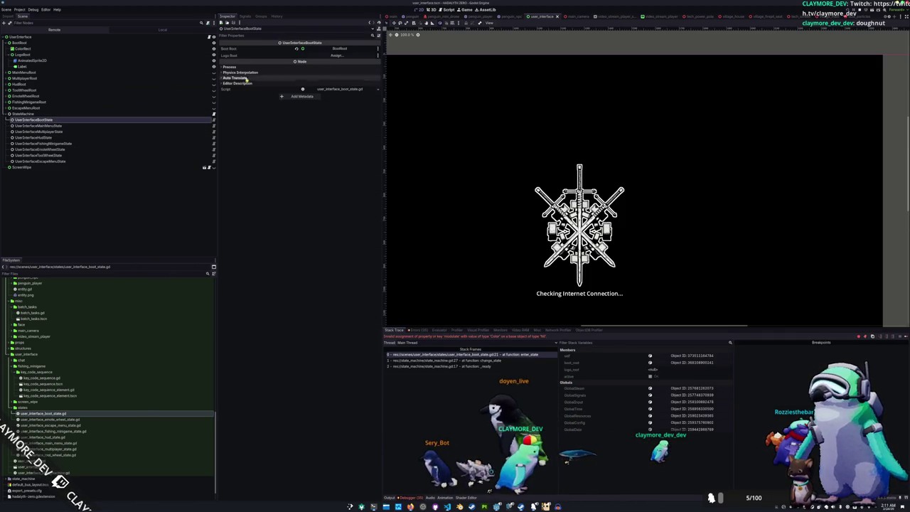
pyautogui.click(338, 56)
pyautogui.doubleClick(439, 205)
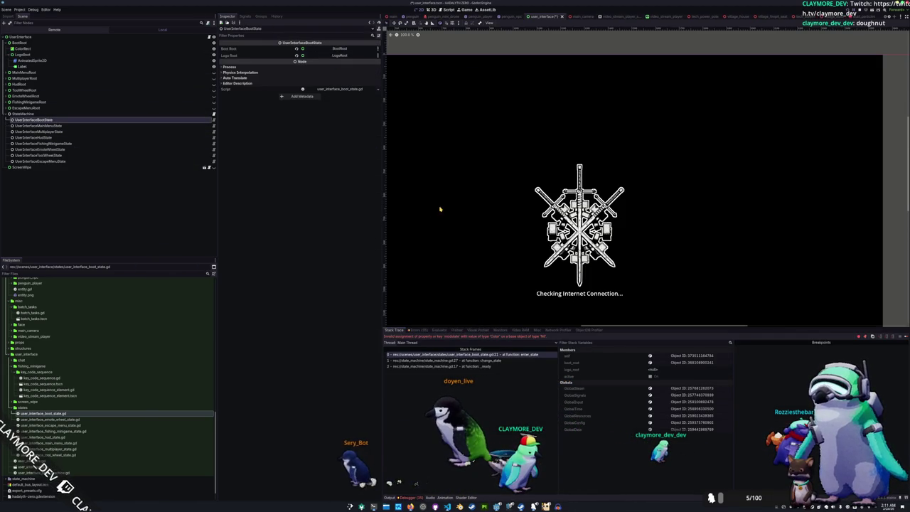
pyautogui.press('F8')
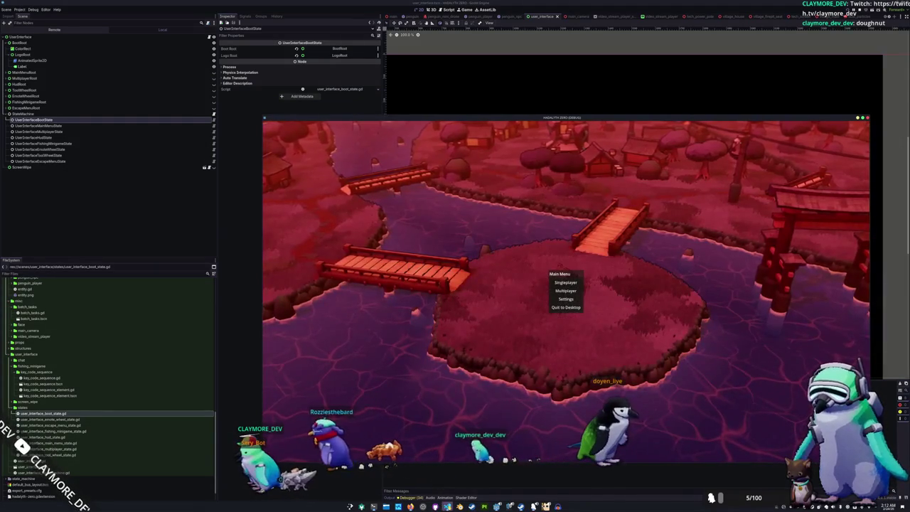
pyautogui.click(447, 506)
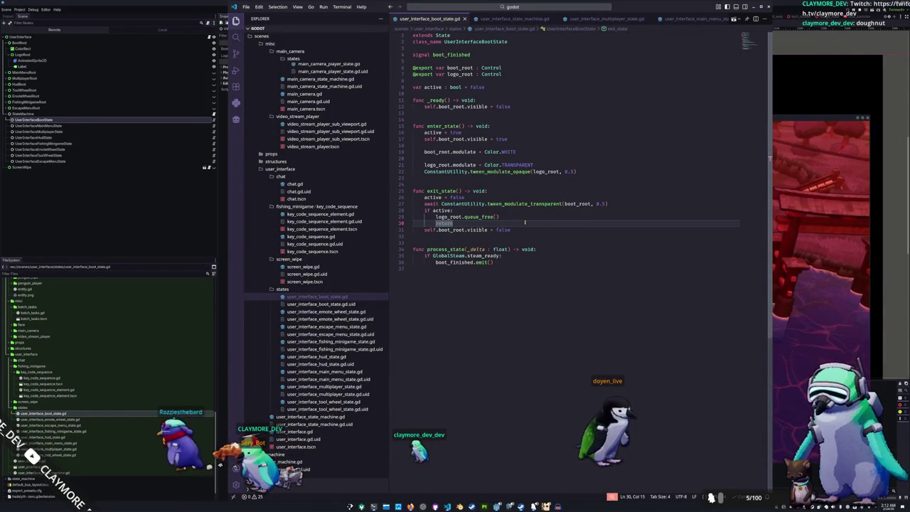
# Step: Add 'self.logo_root.visible = false' to _ready
pyautogui.click(506, 158)
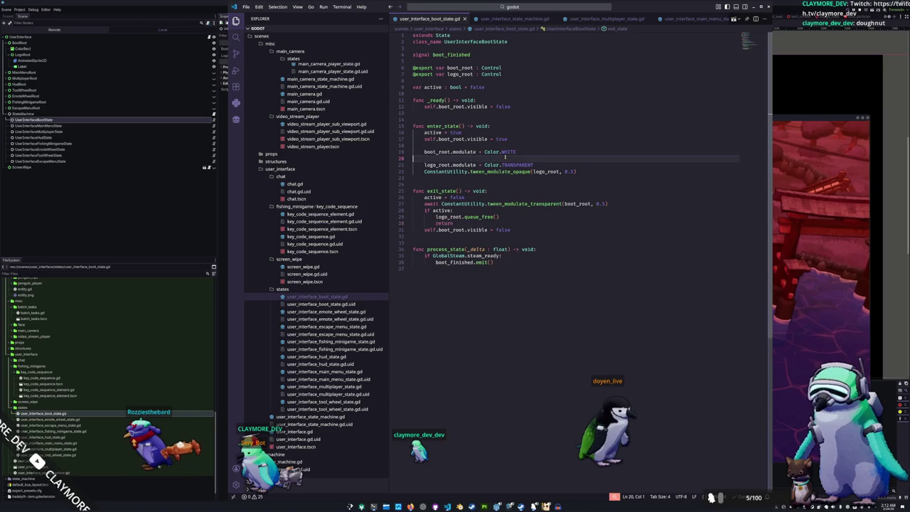
pyautogui.doubleClick(544, 164)
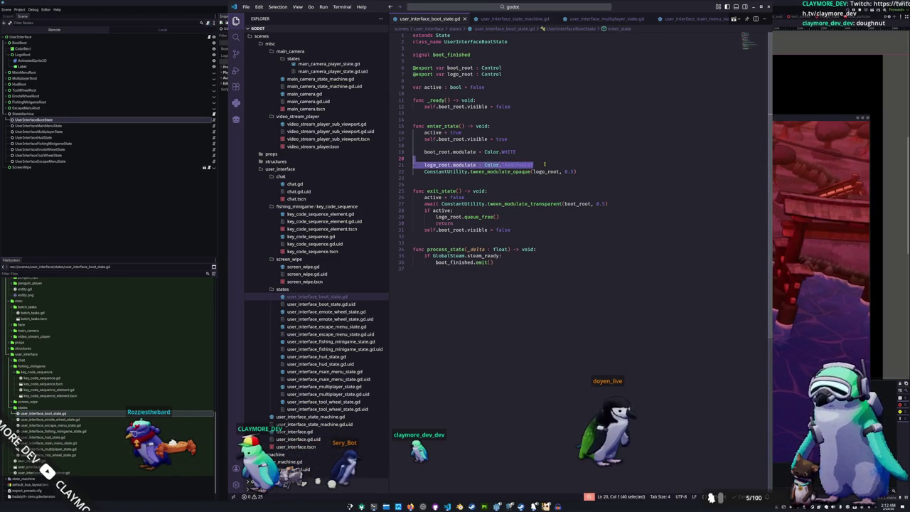
pyautogui.hotkey('shift', 'alt', 'Up')
pyautogui.hotkey('alt', 'Up')
pyautogui.hotkey('alt', 'Up')
pyautogui.hotkey('alt', 'Up')
pyautogui.press('Escape')
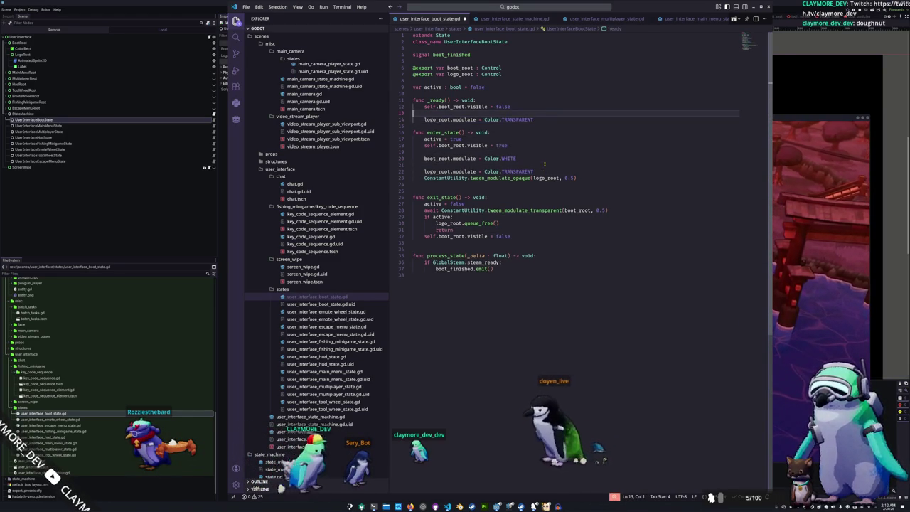
pyautogui.press('Return')
pyautogui.write('self.b')
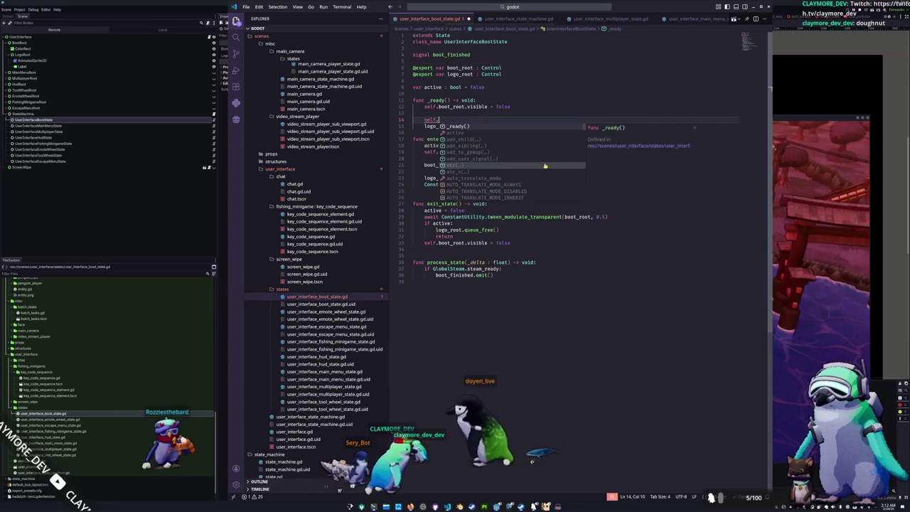
pyautogui.press('BackSpace')
pyautogui.write('logo_root.visi')
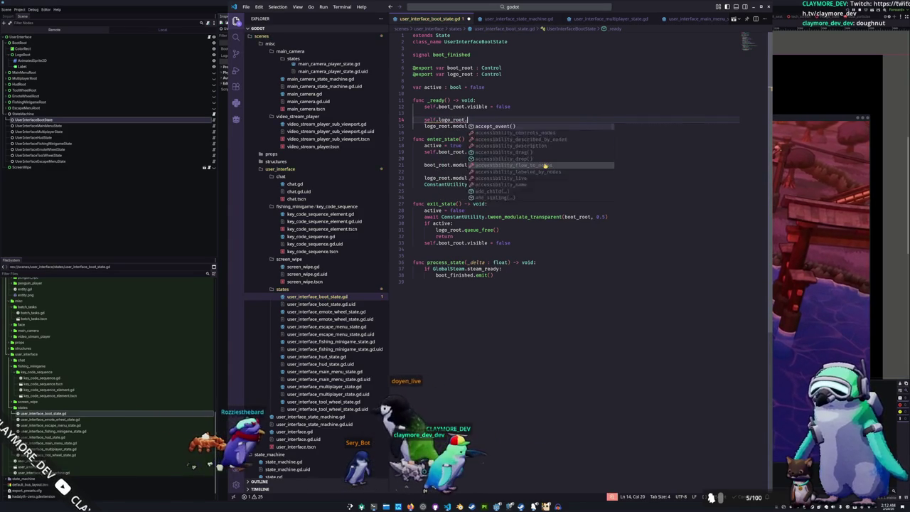
pyautogui.write('ble = false')
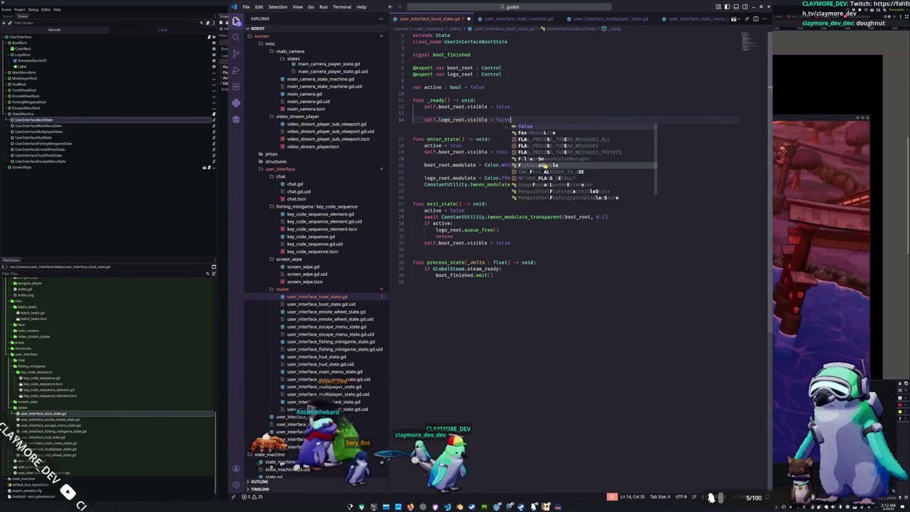
pyautogui.press('Down')
pyautogui.press('Home')
pyautogui.press('Home')
pyautogui.hotkey('ctrl', 'shift', 'k')
pyautogui.press('Down')
pyautogui.press('Down')
pyautogui.press('Down')
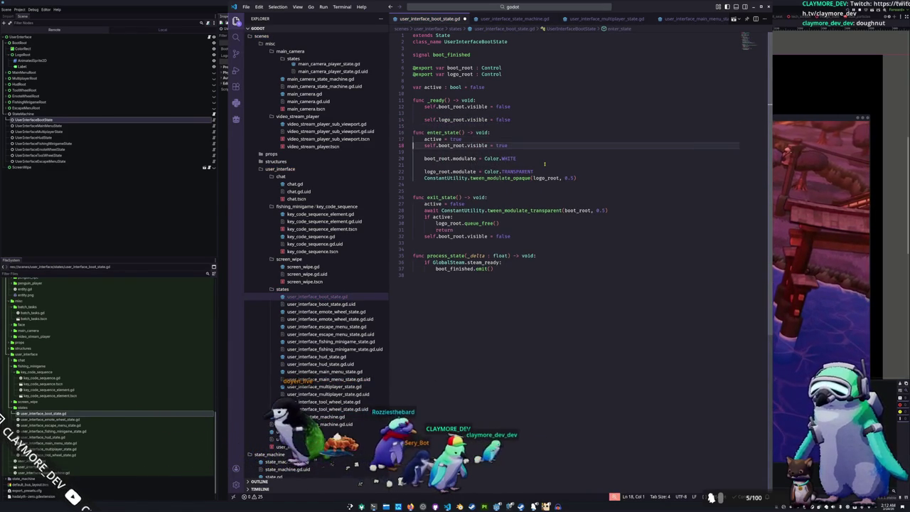
# Step: Add 'self.logo_root.visible = true' in enter_state and rerun the game
pyautogui.press('Up')
pyautogui.press('Home')
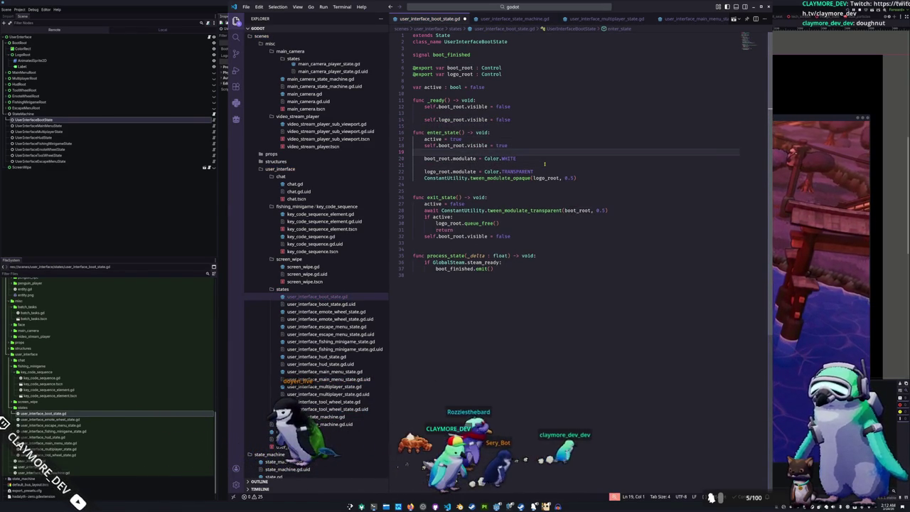
pyautogui.hotkey('alt', 'Up')
pyautogui.press('Down')
pyautogui.press('Return')
pyautogui.write('self.logo_root.visible = t')
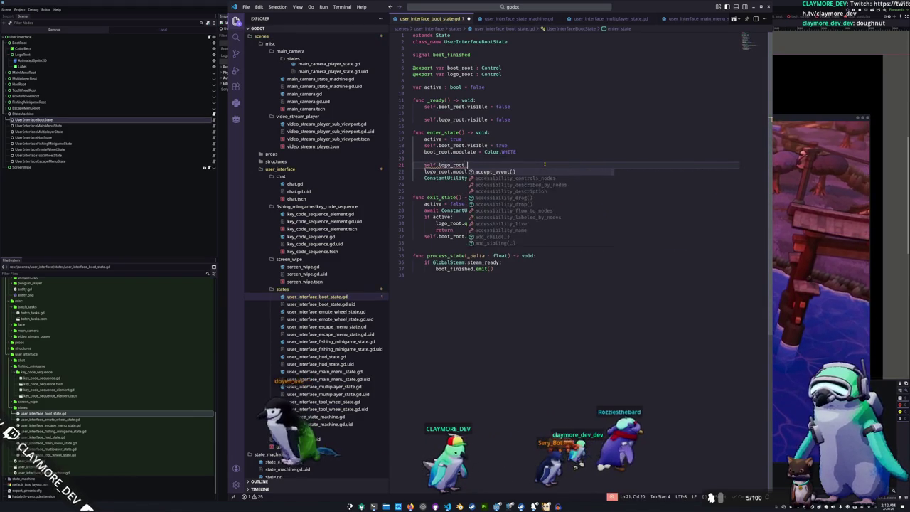
pyautogui.write('rue')
pyautogui.press('Down')
pyautogui.press('Down')
pyautogui.press('End')
pyautogui.press('Left')
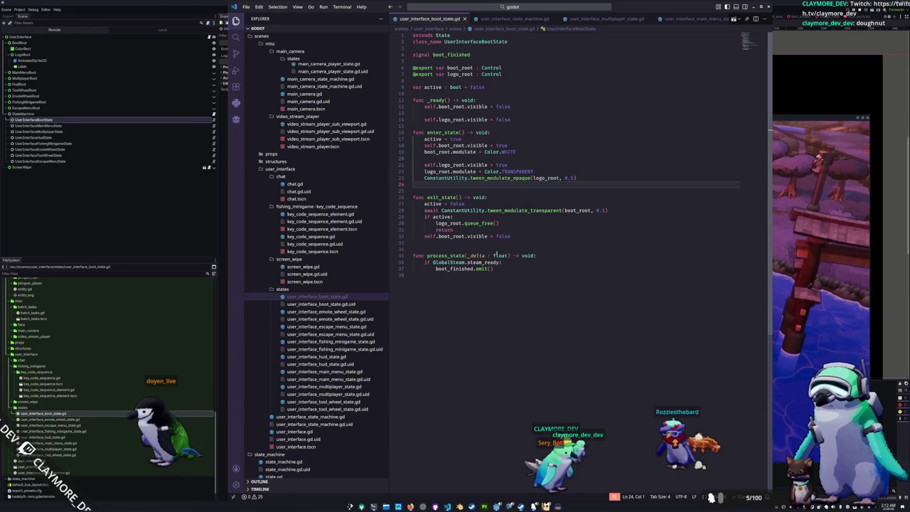
pyautogui.click(797, 111)
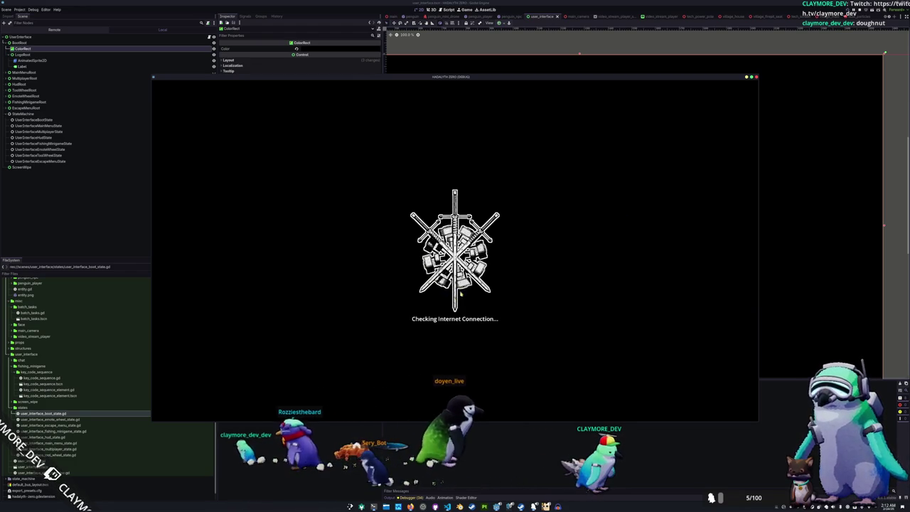
# Step: Dim LogoRoot's Modulate colour to preview the fade, then reset it to white
pyautogui.click(199, 57)
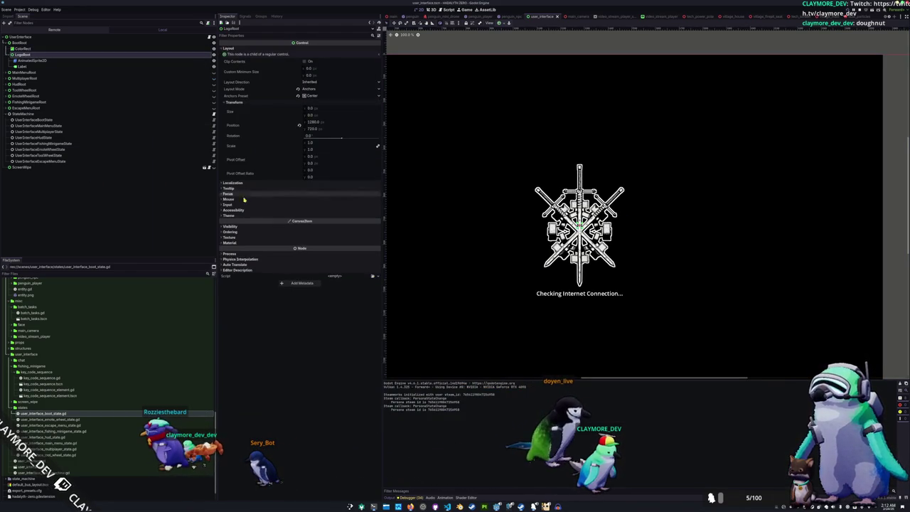
pyautogui.click(238, 227)
pyautogui.click(320, 247)
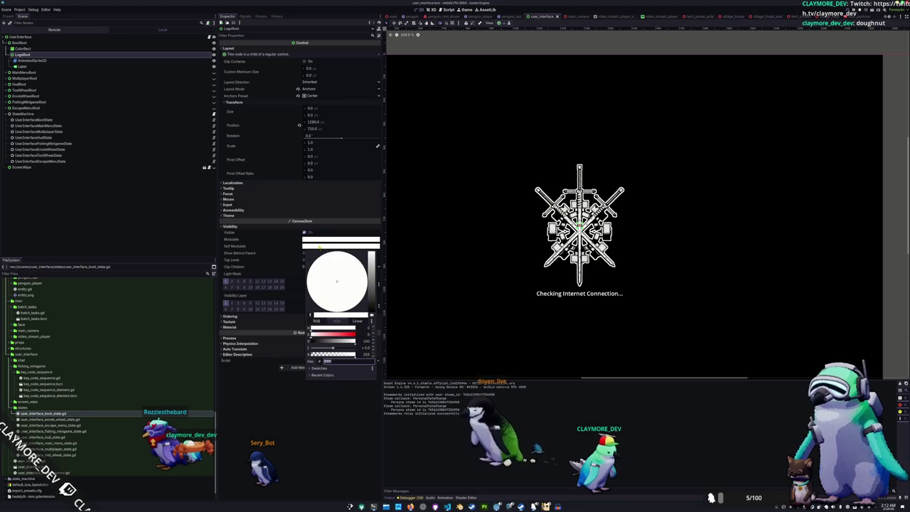
pyautogui.click(318, 241)
pyautogui.click(319, 240)
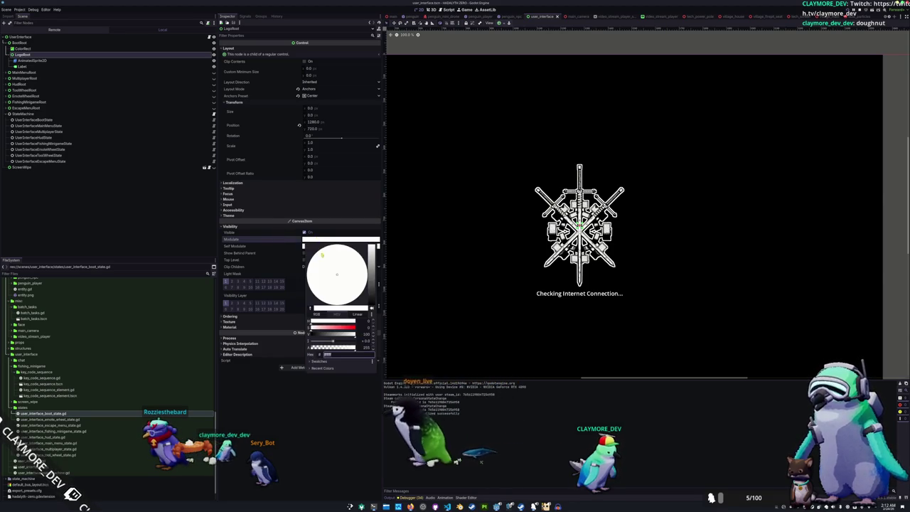
pyautogui.moveTo(349, 339)
pyautogui.mouseDown()
pyautogui.moveTo(310, 340)
pyautogui.moveTo(355, 339)
pyautogui.mouseUp()
pyautogui.click(267, 240)
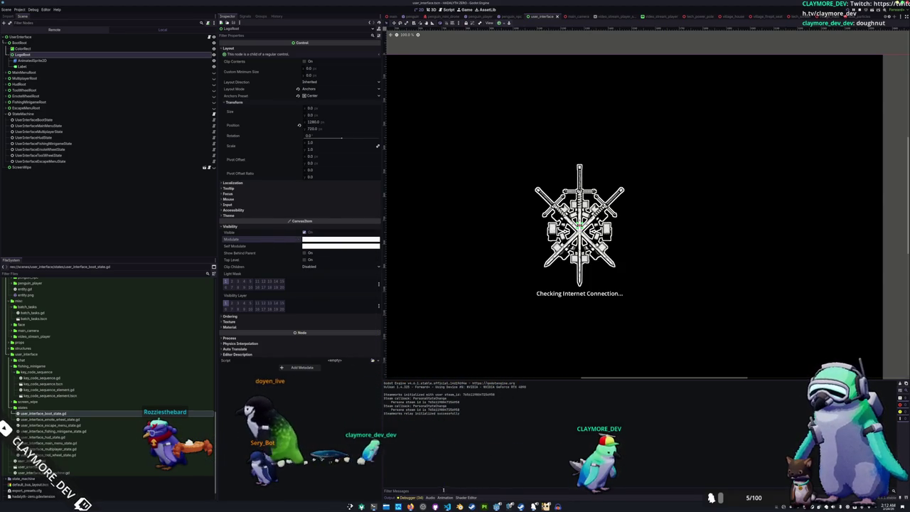
pyautogui.hotkey('alt', 'Tab')
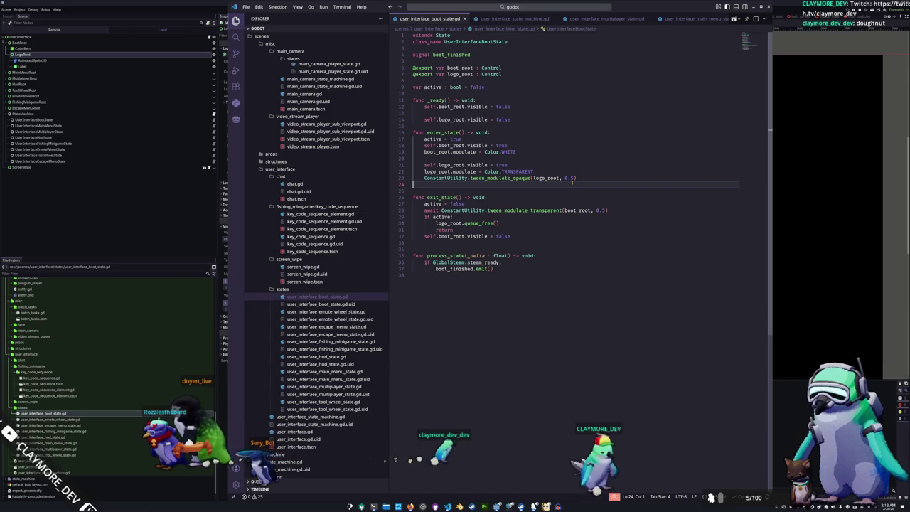
# Step: Set the logo fade duration to 1.0 and run the game to test it
pyautogui.hotkey('shift', 'Left')
pyautogui.hotkey('shift', 'Left')
pyautogui.hotkey('shift', 'Left')
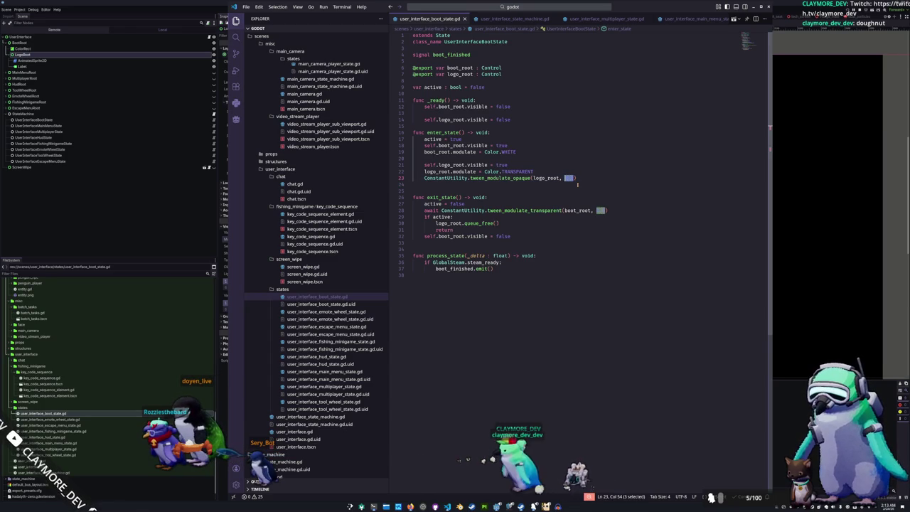
pyautogui.write('1.0')
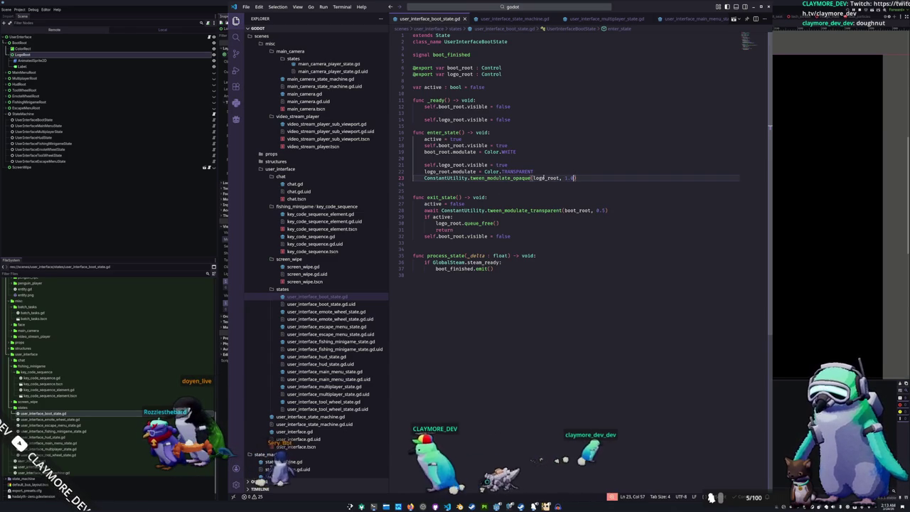
pyautogui.click(491, 186)
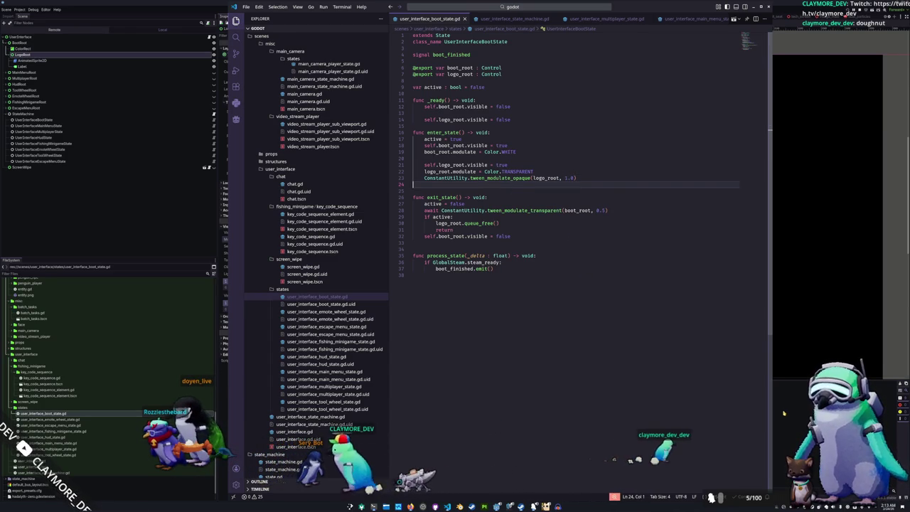
pyautogui.hotkey('alt', 'Tab')
pyautogui.press('F5')
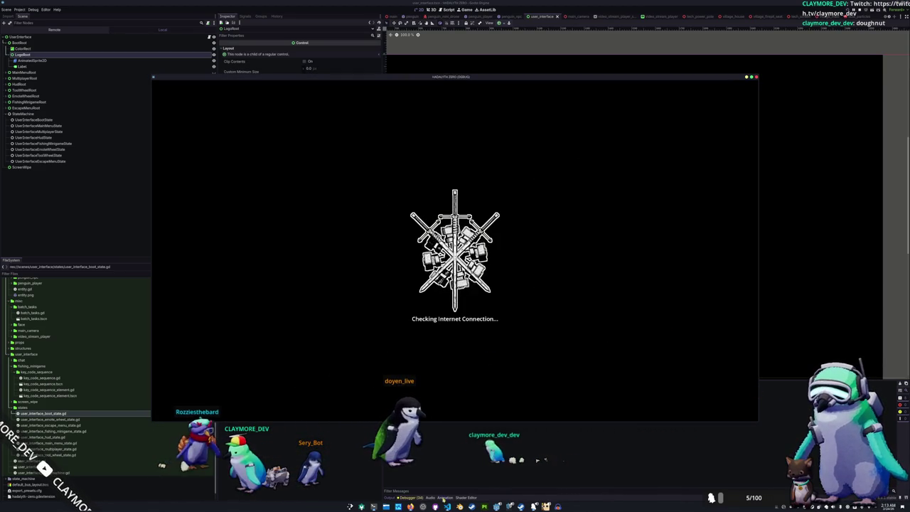
# Step: Inspect the logo's TRANSPARENT modulate line and the LogoRoot node's properties in Godot
pyautogui.hotkey('alt', 'Tab')
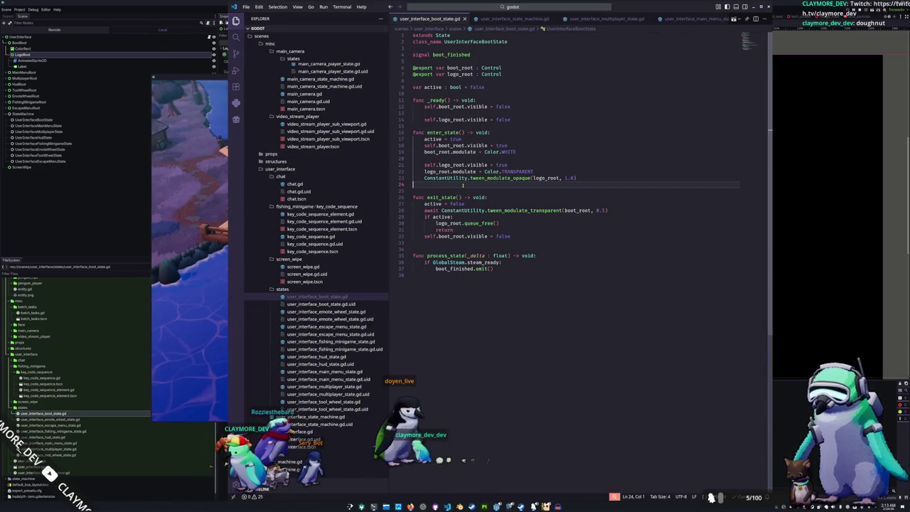
pyautogui.doubleClick(532, 171)
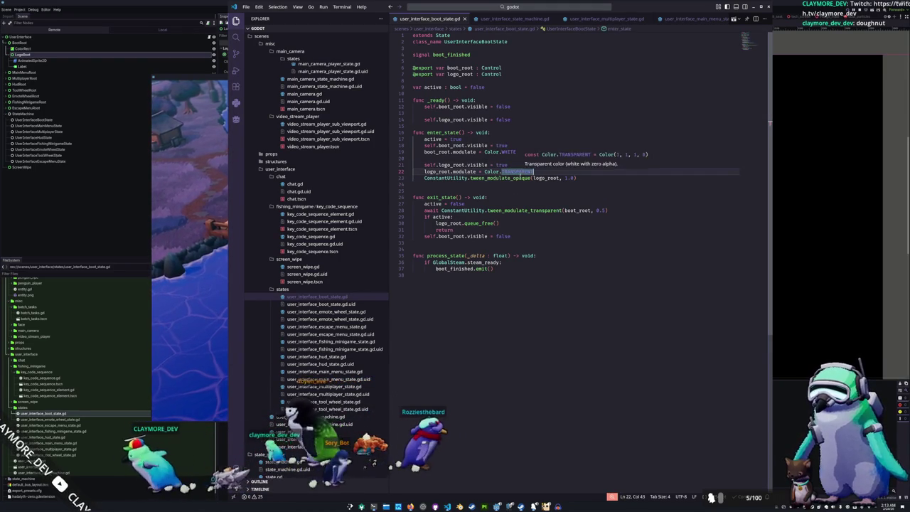
pyautogui.click(514, 184)
pyautogui.click(459, 171)
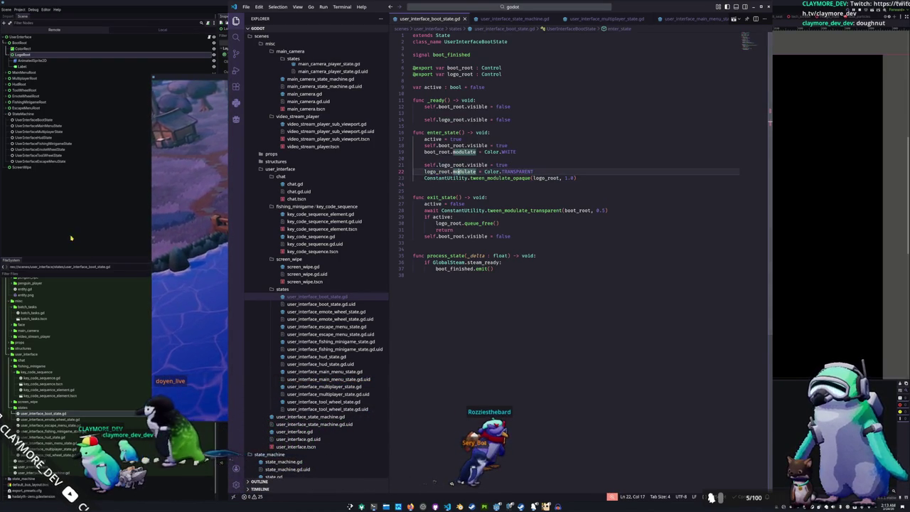
pyautogui.click(71, 240)
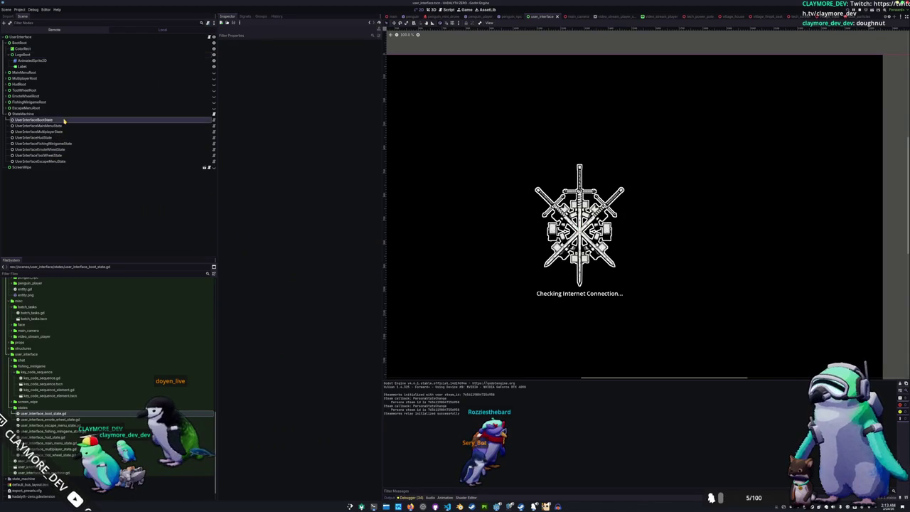
pyautogui.click(64, 121)
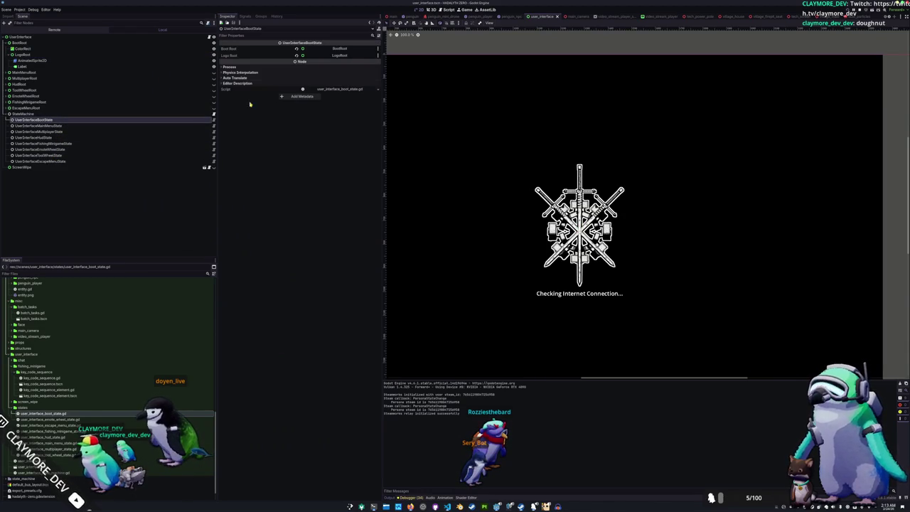
pyautogui.click(42, 54)
pyautogui.click(320, 236)
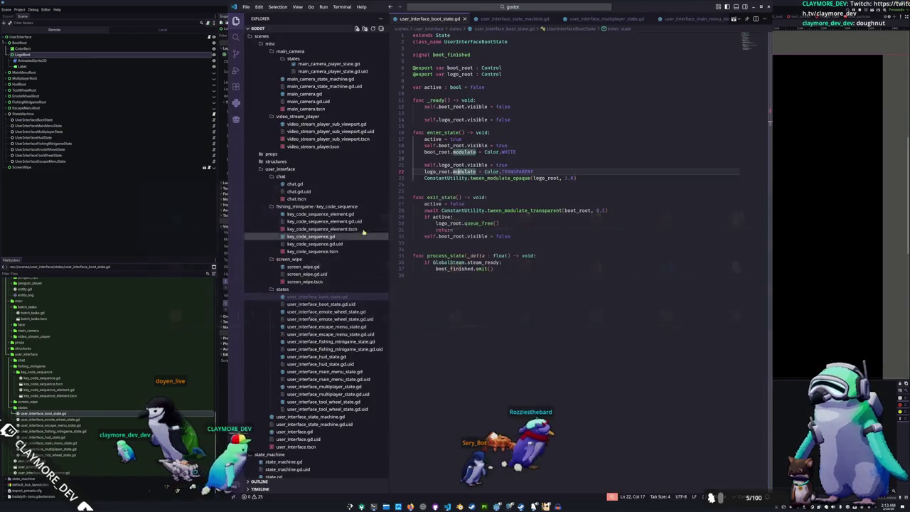
# Step: Delete the blank line inside _ready
pyautogui.click(457, 186)
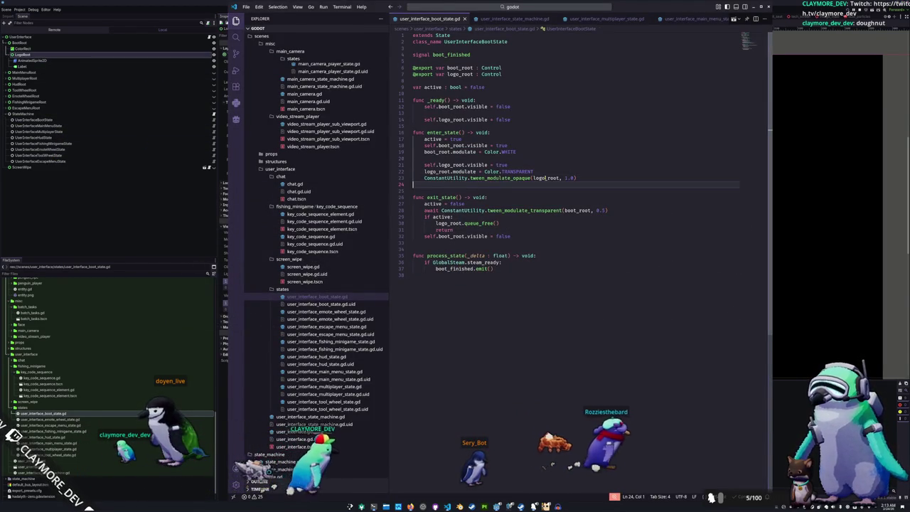
pyautogui.click(585, 178)
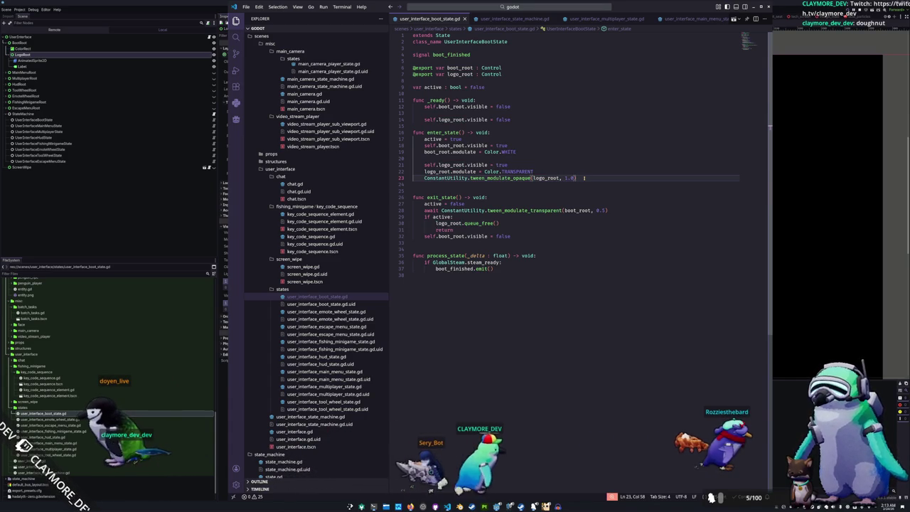
pyautogui.click(440, 114)
pyautogui.press('BackSpace')
# Step: Step down through enter_state to the logo modulate line, selecting TRANSPARENT
pyautogui.click(539, 122)
pyautogui.press('Down')
pyautogui.press('Down')
pyautogui.press('Down')
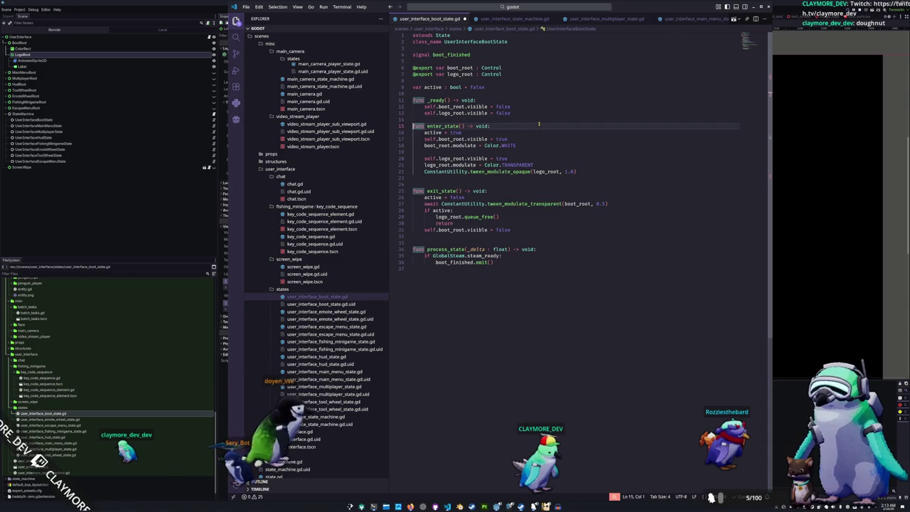
pyautogui.press('Down')
pyautogui.press('Down')
pyautogui.press('Down')
pyautogui.press('End')
pyautogui.press('Down')
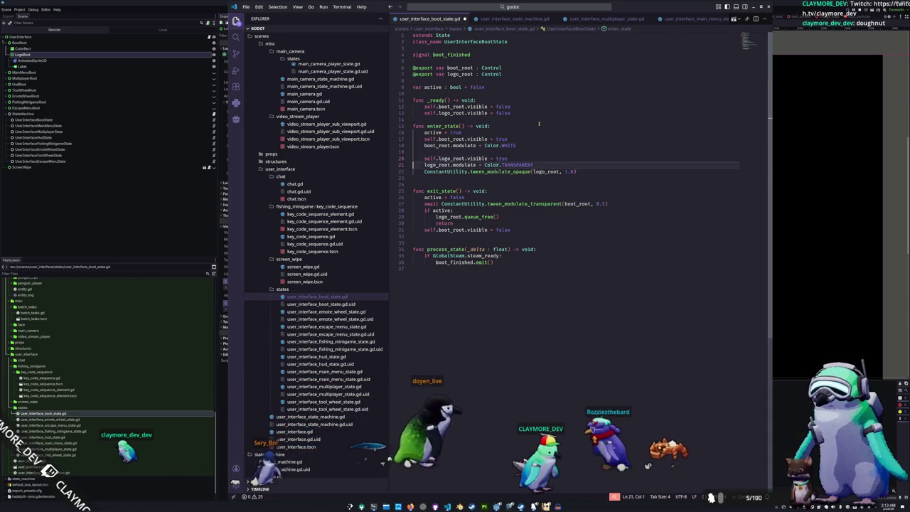
pyautogui.hotkey('ctrl', 'd')
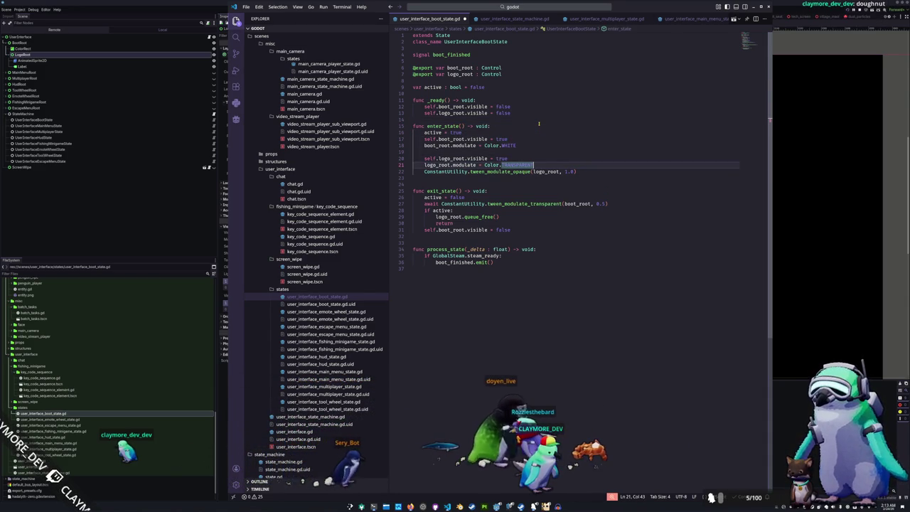
# Step: Change the logo's fade-in duration from 1.0 to 0.5
pyautogui.press('Down')
pyautogui.press('End')
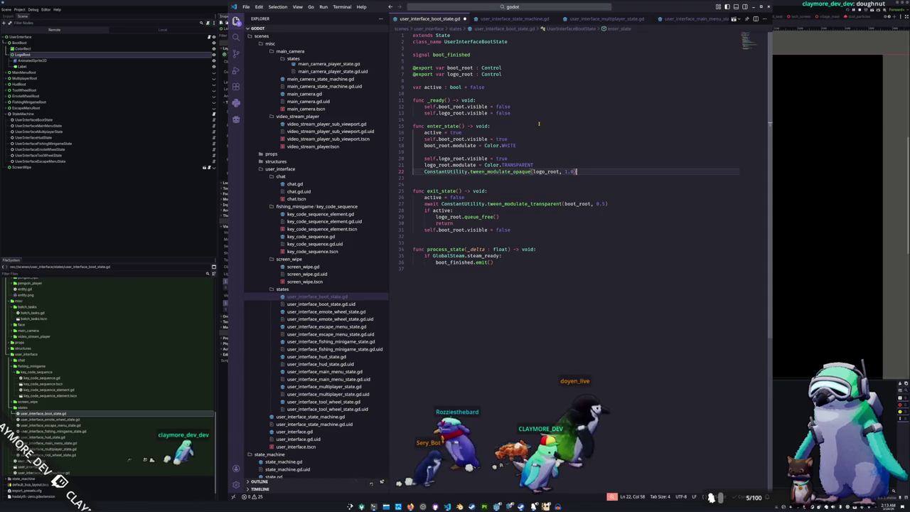
pyautogui.press('Left')
pyautogui.hotkey('shift', 'Left')
pyautogui.hotkey('shift', 'Left')
pyautogui.hotkey('shift', 'Left')
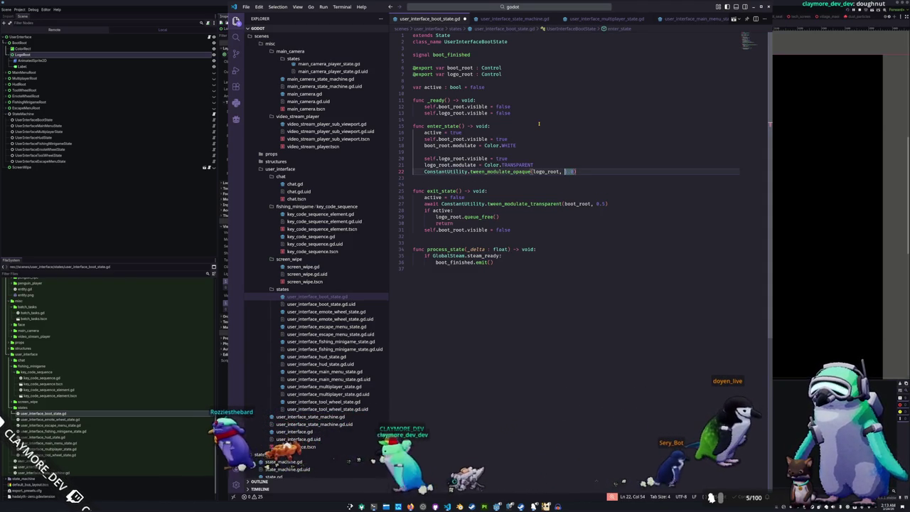
pyautogui.press('Down')
pyautogui.press('Down')
pyautogui.press('Down')
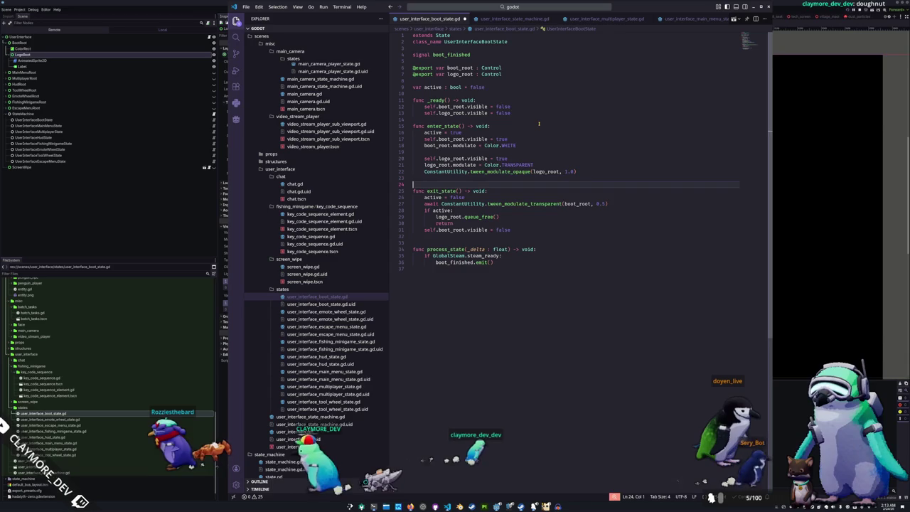
pyautogui.press('Up')
pyautogui.press('Up')
pyautogui.press('Up')
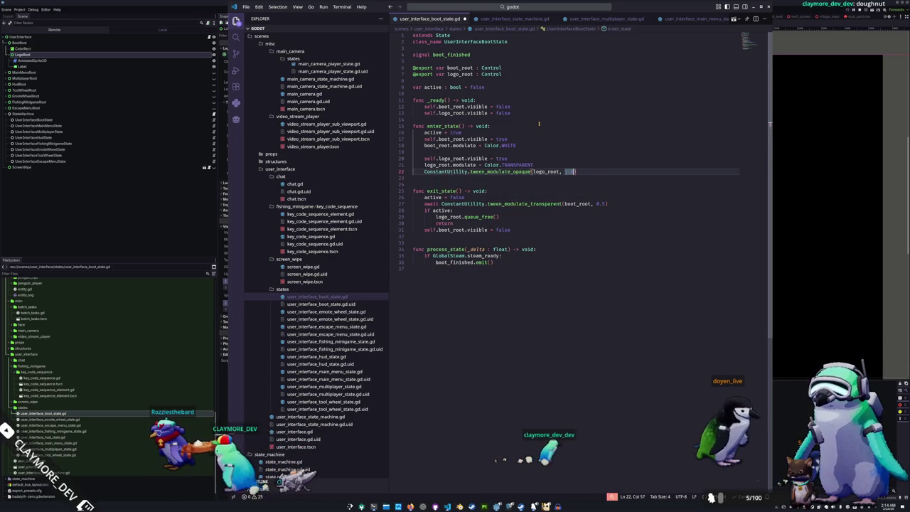
pyautogui.hotkey('shift', 'Left')
pyautogui.hotkey('shift', 'Left')
pyautogui.hotkey('shift', 'Left')
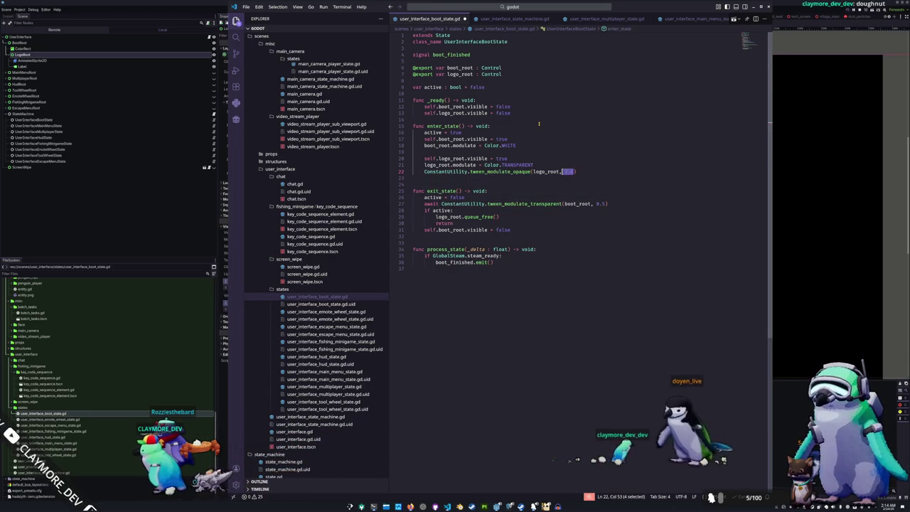
pyautogui.write('0.')
pyautogui.press('Down')
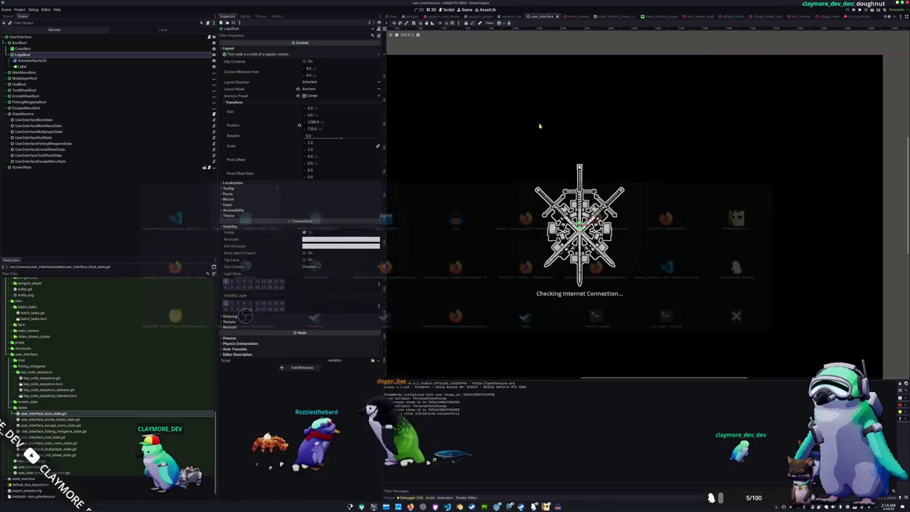
# Step: Run and close the game, preview LogoRoot's Modulate alpha fade, then revert it to opaque white
pyautogui.press('F5')
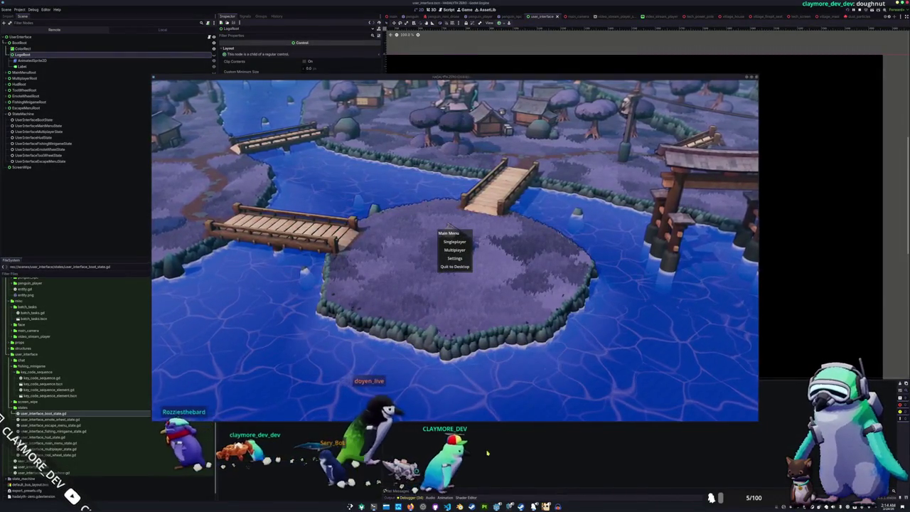
pyautogui.press('F8')
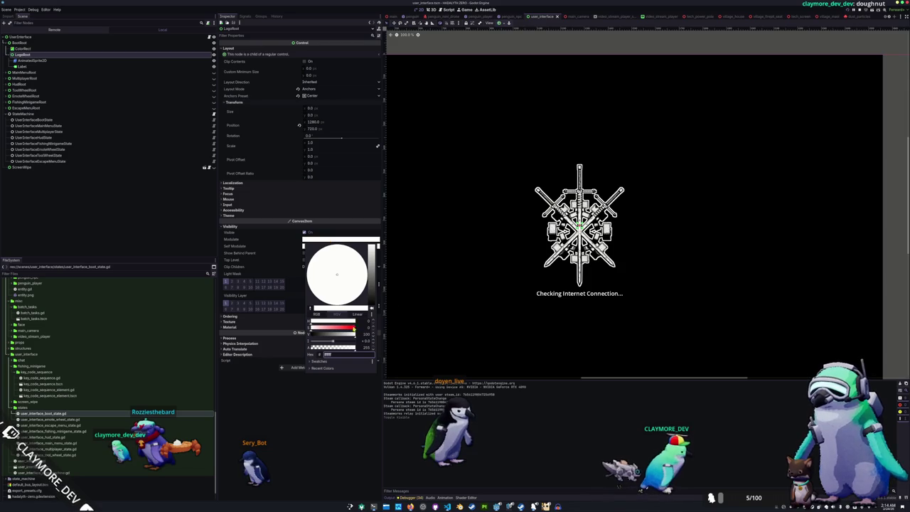
pyautogui.moveTo(353, 347); pyautogui.dragTo(294, 352)
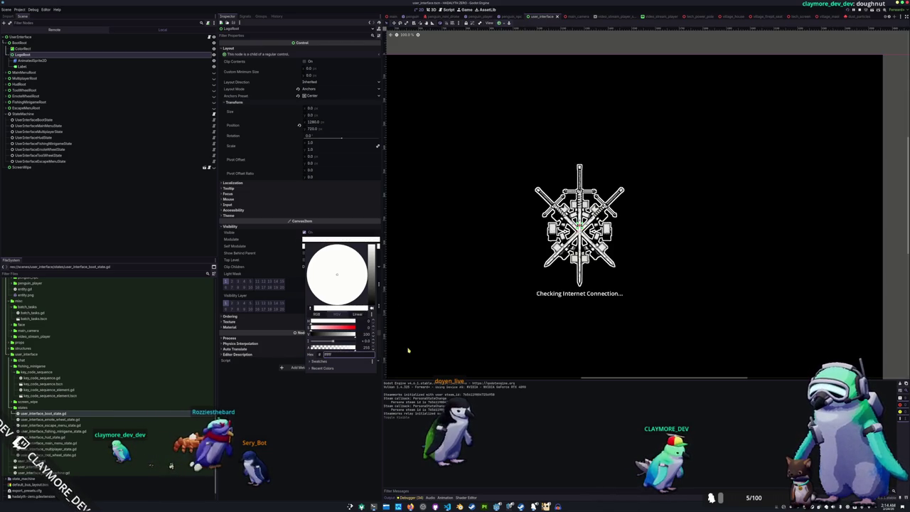
pyautogui.click(298, 240)
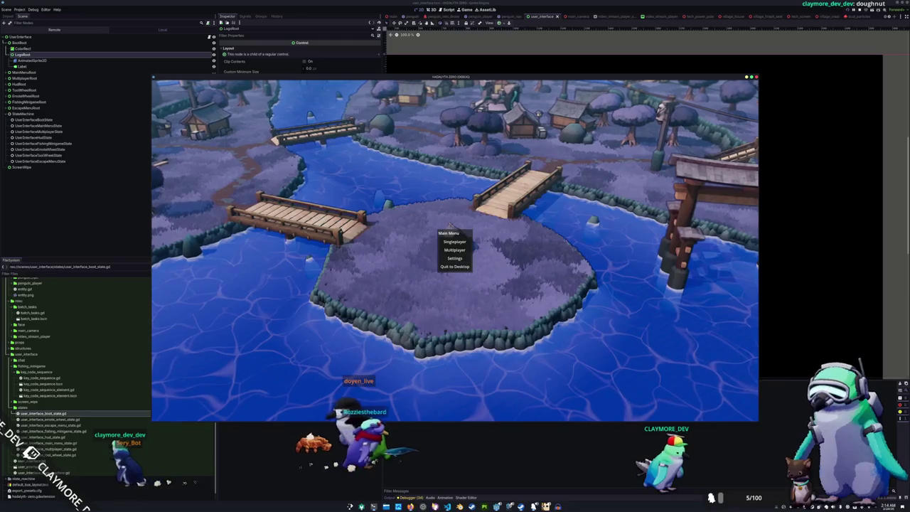
pyautogui.hotkey('alt', 'Tab')
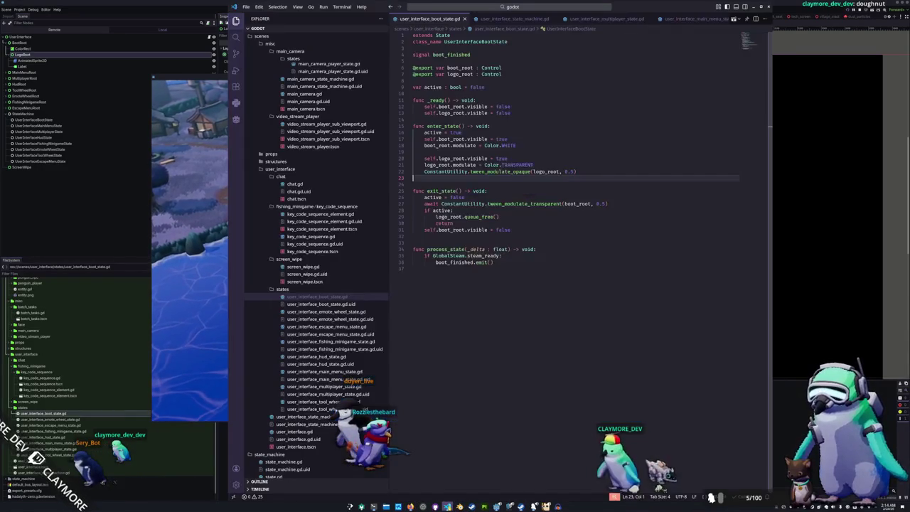
# Step: Replace the 0.5 fade duration on line 22 with 2.0 and run the game
pyautogui.click(455, 211)
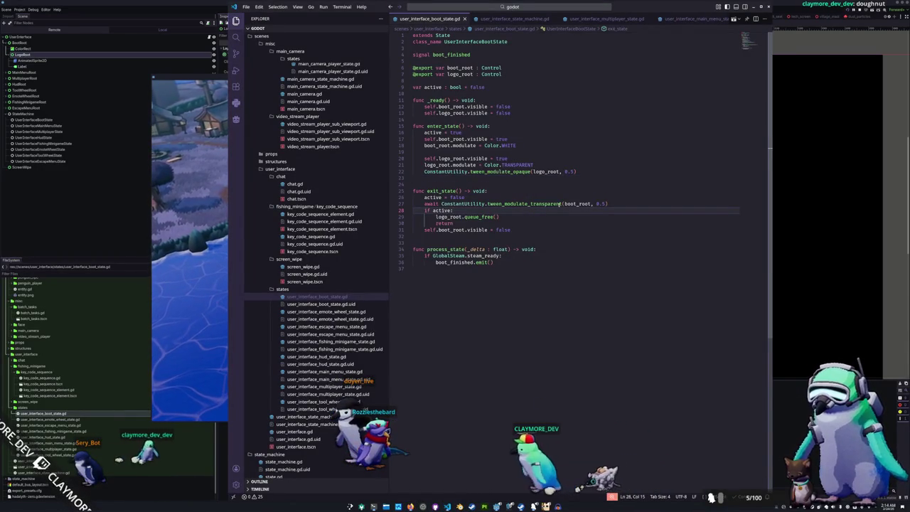
pyautogui.click(565, 171)
pyautogui.press('Delete')
pyautogui.press('Delete')
pyautogui.press('Delete')
pyautogui.write('2.0')
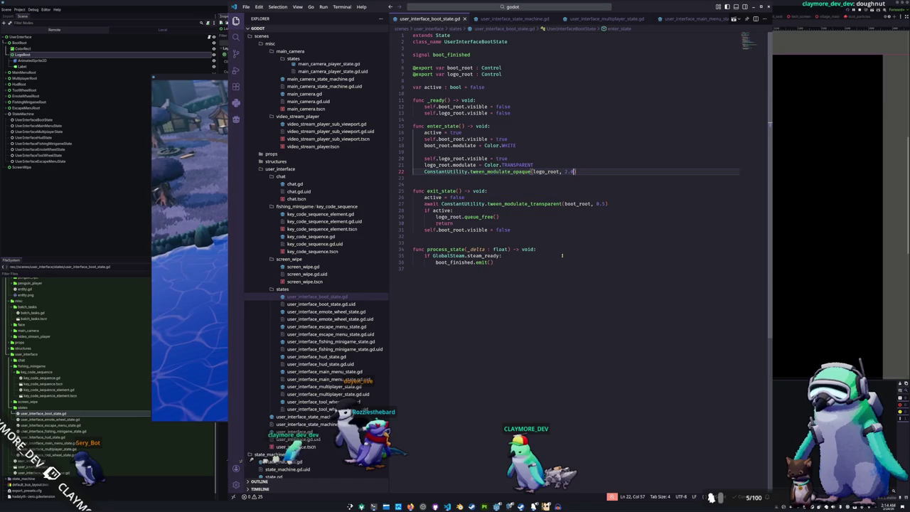
pyautogui.click(560, 249)
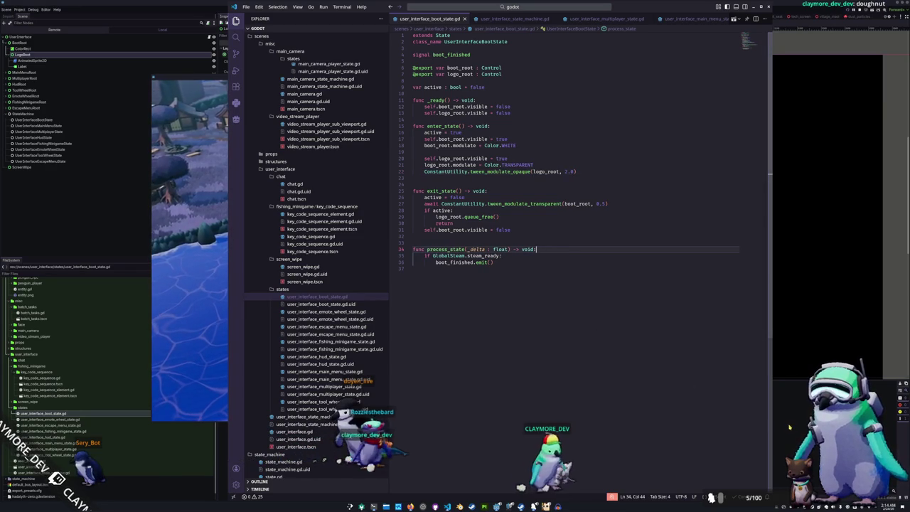
pyautogui.press('F5')
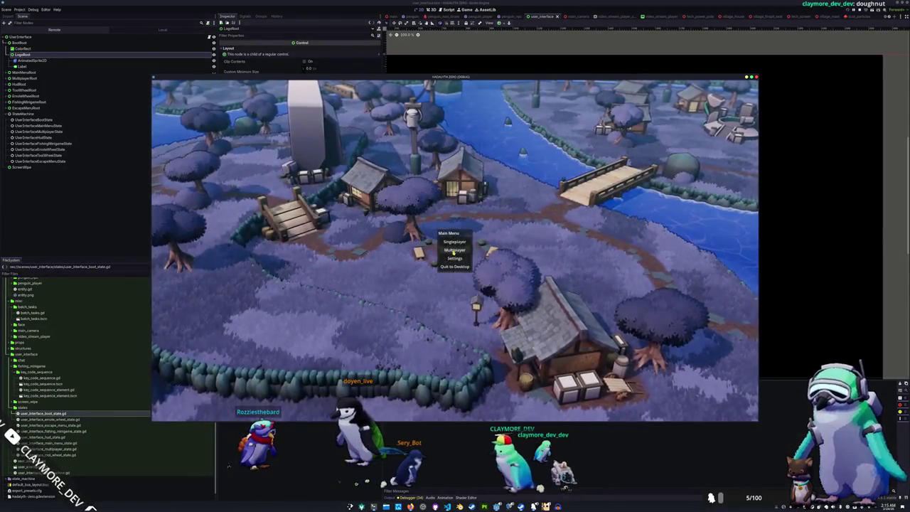
# Step: Create a multiplayer lobby, walk the penguin, then open user_interface_main_menu_state.gd in VS Code
pyautogui.click(453, 251)
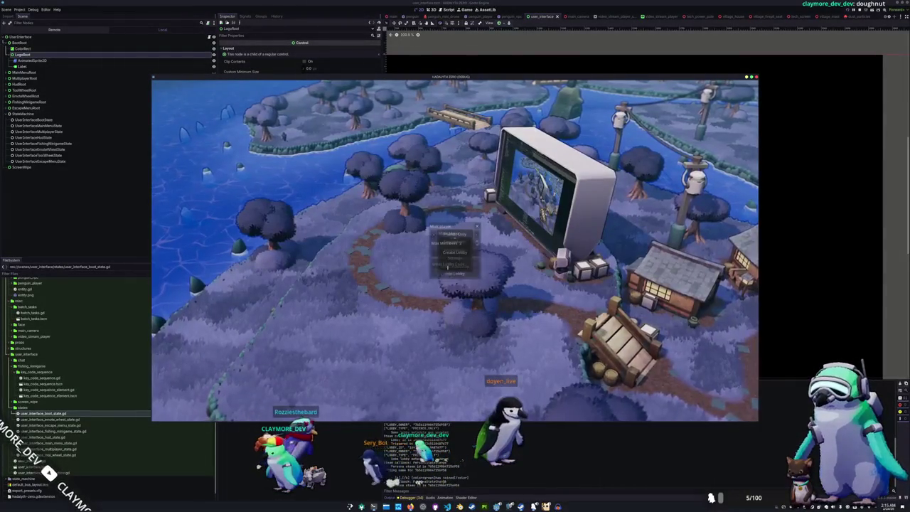
pyautogui.click(456, 253)
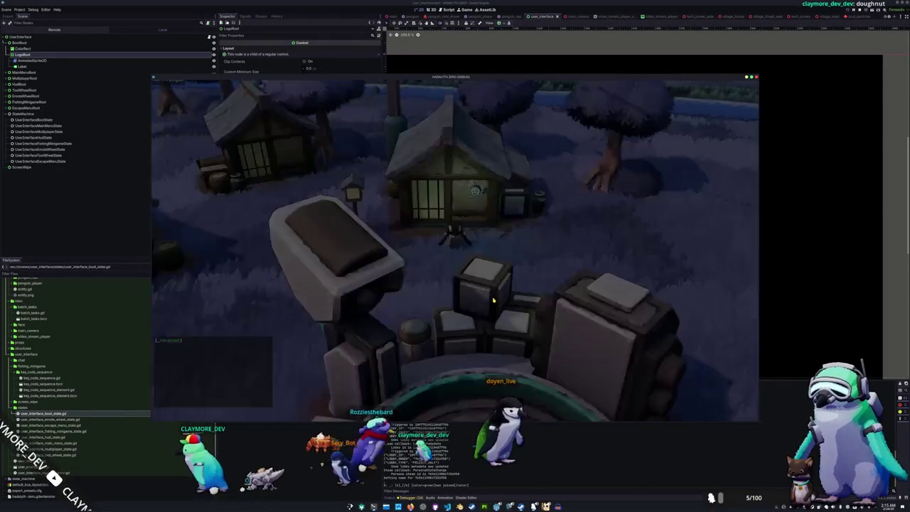
pyautogui.press('a')
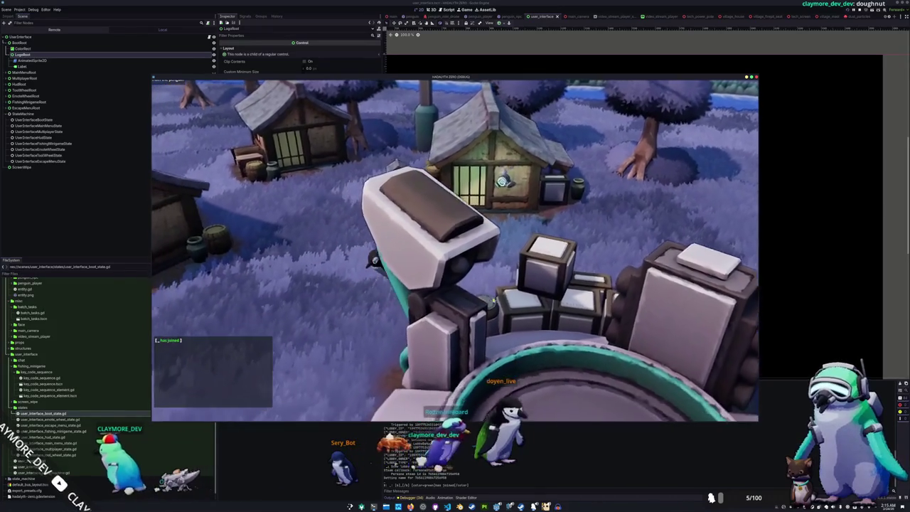
pyautogui.hotkey('alt', 'Tab')
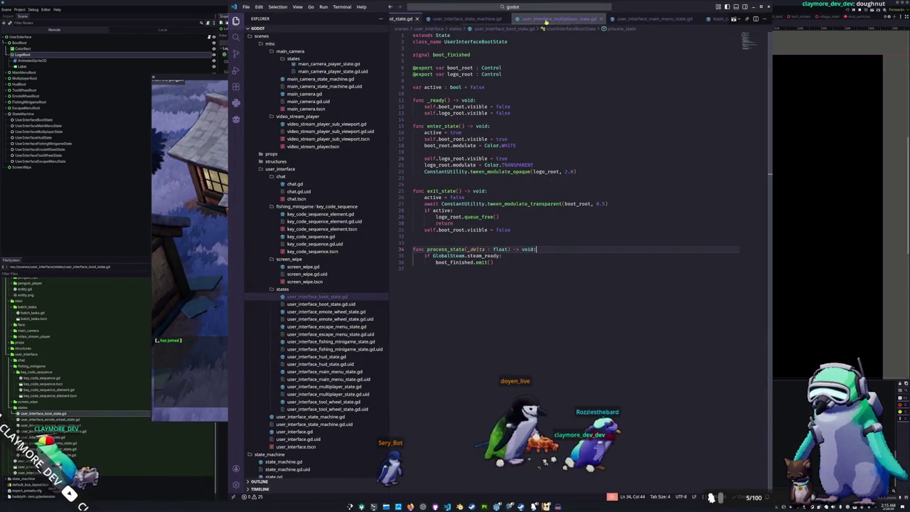
pyautogui.click(609, 20)
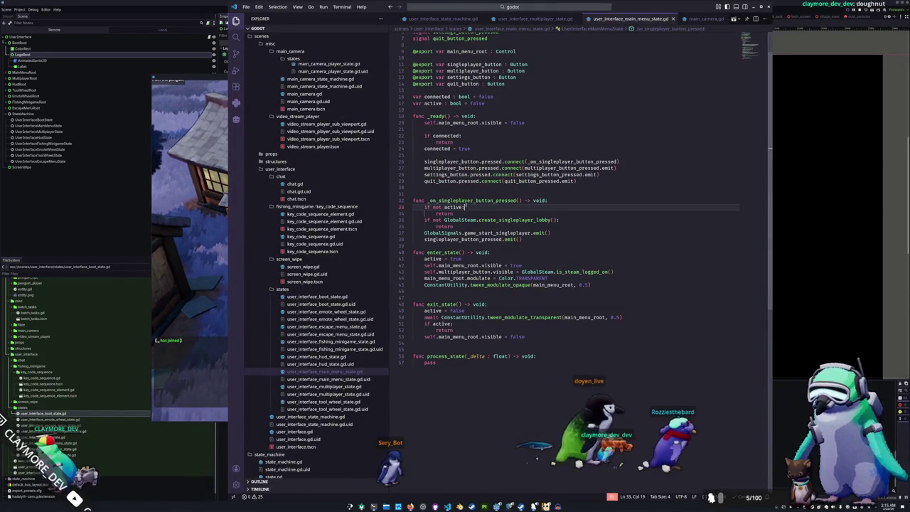
# Step: Add 'await get_tree().create_timer(1.0).timeout' after active = true, save, and relaunch the game
pyautogui.click(504, 252)
pyautogui.press('Right')
pyautogui.press('Return')
pyautogui.press('Up')
pyautogui.write('await ge')
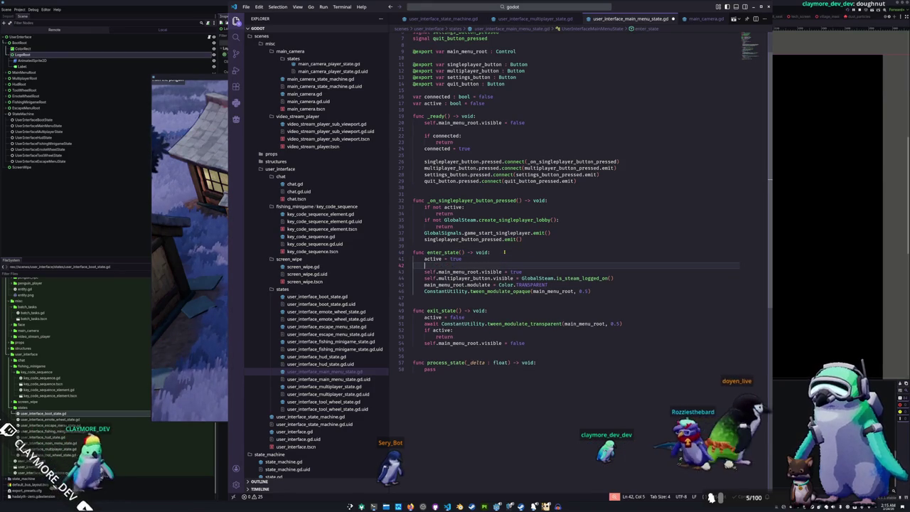
pyautogui.write('t_tree().cre')
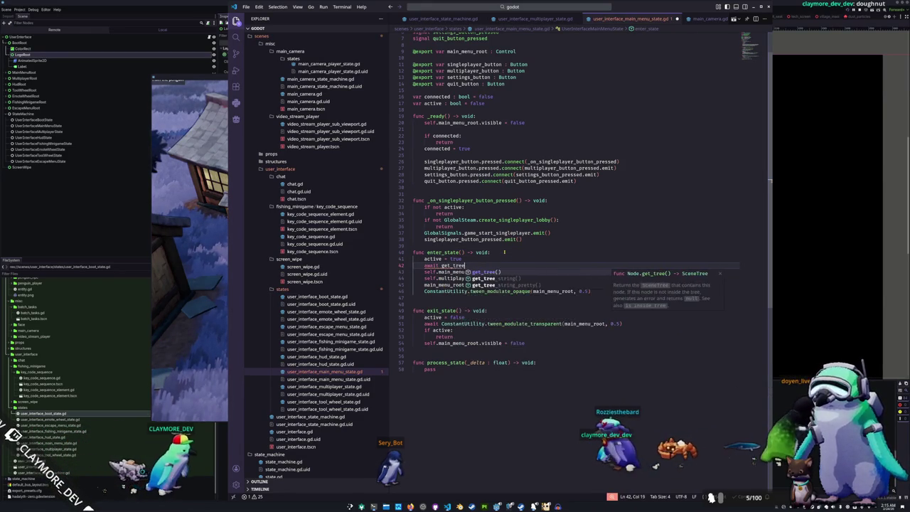
pyautogui.write('ate_timer(1.')
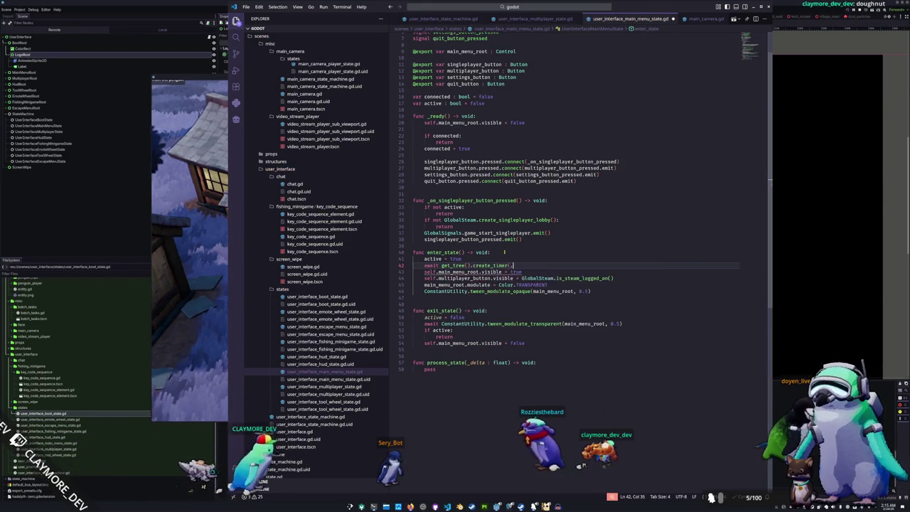
pyautogui.write('0).timeout')
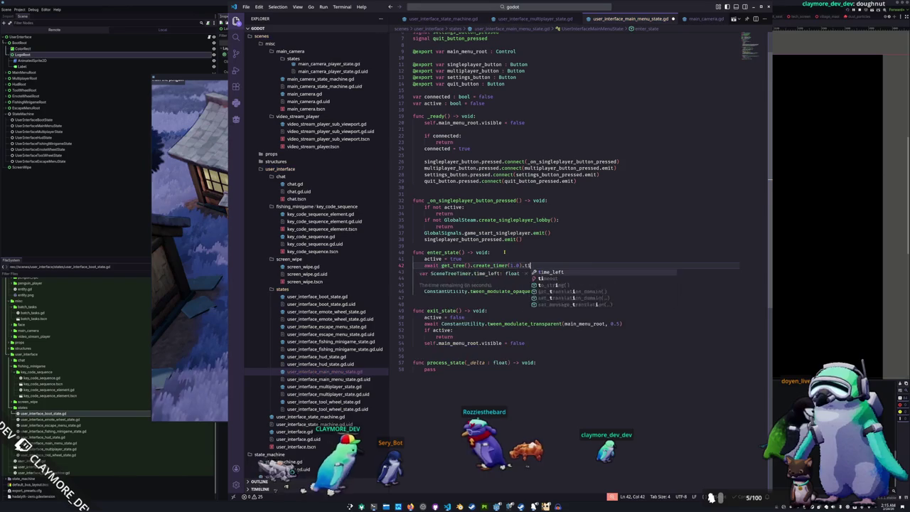
pyautogui.press('Down')
pyautogui.press('Home')
pyautogui.hotkey('ctrl', 's')
pyautogui.press('F5')
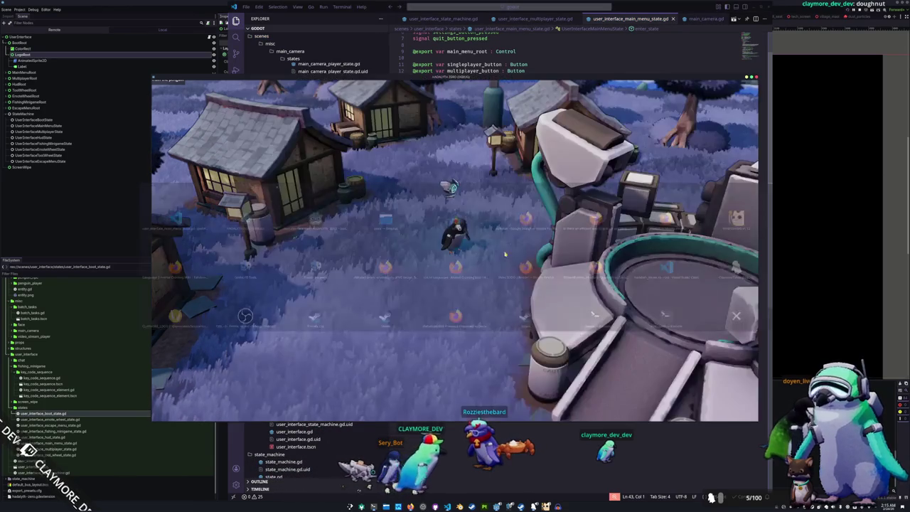
pyautogui.hotkey('alt', 'Tab')
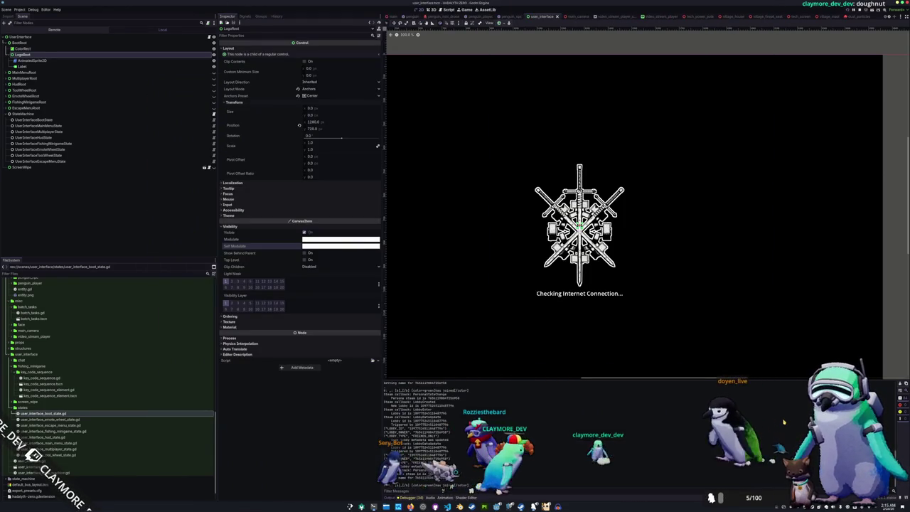
# Step: Test-run the game into Multiplayer, check the pass line in process_state, and return to Godot
pyautogui.press('F5')
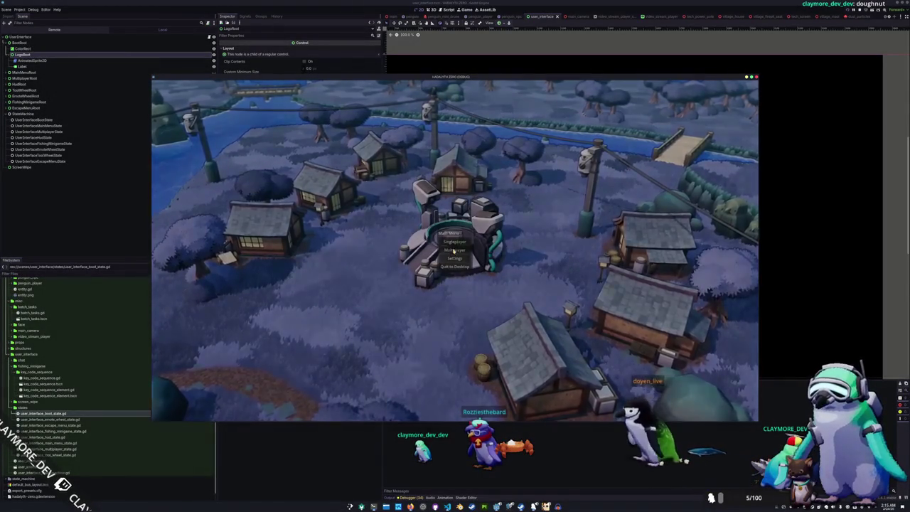
pyautogui.click(454, 251)
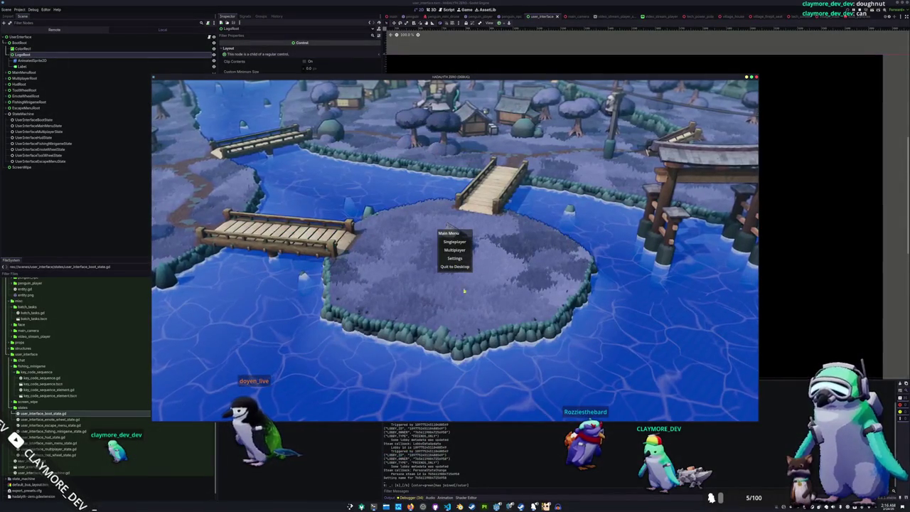
pyautogui.click(446, 506)
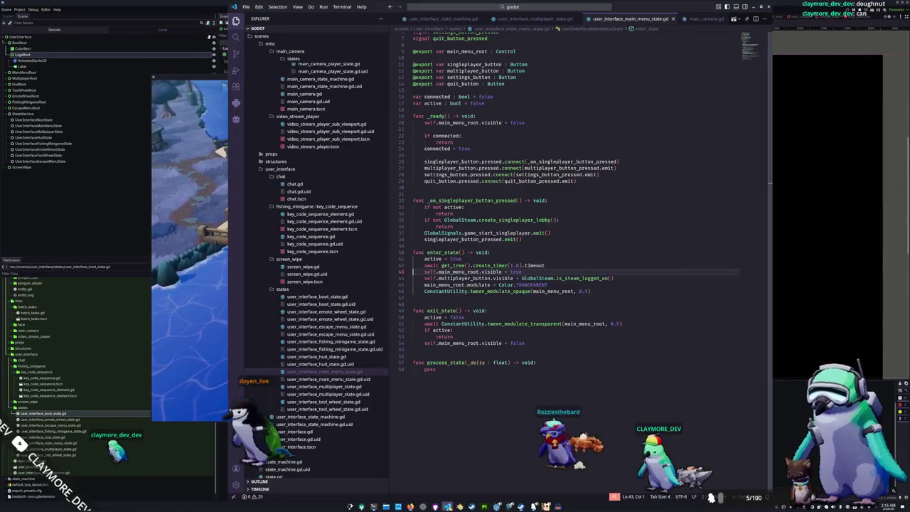
pyautogui.click(463, 480)
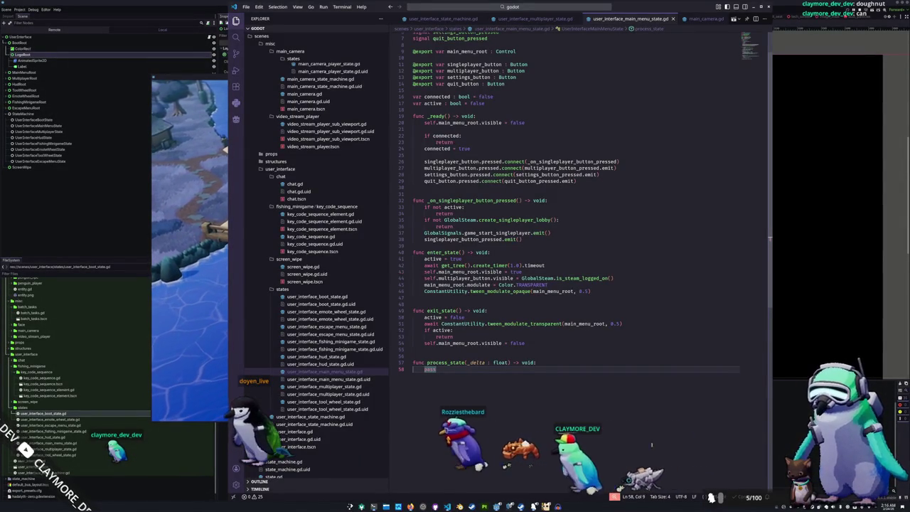
pyautogui.hotkey('alt', 'Tab')
pyautogui.scroll(3, 82, 352)
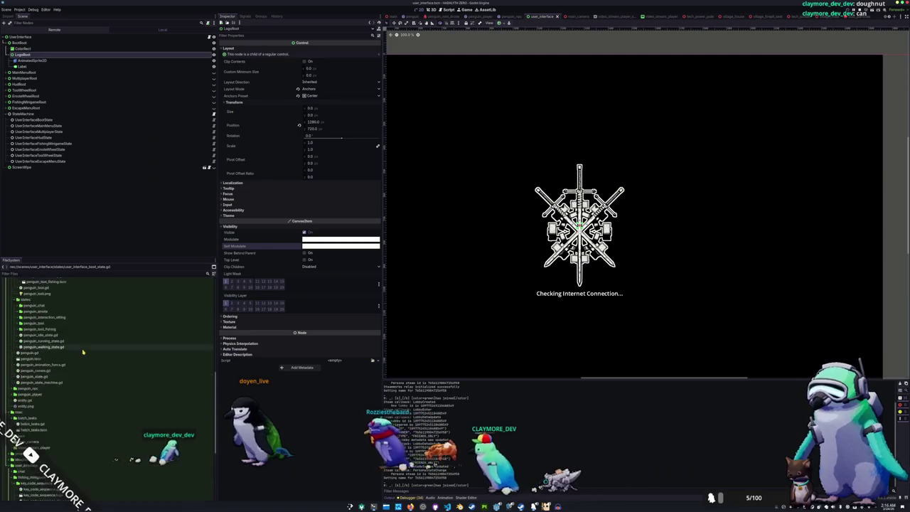
# Step: Open the assets/sounds/voice folder and play the 0.ogg clip in its import preview
pyautogui.scroll(10, 83, 352)
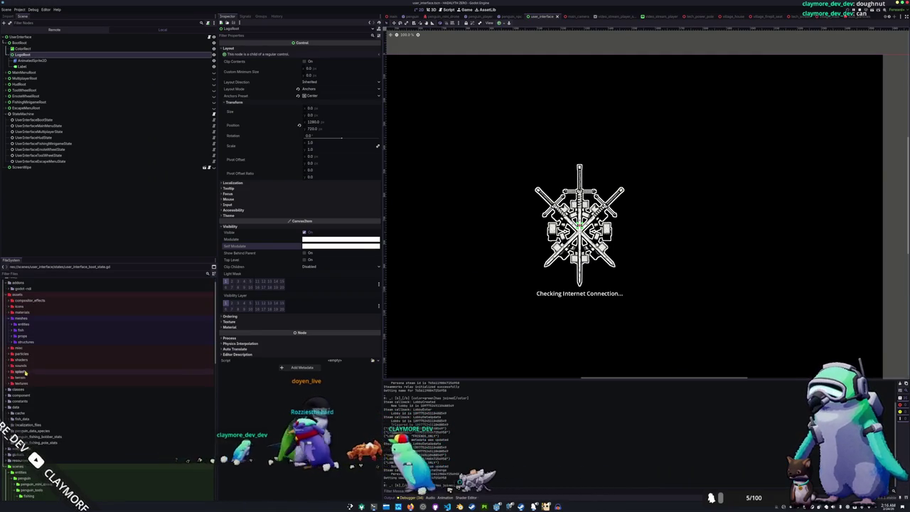
pyautogui.doubleClick(27, 365)
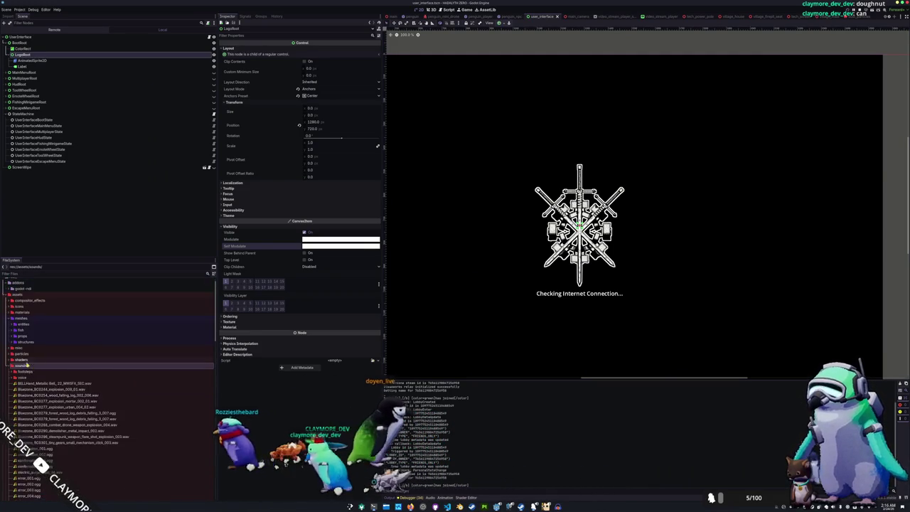
pyautogui.doubleClick(22, 377)
pyautogui.doubleClick(24, 384)
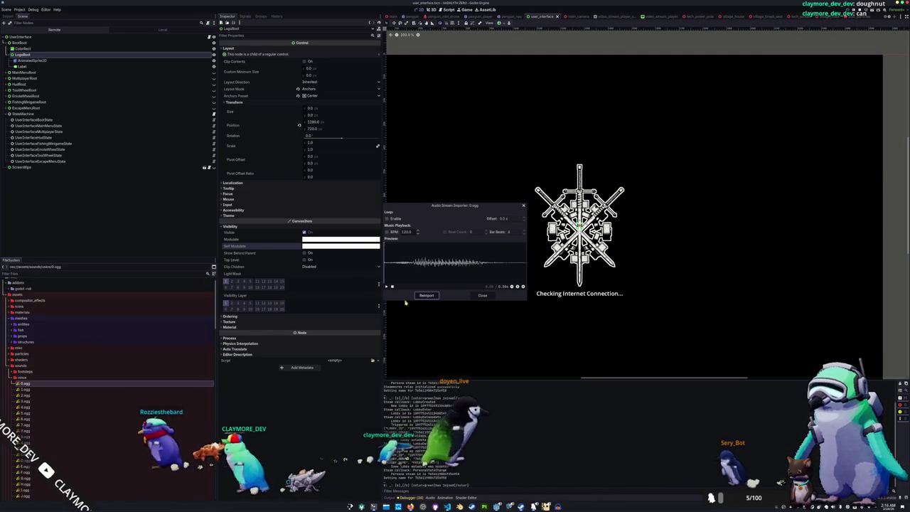
pyautogui.click(386, 287)
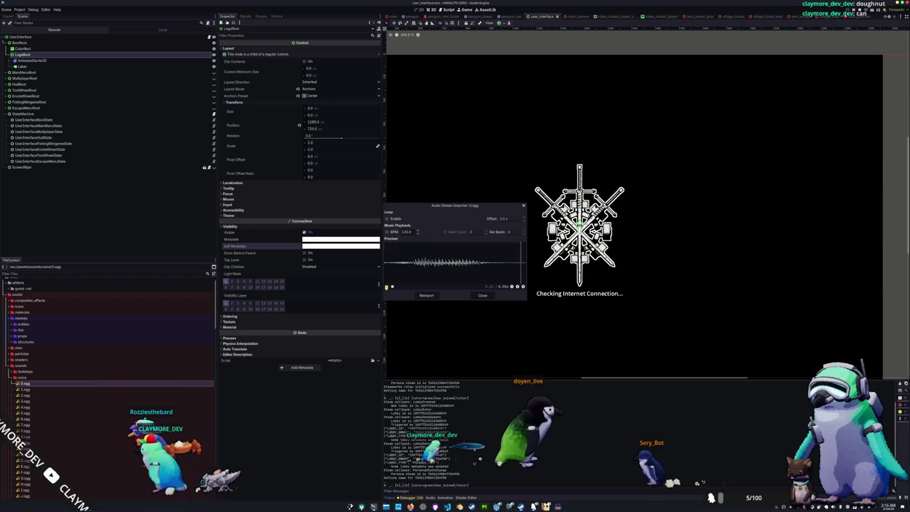
pyautogui.click(483, 295)
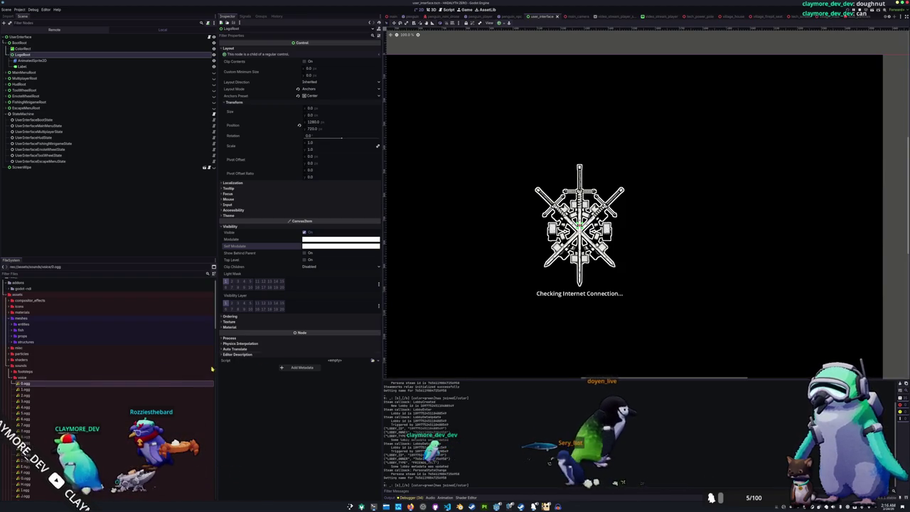
pyautogui.doubleClick(25, 383)
pyautogui.scroll(-3, 106, 342)
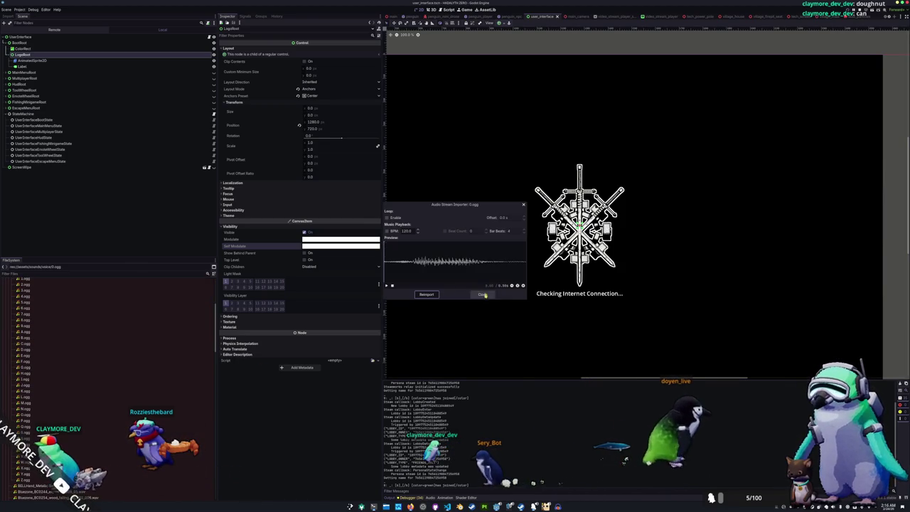
pyautogui.click(482, 295)
# Step: Play the L.ogg clip, then select every clip in the voice folder
pyautogui.doubleClick(24, 379)
pyautogui.click(386, 287)
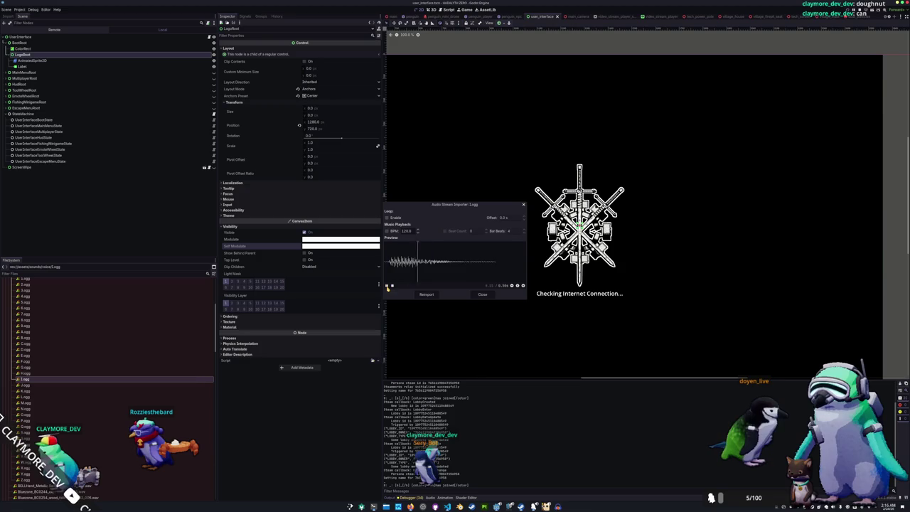
pyautogui.click(483, 295)
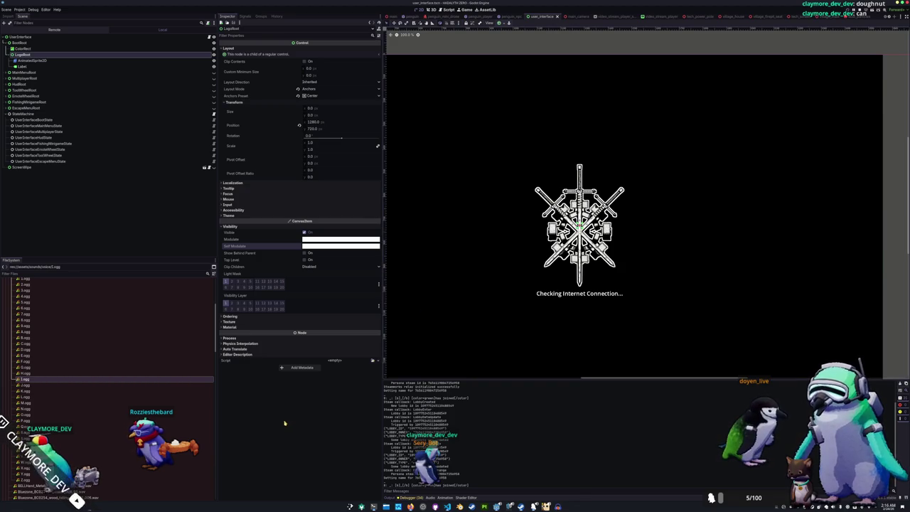
pyautogui.scroll(-2, 78, 363)
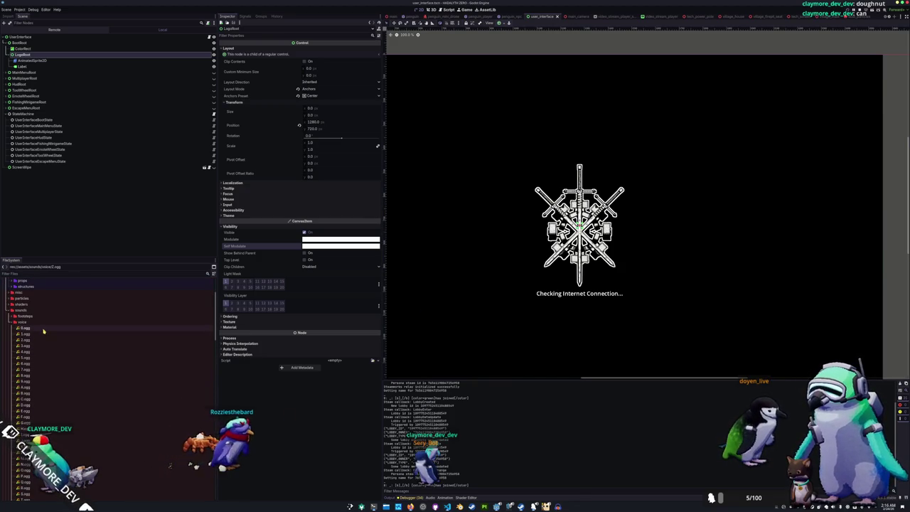
pyautogui.hotkey('ctrl', 'a')
pyautogui.scroll(3, 56, 373)
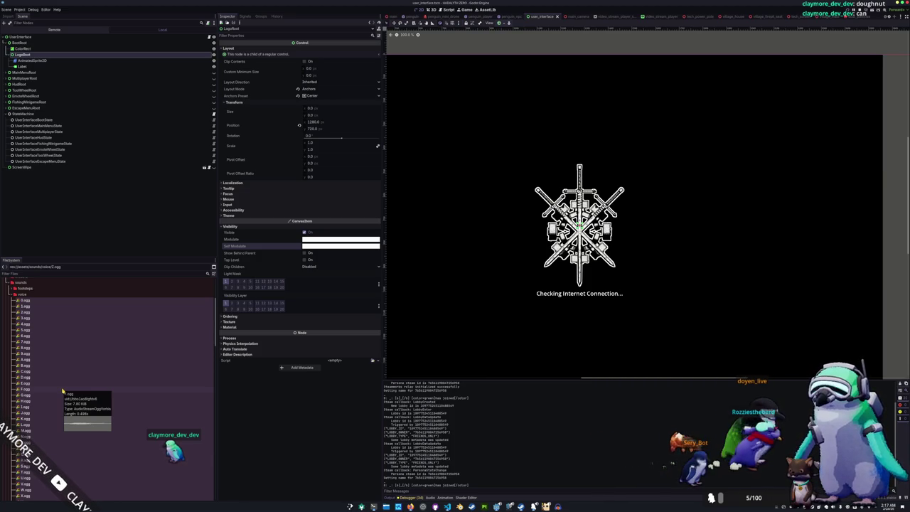
# Step: Open the selected voice clips' context menu, select 9.ogg then 0.ogg, and return to VS Code
pyautogui.rightClick(79, 304)
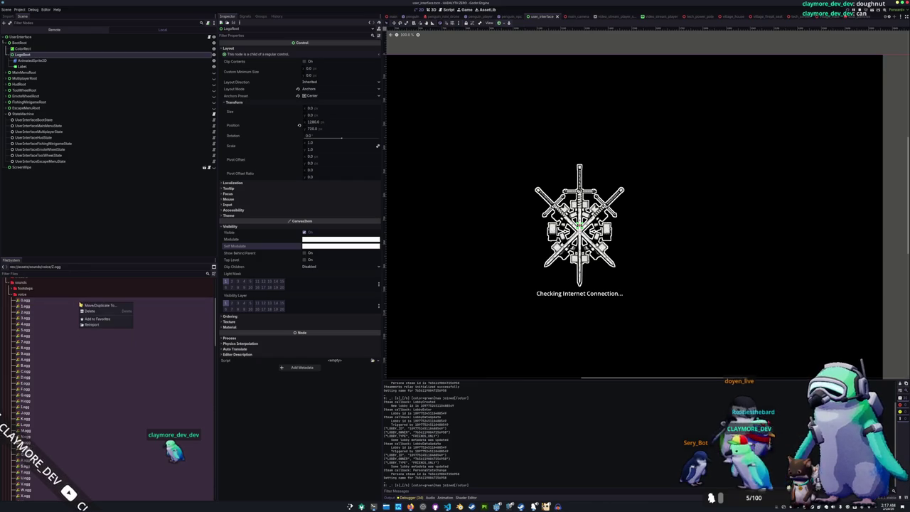
pyautogui.click(89, 353)
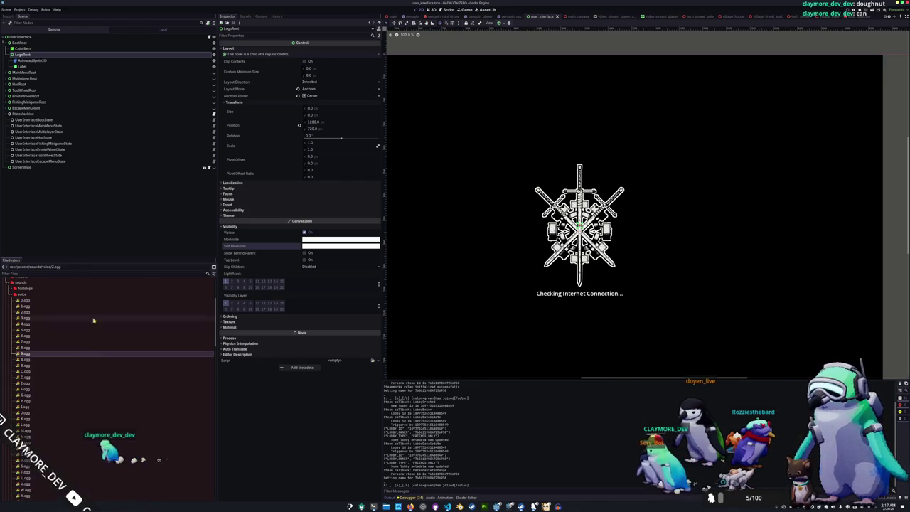
pyautogui.click(60, 304)
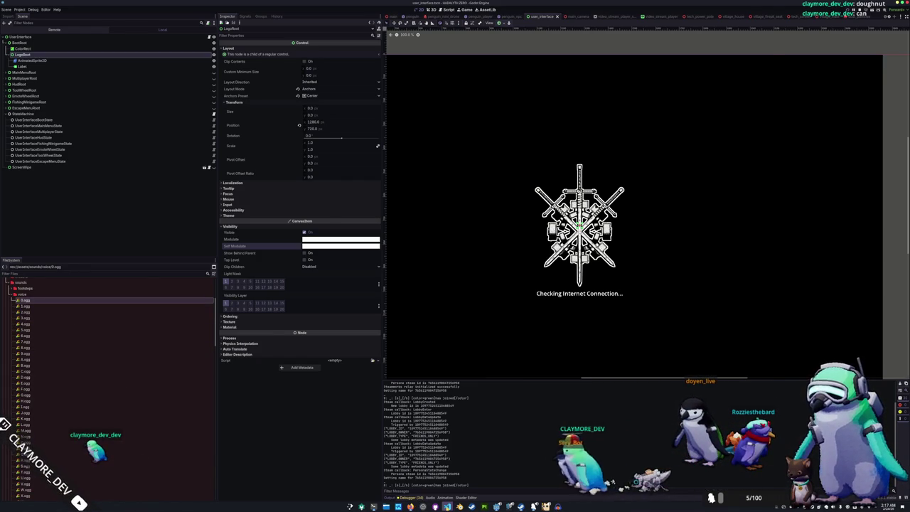
pyautogui.hotkey('alt', 'Tab')
pyautogui.scroll(-2, 306, 360)
pyautogui.scroll(12, 305, 360)
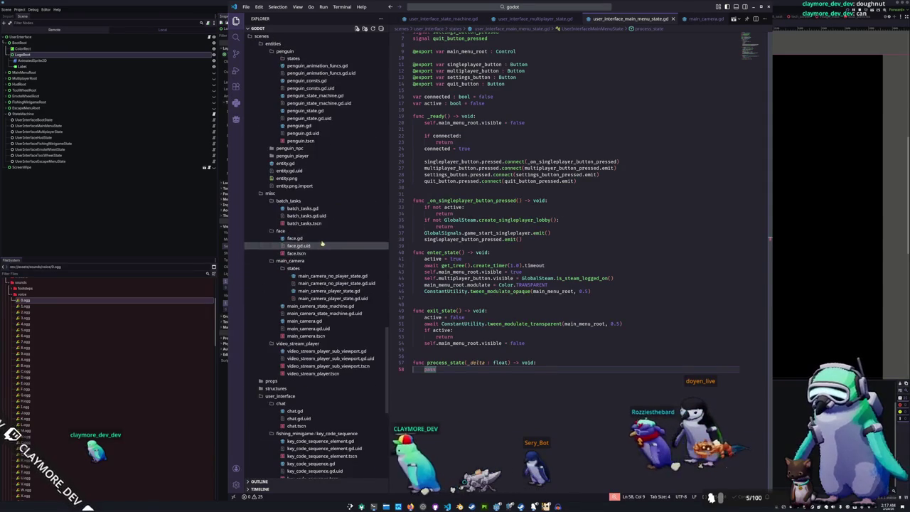
# Step: Open global_resources.gd from Explorer and insert blank lines below extends Node
pyautogui.click(294, 57)
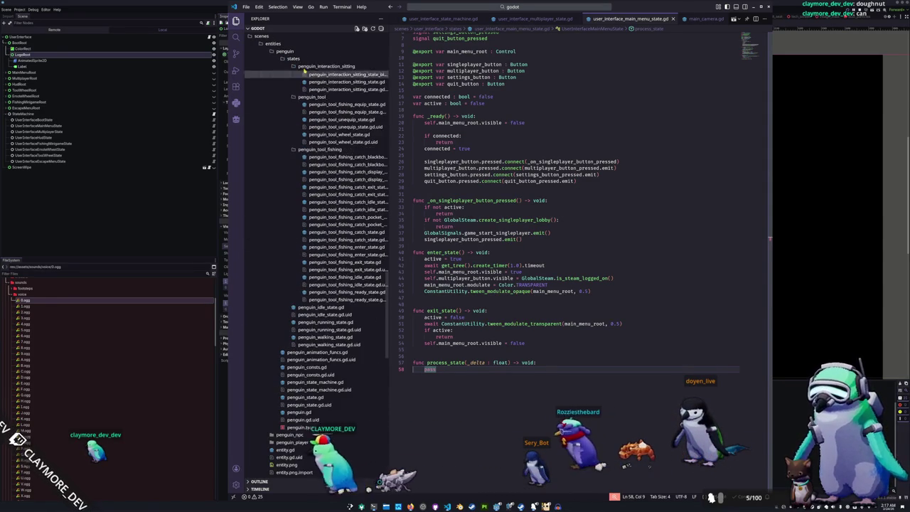
pyautogui.scroll(7, 299, 53)
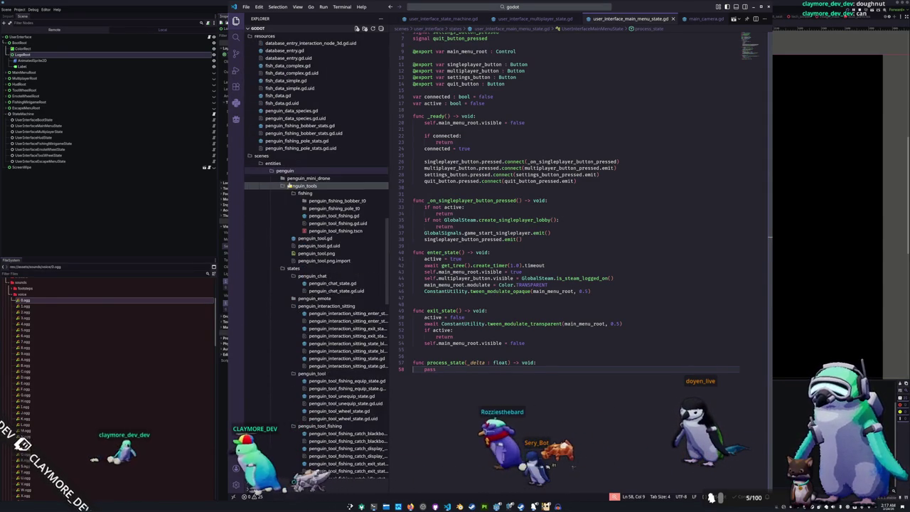
pyautogui.click(291, 193)
pyautogui.scroll(6, 285, 186)
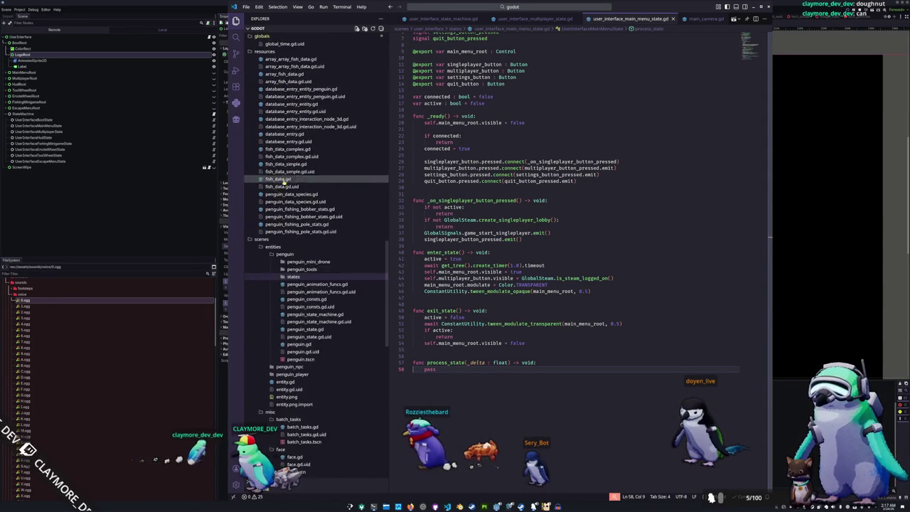
pyautogui.scroll(5, 285, 174)
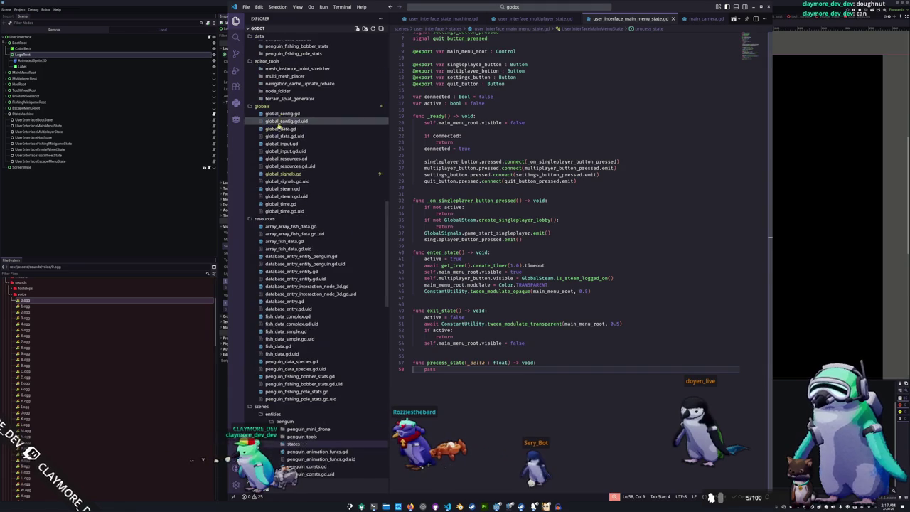
pyautogui.click(286, 158)
pyautogui.click(428, 100)
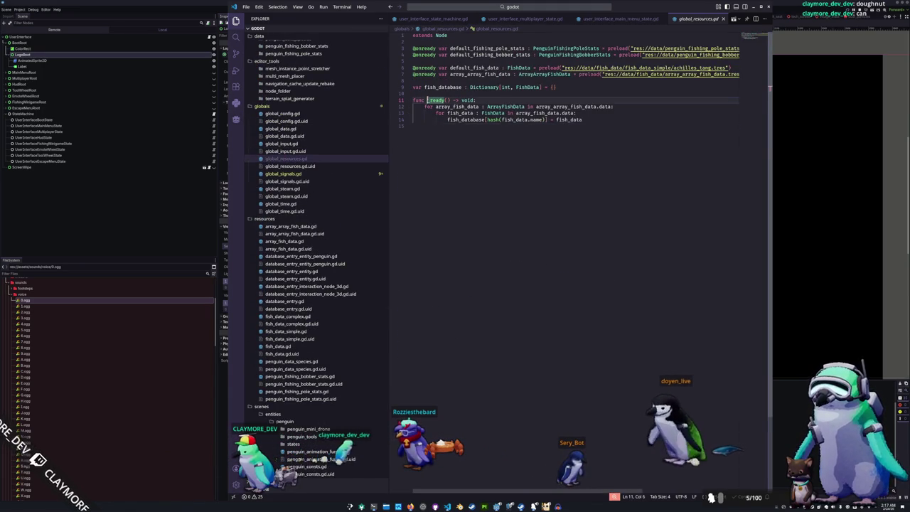
pyautogui.click(427, 41)
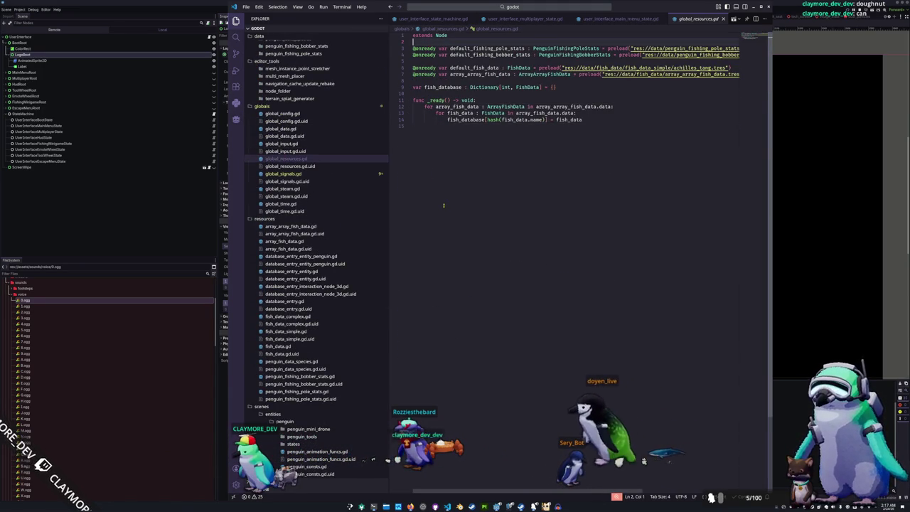
pyautogui.press('Return')
pyautogui.press('Return')
pyautogui.press('Up')
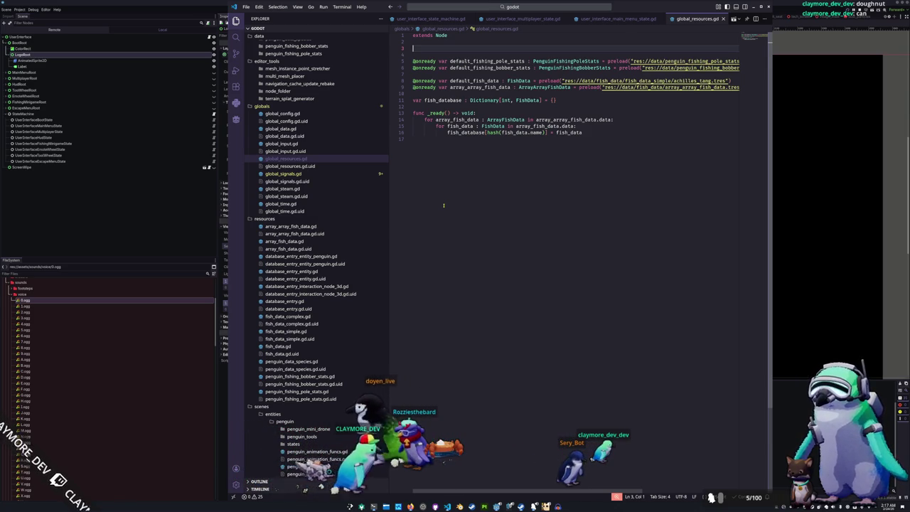
pyautogui.write('@onready var ')
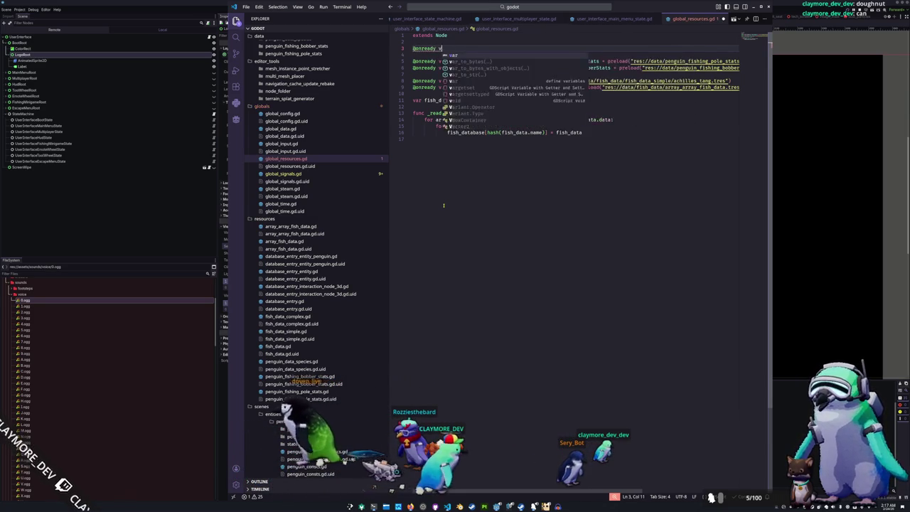
pyautogui.write('voice_dict : Dictio')
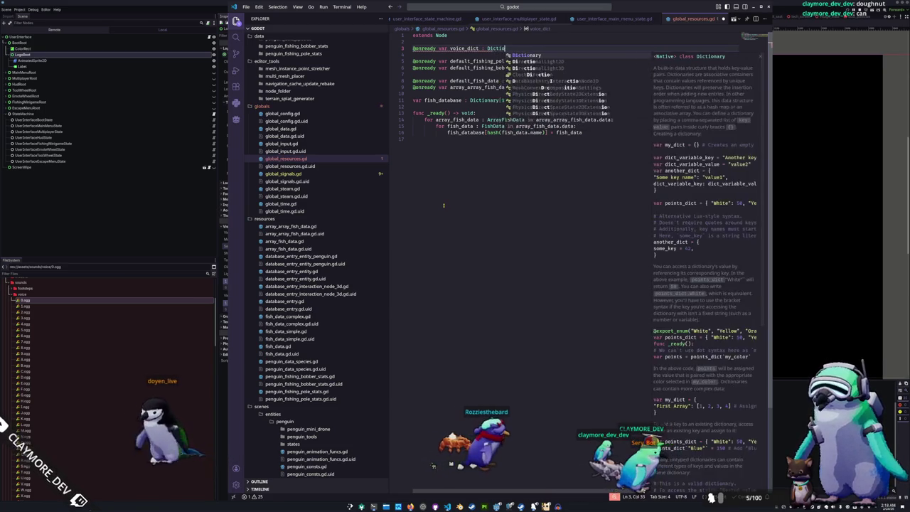
pyautogui.press('Return')
pyautogui.write('[')
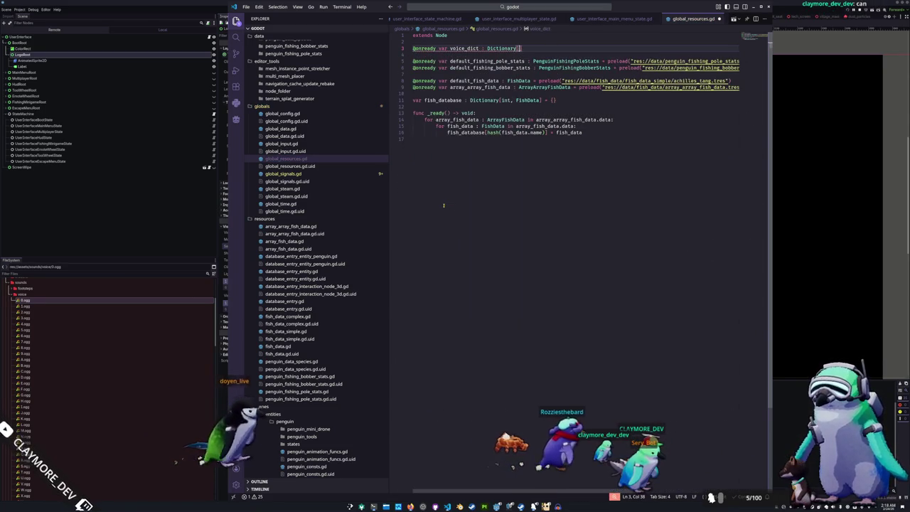
pyautogui.write('String, ')
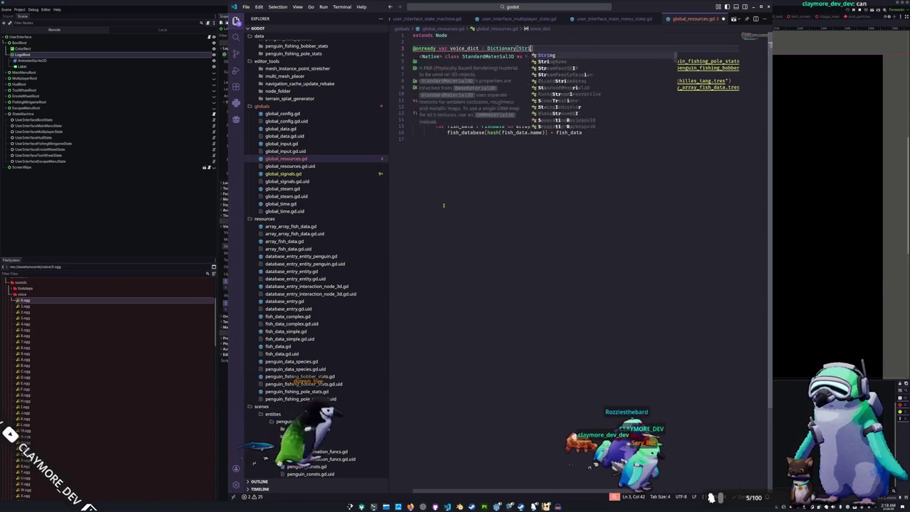
pyautogui.write('AudioStream')
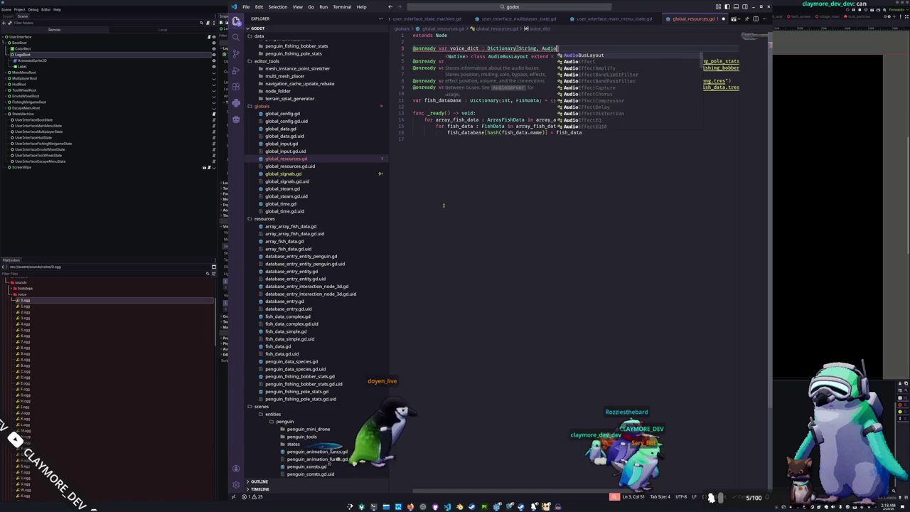
pyautogui.write('] = {')
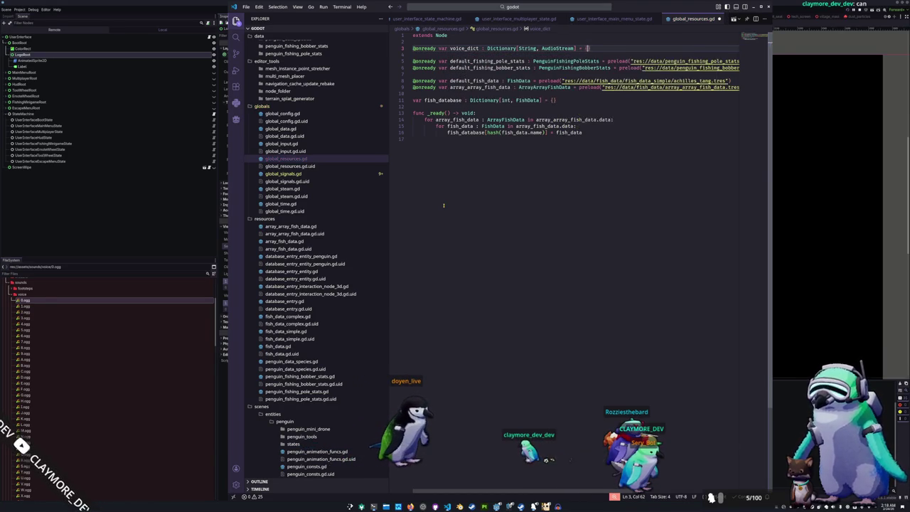
pyautogui.press('Return')
pyautogui.write('"a" :')
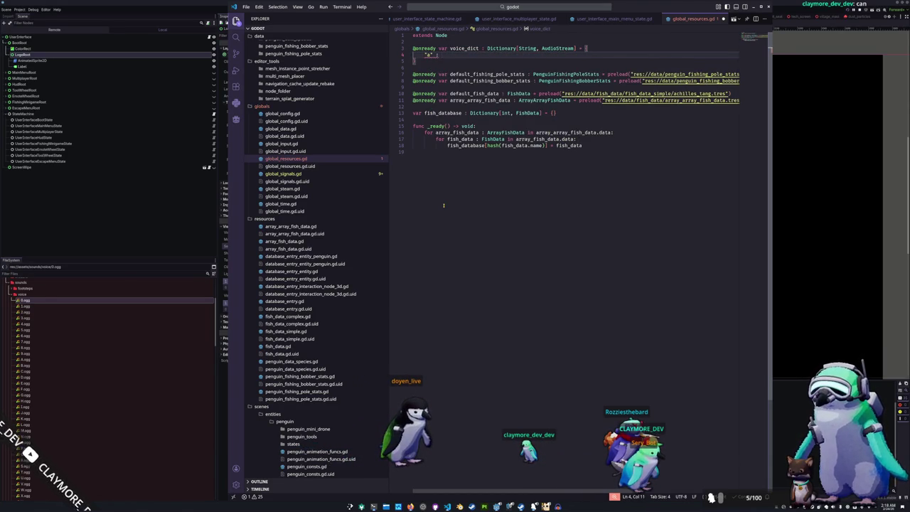
pyautogui.write(' preload("r')
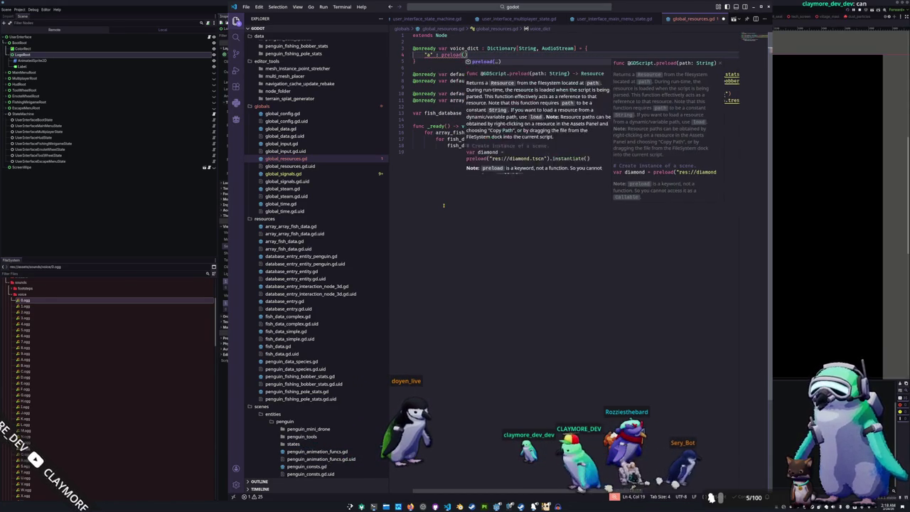
pyautogui.write('es://a')
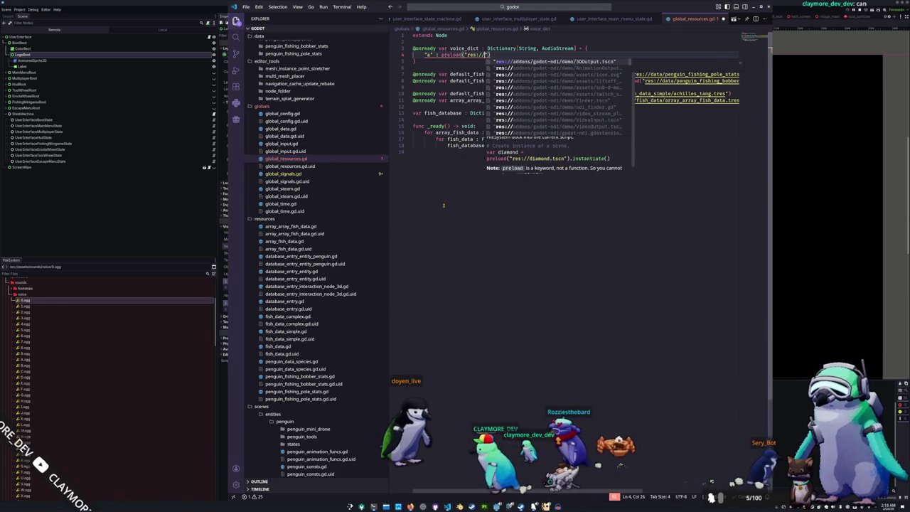
pyautogui.write('ssets/so un')
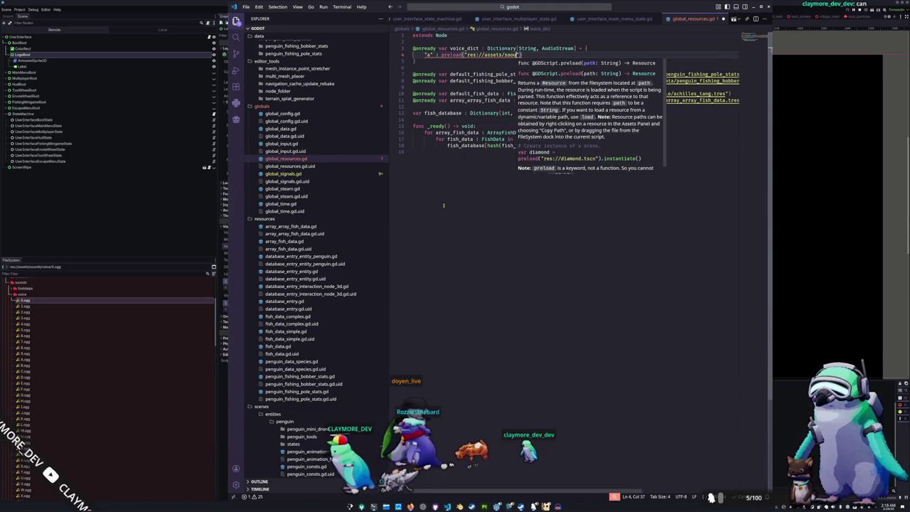
pyautogui.write('unds/voi')
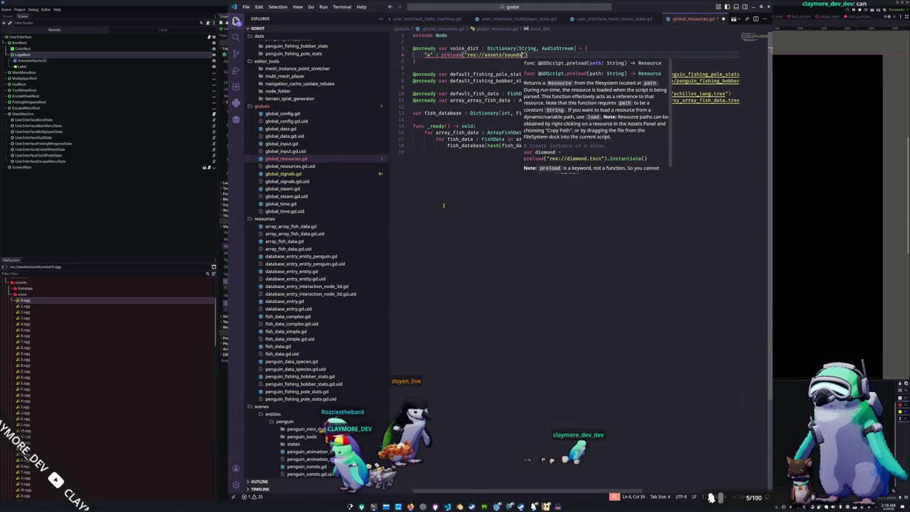
pyautogui.write('ce/a.ogg')
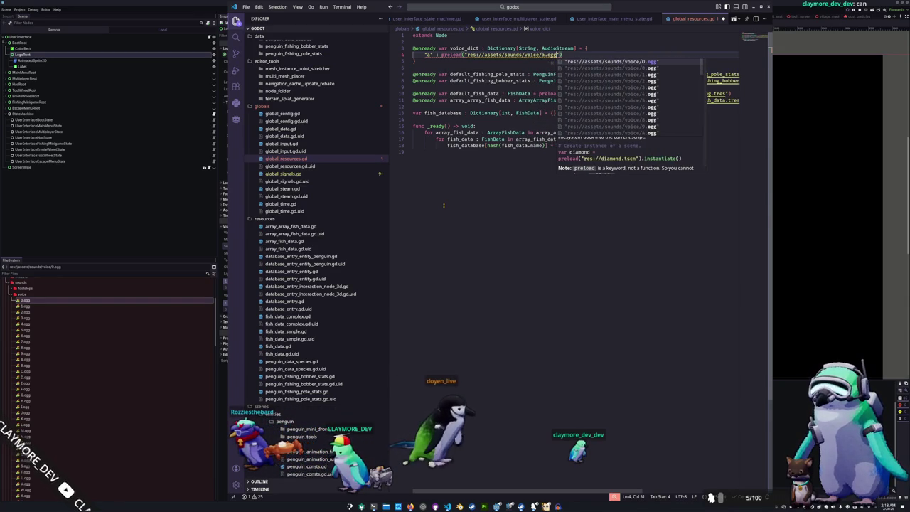
pyautogui.press('Left')
pyautogui.press('Left')
pyautogui.press('Left')
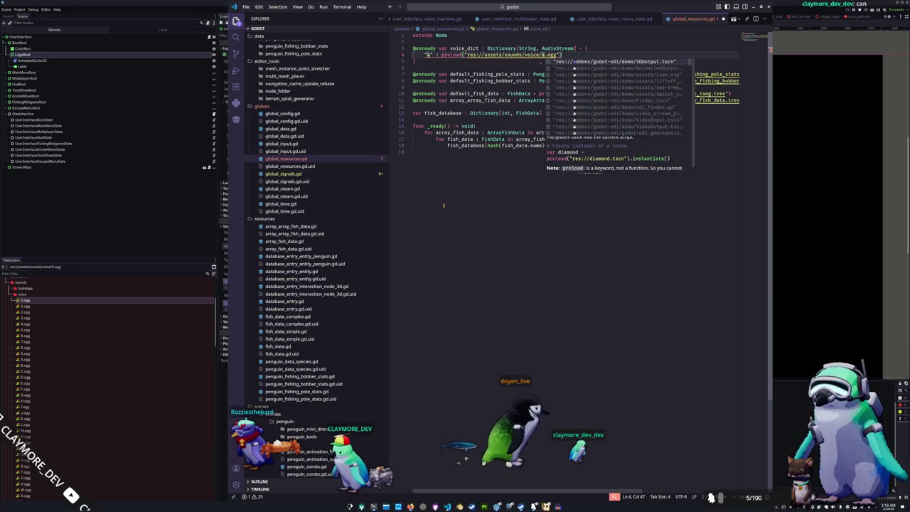
pyautogui.press('BackSpace')
pyautogui.write('A')
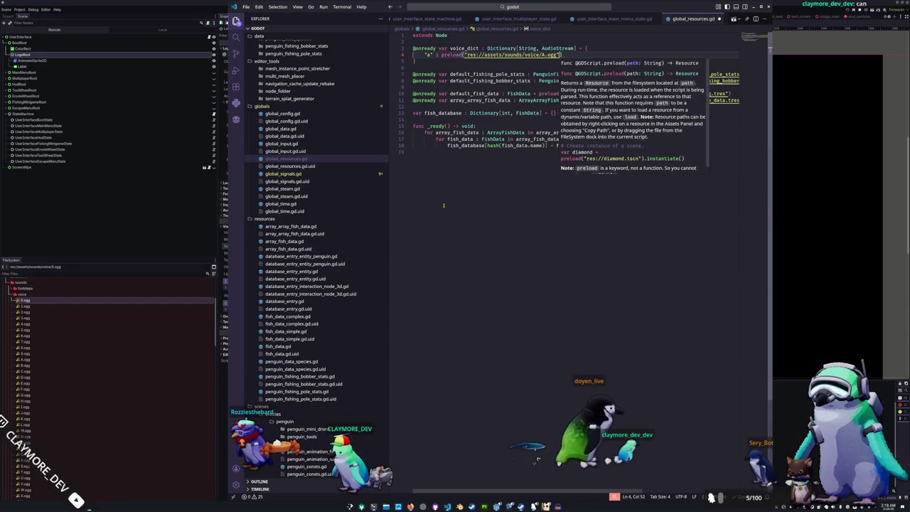
pyautogui.press('End')
pyautogui.hotkey('shift', 'Home')
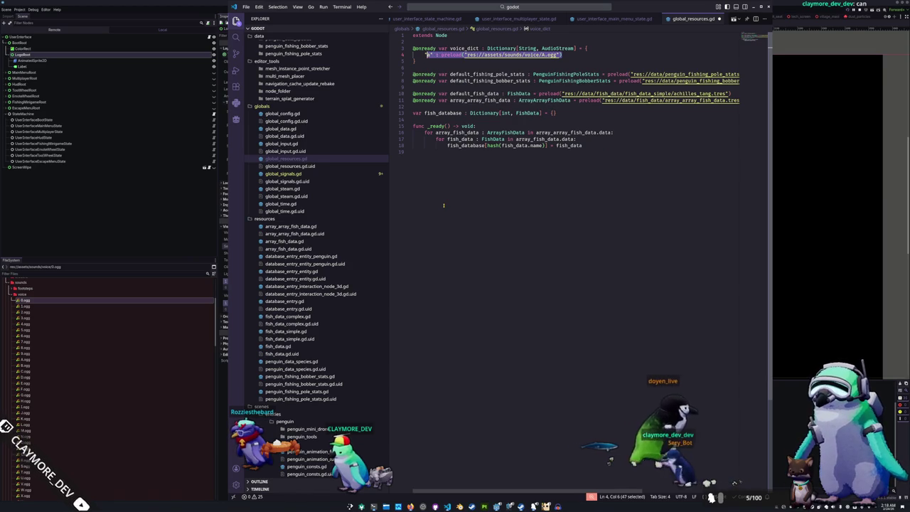
# Step: Paste the "a" : preload("res://assets/sounds/voice/A.ogg") entry repeatedly to fill voice_dict with dozens of lines
pyautogui.press('End')
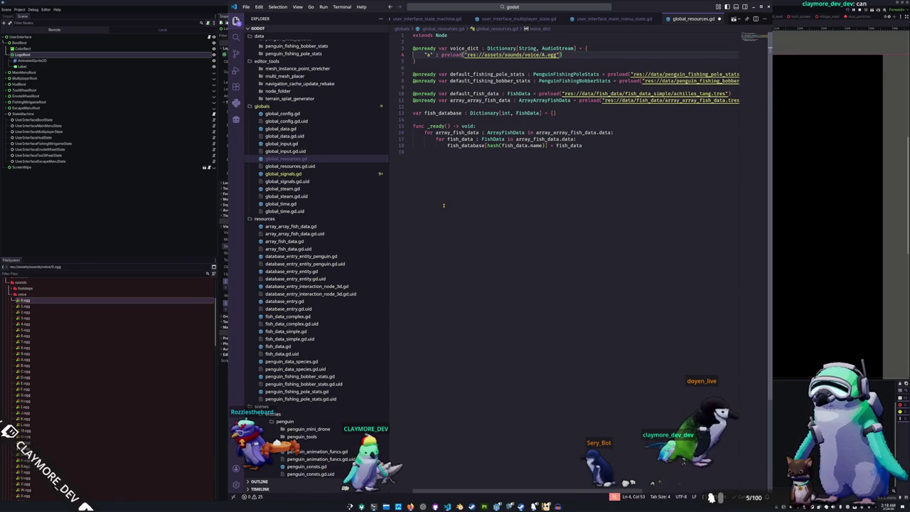
pyautogui.write(',')
pyautogui.press('Return')
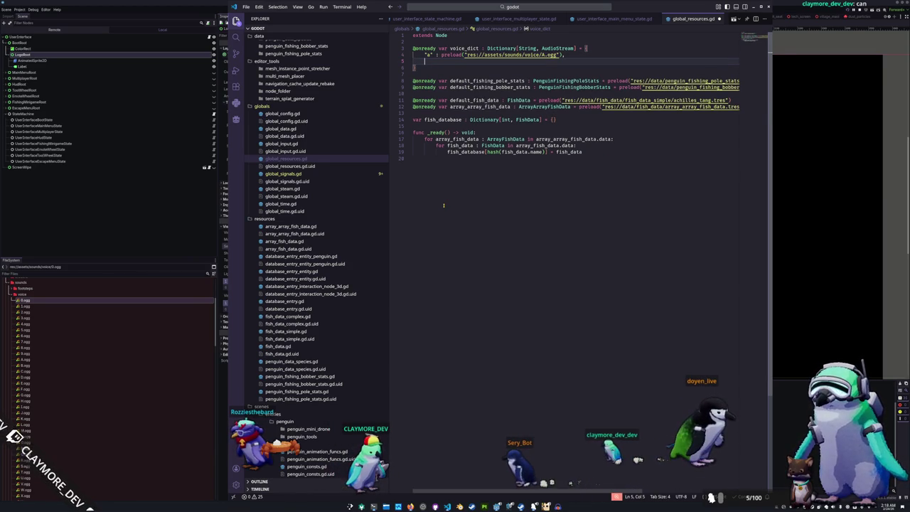
pyautogui.hotkey('ctrl', 'v')
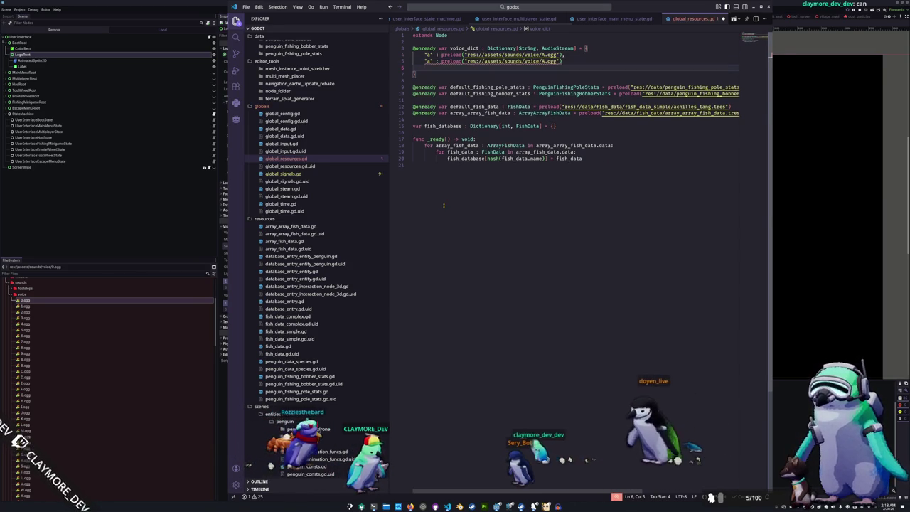
pyautogui.hotkey('ctrl', 'v')
pyautogui.hotkey('ctrl', 'v')
pyautogui.hotkey('ctrl', 'v')
pyautogui.press('Return')
pyautogui.hotkey('ctrl', 'v')
pyautogui.hotkey('ctrl', 'v')
pyautogui.hotkey('ctrl', 'v')
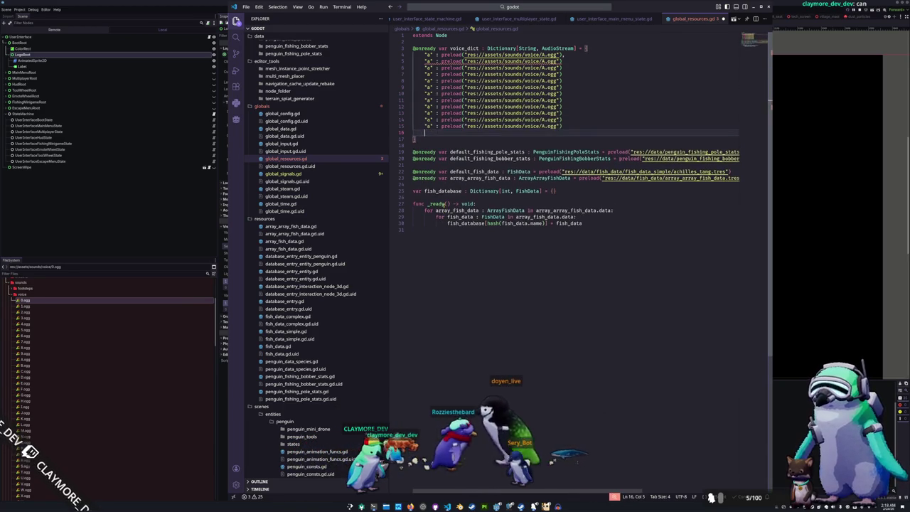
pyautogui.hotkey('ctrl', 'v')
pyautogui.hotkey('ctrl', 'v')
pyautogui.hotkey('ctrl', 'v')
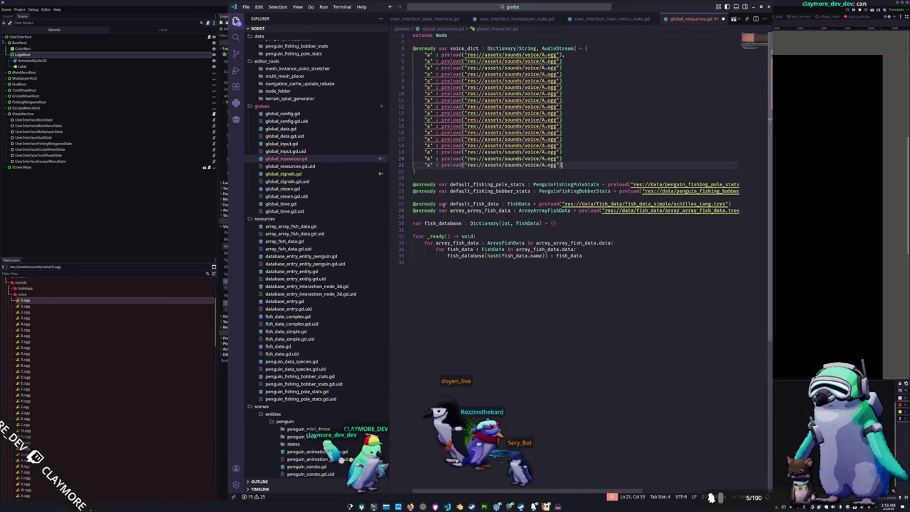
pyautogui.press('Return')
pyautogui.hotkey('ctrl', 'v')
pyautogui.hotkey('ctrl', 'v')
pyautogui.hotkey('ctrl', 'v')
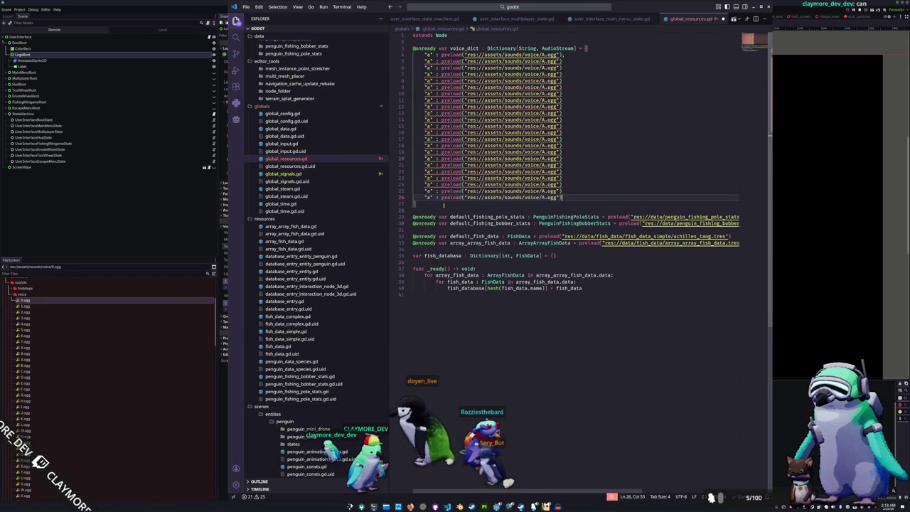
pyautogui.hotkey('ctrl', 'v')
pyautogui.hotkey('ctrl', 'v')
pyautogui.hotkey('ctrl', 'v')
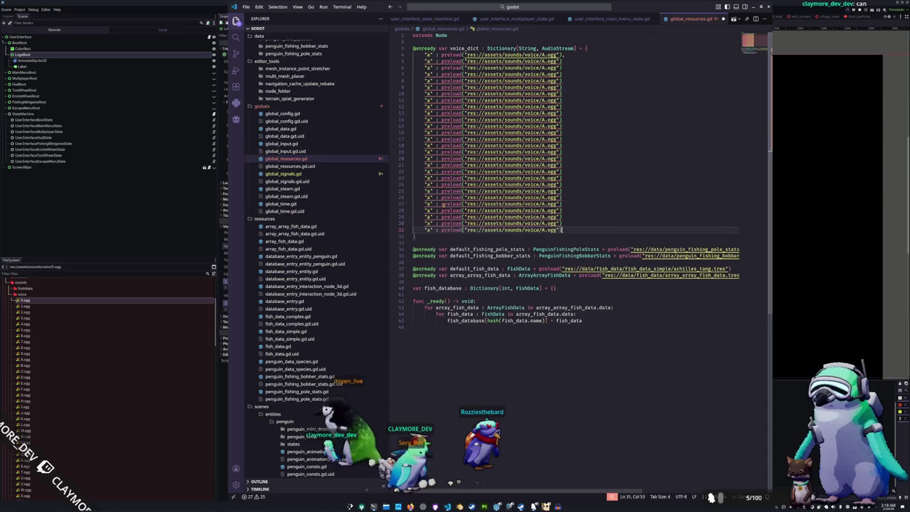
pyautogui.hotkey('ctrl', 'v')
pyautogui.hotkey('ctrl', 'v')
pyautogui.hotkey('ctrl', 'v')
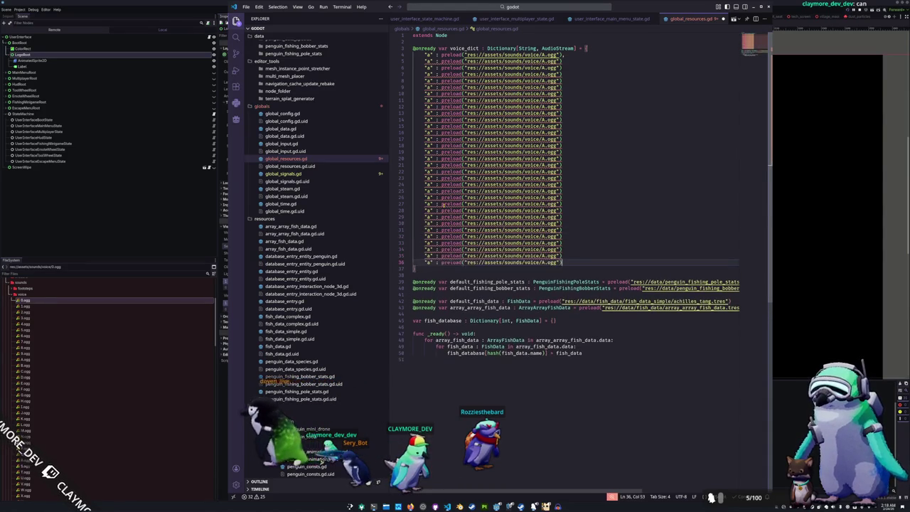
pyautogui.hotkey('ctrl', 'v')
pyautogui.hotkey('ctrl', 'v')
pyautogui.hotkey('ctrl', 'v')
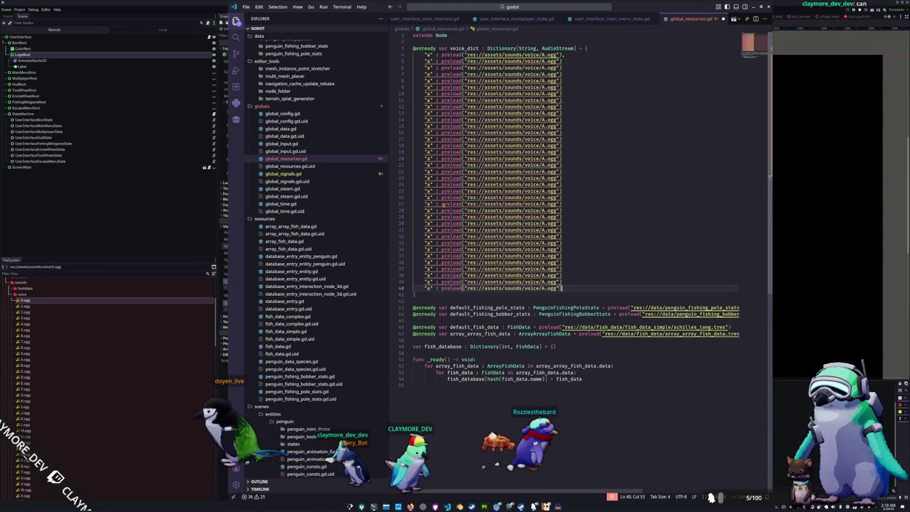
pyautogui.hotkey('ctrl', 'v')
pyautogui.hotkey('ctrl', 'v')
pyautogui.hotkey('ctrl', 'v')
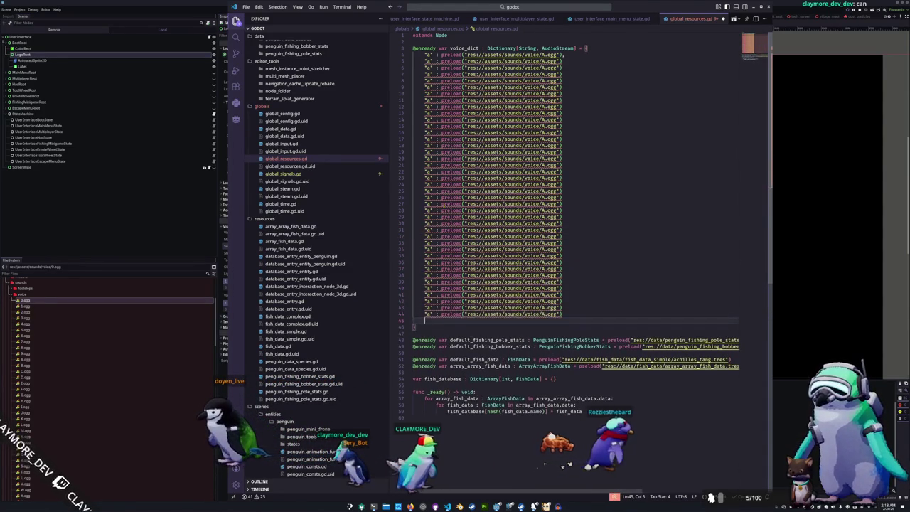
pyautogui.press('Return')
pyautogui.hotkey('ctrl', 'v')
pyautogui.hotkey('ctrl', 'v')
pyautogui.hotkey('ctrl', 'v')
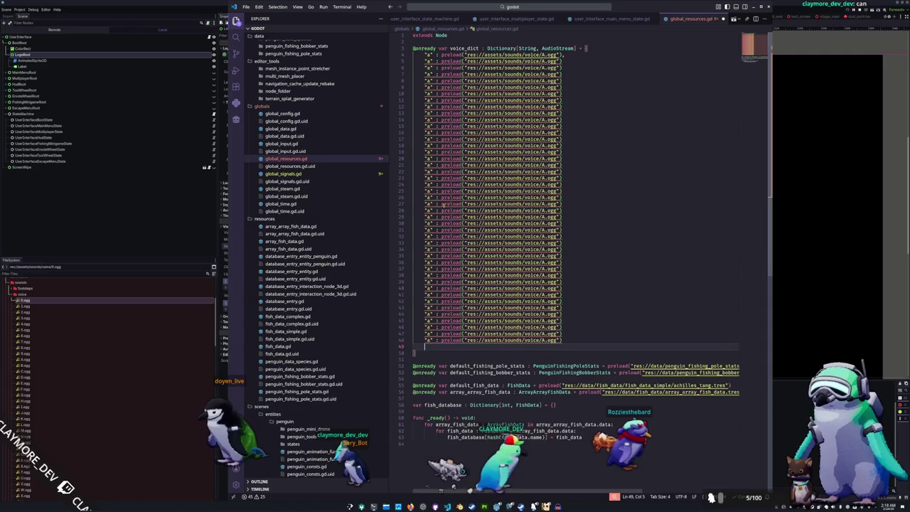
pyautogui.press('Up')
pyautogui.press('Up')
pyautogui.press('Up')
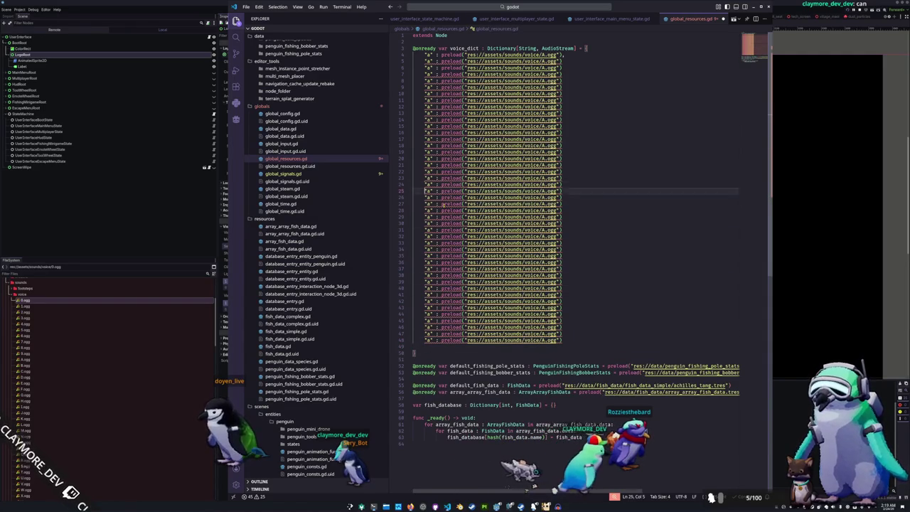
# Step: Rename the first copied voice_dict keys to the letters b through l
pyautogui.press('Delete')
pyautogui.write('b')
pyautogui.press('Left')
pyautogui.press('Down')
pyautogui.press('Delete')
pyautogui.write('c')
pyautogui.press('Left')
pyautogui.press('Down')
pyautogui.press('Delete')
pyautogui.write('d')
pyautogui.press('Left')
pyautogui.press('Down')
pyautogui.press('Delete')
pyautogui.write('e')
pyautogui.press('Left')
pyautogui.press('Down')
pyautogui.press('Delete')
pyautogui.write('f')
pyautogui.press('Left')
pyautogui.press('Down')
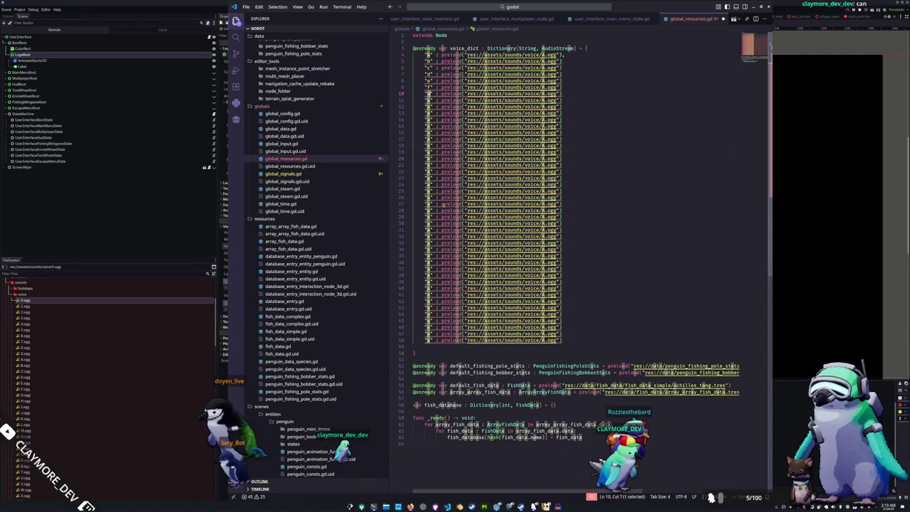
pyautogui.press('Delete')
pyautogui.write('g')
pyautogui.press('Left')
pyautogui.press('Down')
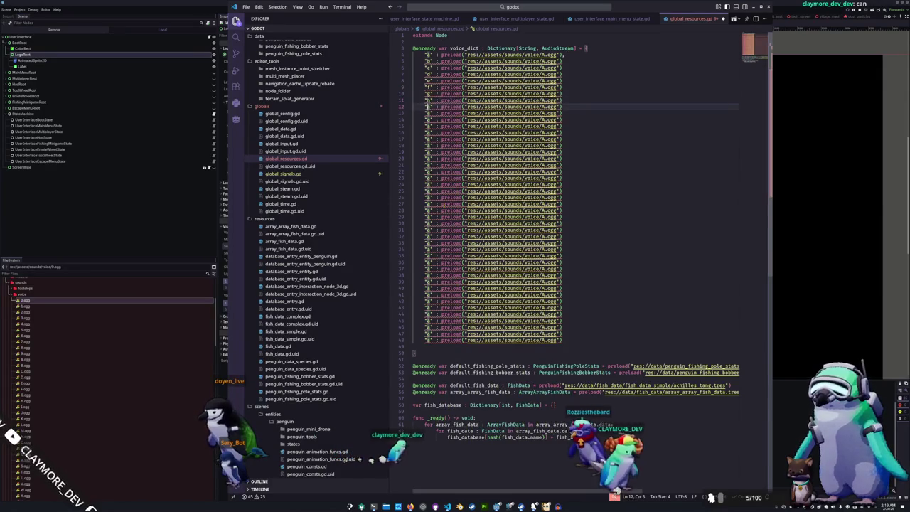
pyautogui.press('Delete')
pyautogui.write('i')
pyautogui.press('Left')
pyautogui.press('Down')
pyautogui.press('Delete')
pyautogui.write('j')
pyautogui.press('Left')
pyautogui.press('Down')
pyautogui.press('Delete')
pyautogui.write('k')
pyautogui.press('Delete')
pyautogui.write('l')
# Step: Rename the following voice_dict keys to the letters m through z
pyautogui.press('Left')
pyautogui.press('Down')
pyautogui.hotkey('shift', 'Right')
pyautogui.write('m')
pyautogui.press('Left')
pyautogui.press('Down')
pyautogui.hotkey('shift', 'Right')
pyautogui.write('n')
pyautogui.press('Left')
pyautogui.press('Down')
pyautogui.hotkey('shift', 'Right')
pyautogui.write('o')
pyautogui.press('Left')
pyautogui.press('Down')
pyautogui.hotkey('shift', 'Right')
pyautogui.write('p')
pyautogui.press('Left')
pyautogui.press('Down')
pyautogui.hotkey('shift', 'Right')
pyautogui.write('q')
pyautogui.press('Left')
pyautogui.press('Down')
pyautogui.hotkey('shift', 'Right')
pyautogui.write('r')
pyautogui.press('Left')
pyautogui.press('Down')
pyautogui.hotkey('shift', 'Right')
pyautogui.write('s')
pyautogui.press('Left')
pyautogui.press('Down')
pyautogui.hotkey('shift', 'Right')
pyautogui.write('t')
pyautogui.press('Down')
pyautogui.hotkey('shift', 'Left')
pyautogui.write('u')
pyautogui.press('Down')
pyautogui.hotkey('shift', 'Left')
pyautogui.write('v')
pyautogui.press('Down')
pyautogui.hotkey('shift', 'Left')
pyautogui.write('w')
pyautogui.press('Down')
pyautogui.hotkey('shift', 'Left')
pyautogui.write('x')
pyautogui.press('Down')
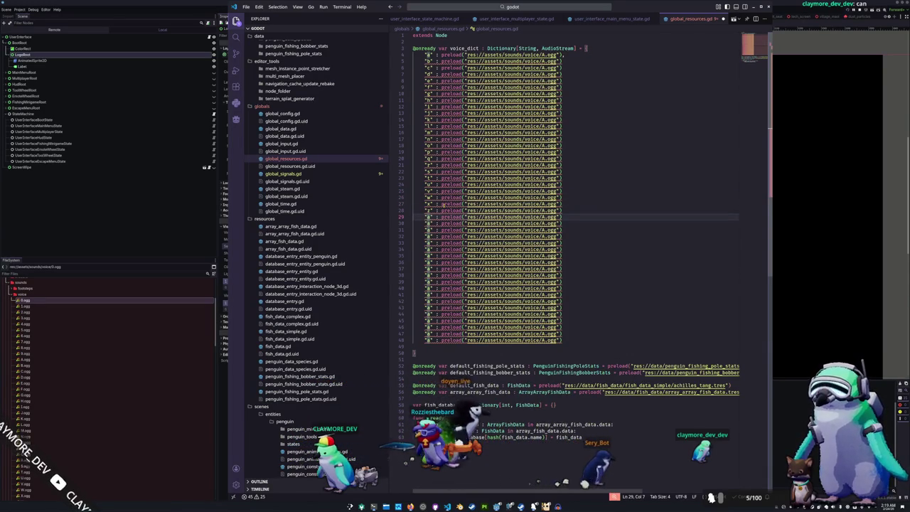
pyautogui.hotkey('shift', 'Left')
pyautogui.write('y')
pyautogui.press('Down')
pyautogui.hotkey('shift', 'Left')
pyautogui.write('z')
pyautogui.press('Down')
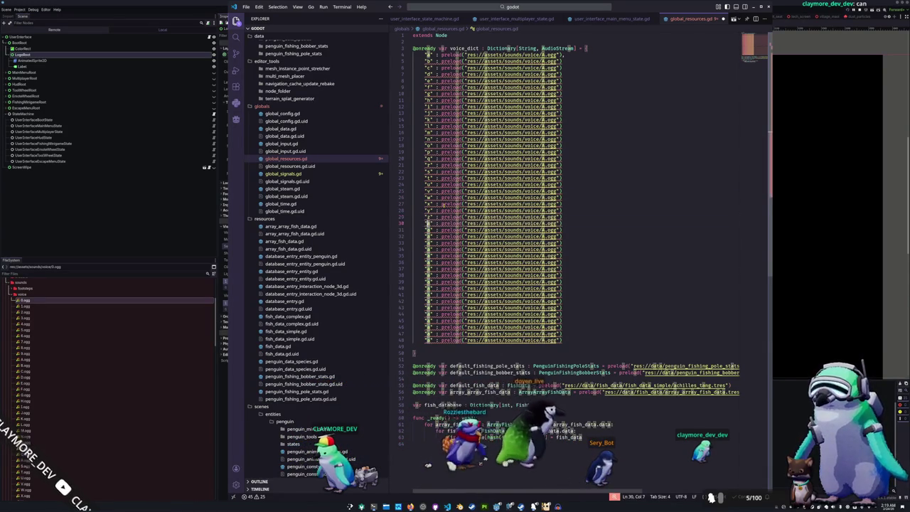
# Step: Rename the next voice_dict keys to the digits 1 through 9
pyautogui.hotkey('shift', 'Left')
pyautogui.write('1')
pyautogui.press('Down')
pyautogui.hotkey('shift', 'Left')
pyautogui.write('2')
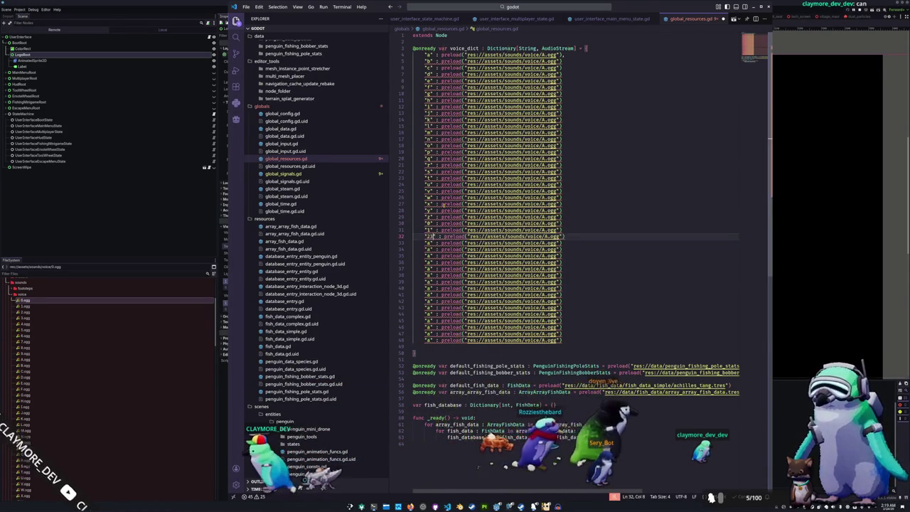
pyautogui.write('3')
pyautogui.press('Down')
pyautogui.hotkey('shift', 'Left')
pyautogui.hotkey('shift', 'Left')
pyautogui.write('4')
pyautogui.press('Down')
pyautogui.hotkey('shift', 'Left')
pyautogui.write('5')
pyautogui.press('Down')
pyautogui.hotkey('shift', 'Left')
pyautogui.write('6')
pyautogui.press('Down')
pyautogui.hotkey('shift', 'Left')
pyautogui.write('7')
pyautogui.press('Down')
pyautogui.hotkey('shift', 'Left')
pyautogui.write('8')
pyautogui.press('Down')
# Step: Delete the surplus voice_dict entries on lines 40–48 after the 9 entry
pyautogui.hotkey('shift', 'Left')
pyautogui.write('9')
pyautogui.press('Down')
pyautogui.hotkey('shift', 'Left')
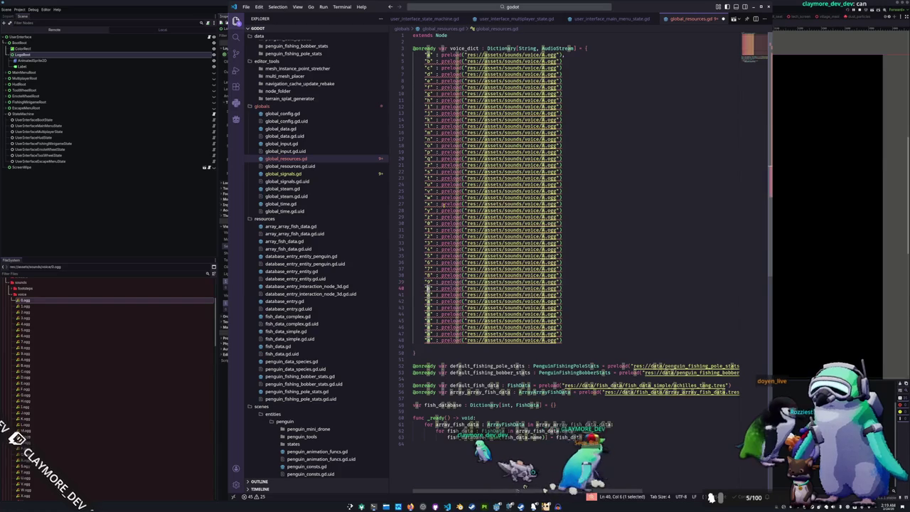
pyautogui.write('?11')
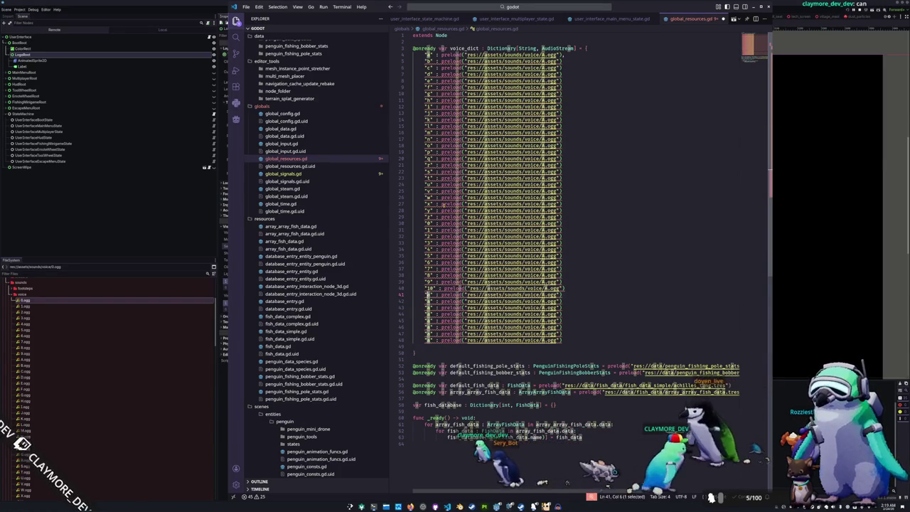
pyautogui.write('2')
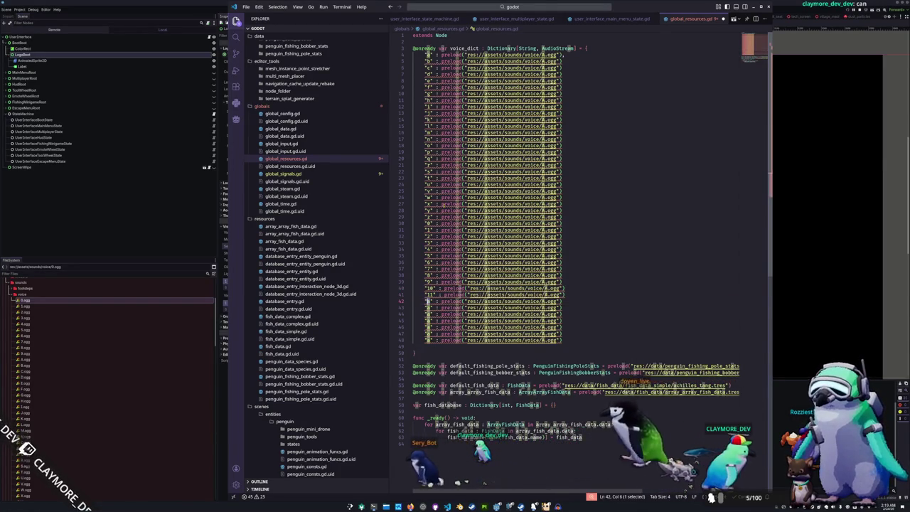
pyautogui.write('12')
pyautogui.press('Down')
pyautogui.press('Up')
pyautogui.press('Up')
pyautogui.press('Up')
pyautogui.press('Home')
pyautogui.hotkey('shift', 'Down')
pyautogui.hotkey('shift', 'Down')
pyautogui.hotkey('shift', 'Down')
pyautogui.hotkey('shift', 'Down')
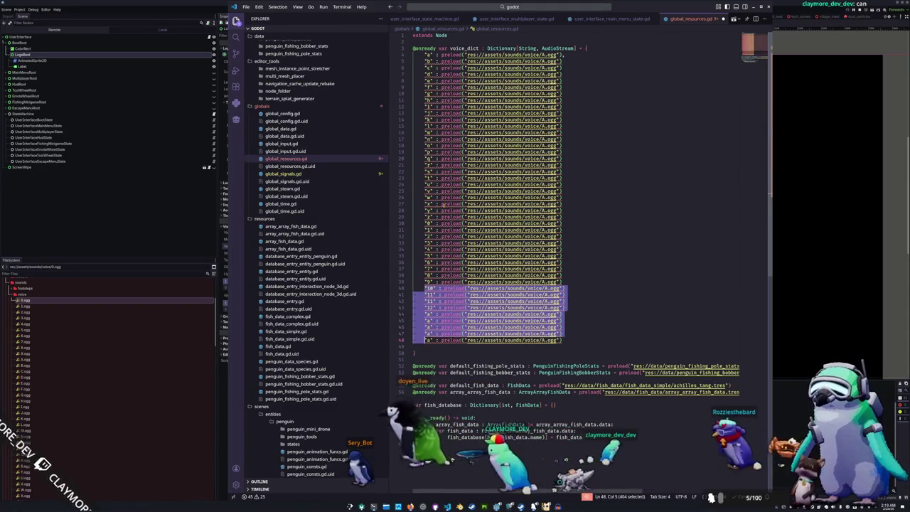
pyautogui.press('BackSpace')
pyautogui.press('BackSpace')
pyautogui.press('Up')
pyautogui.press('Up')
pyautogui.press('Up')
pyautogui.press('Up')
pyautogui.press('Up')
pyautogui.press('Up')
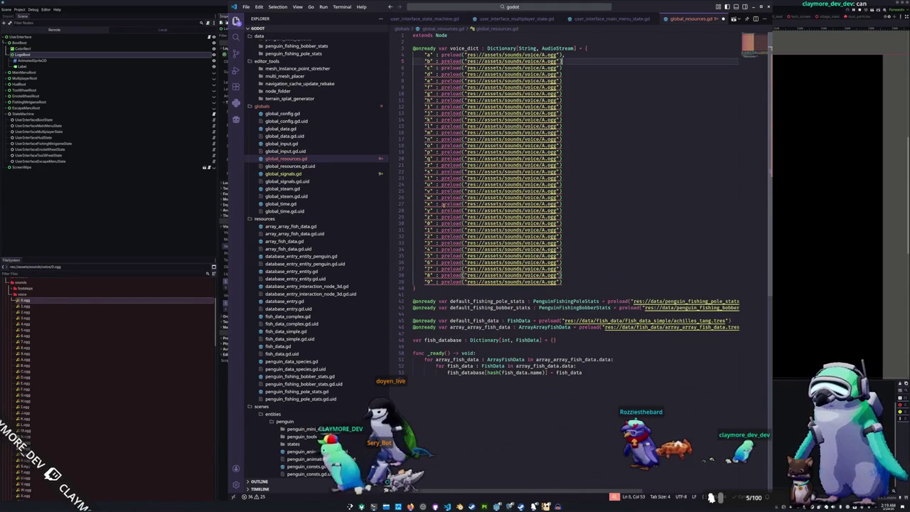
# Step: Append a comma to the end of every voice_dict entry using multiple carets
pyautogui.hotkey('ctrl', 'alt', 'Down')
pyautogui.hotkey('ctrl', 'alt', 'Down')
pyautogui.hotkey('ctrl', 'alt', 'Down')
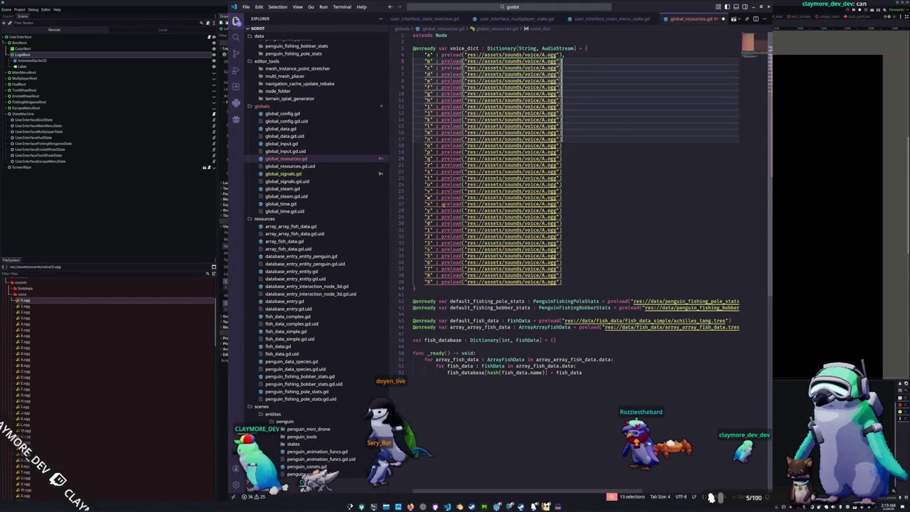
pyautogui.hotkey('ctrl', 'alt', 'Down')
pyautogui.hotkey('ctrl', 'alt', 'Down')
pyautogui.hotkey('ctrl', 'alt', 'Down')
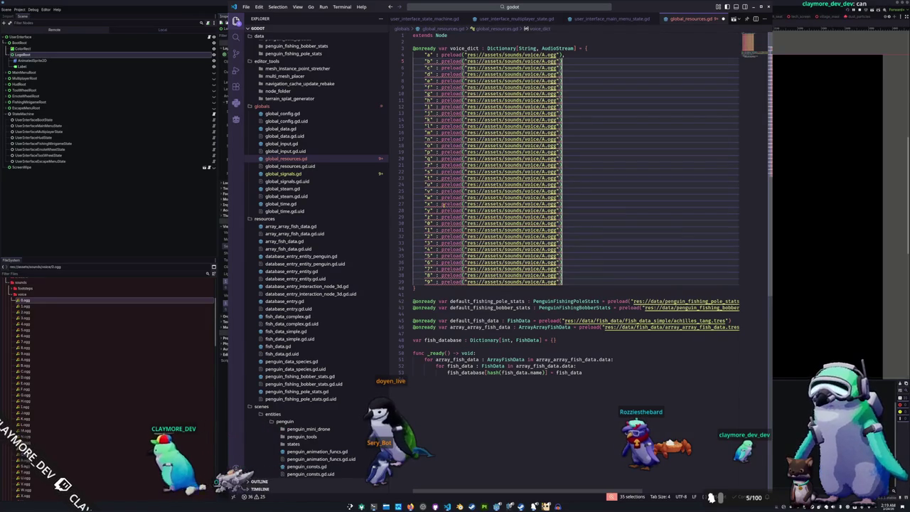
pyautogui.write(',')
pyautogui.press('Escape')
# Step: Point the letter entries at their own clips, C.ogg through P.ogg
pyautogui.press('Down')
pyautogui.press('Left')
pyautogui.press('Left')
pyautogui.press('Left')
pyautogui.hotkey('shift', 'Left')
pyautogui.write('C')
pyautogui.press('Down')
pyautogui.hotkey('shift', 'Left')
pyautogui.write('D')
pyautogui.press('Down')
pyautogui.hotkey('shift', 'Left')
pyautogui.write('E')
pyautogui.press('Down')
pyautogui.hotkey('shift', 'Left')
pyautogui.write('F')
pyautogui.press('Down')
pyautogui.hotkey('shift', 'Left')
pyautogui.write('G')
pyautogui.press('Down')
pyautogui.hotkey('shift', 'Left')
pyautogui.write('H')
pyautogui.press('Down')
pyautogui.hotkey('shift', 'Left')
pyautogui.write('I')
pyautogui.press('Down')
pyautogui.hotkey('shift', 'Left')
pyautogui.write('J')
pyautogui.press('Down')
pyautogui.hotkey('shift', 'Left')
pyautogui.write('K')
pyautogui.press('Down')
pyautogui.hotkey('shift', 'Left')
pyautogui.write('L')
pyautogui.press('Down')
pyautogui.hotkey('shift', 'Left')
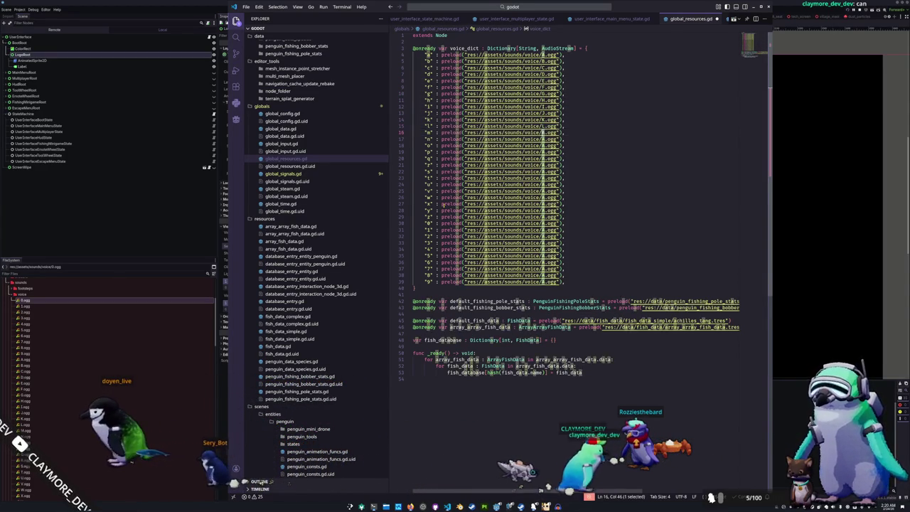
pyautogui.write('M')
pyautogui.press('Down')
pyautogui.hotkey('shift', 'Left')
pyautogui.write('N')
pyautogui.press('Down')
pyautogui.hotkey('shift', 'Left')
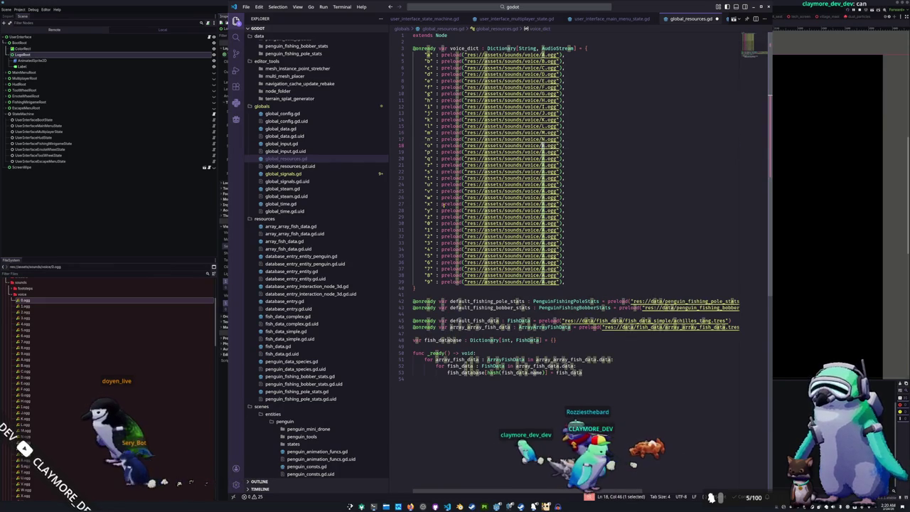
pyautogui.write('O')
pyautogui.press('Down')
pyautogui.hotkey('shift', 'Left')
pyautogui.write('P')
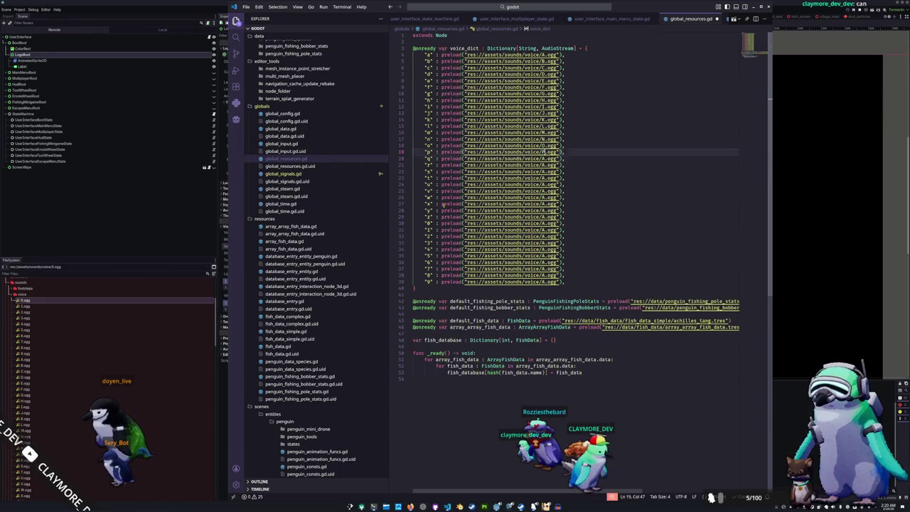
# Step: Point the remaining letter entries at R.ogg, S.ogg, T.ogg, U.ogg, Y.ogg and Z.ogg
pyautogui.press('Down')
pyautogui.hotkey('shift', 'Left')
pyautogui.write('R')
pyautogui.press('Down')
pyautogui.hotkey('shift', 'Left')
pyautogui.write('S')
pyautogui.press('Down')
pyautogui.hotkey('shift', 'Left')
pyautogui.write('T')
pyautogui.press('Down')
pyautogui.hotkey('shift', 'Left')
pyautogui.write('U')
pyautogui.press('Down')
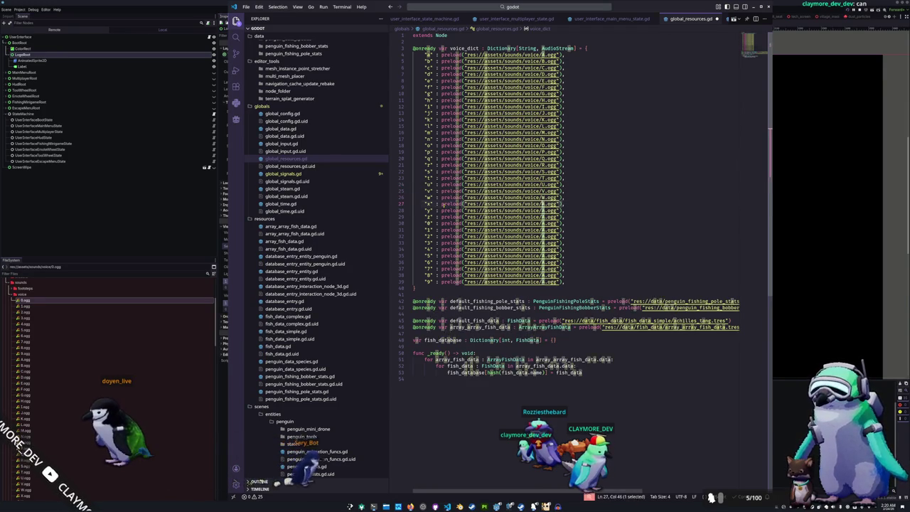
pyautogui.write('Y')
pyautogui.press('Down')
pyautogui.hotkey('shift', 'Left')
pyautogui.write('Z')
# Step: Point the digit entries at clips 0.ogg through 9.ogg
pyautogui.press('Down')
pyautogui.hotkey('shift', 'Left')
pyautogui.write('0')
pyautogui.press('Down')
pyautogui.hotkey('shift', 'Left')
pyautogui.write('1')
pyautogui.press('Down')
pyautogui.hotkey('shift', 'Left')
pyautogui.write('2')
pyautogui.press('Down')
pyautogui.hotkey('shift', 'Left')
pyautogui.write('3')
pyautogui.press('Down')
pyautogui.hotkey('shift', 'Left')
pyautogui.write('4')
pyautogui.press('Down')
pyautogui.hotkey('shift', 'Left')
pyautogui.write('5')
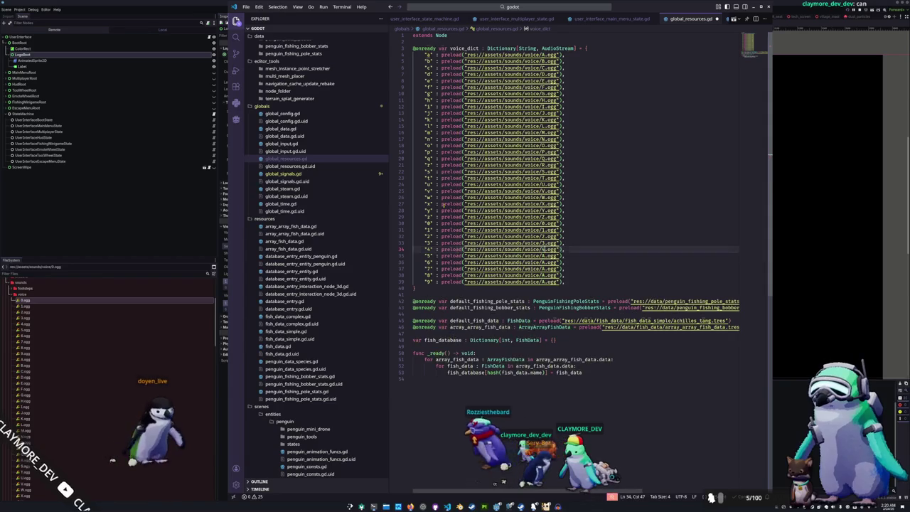
pyautogui.press('Down')
pyautogui.hotkey('shift', 'Left')
pyautogui.write('6')
pyautogui.press('Down')
pyautogui.hotkey('shift', 'Left')
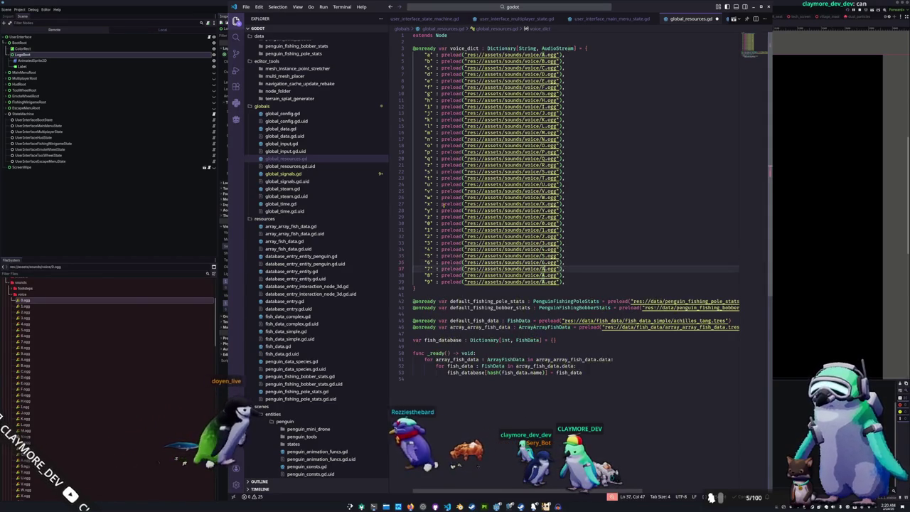
pyautogui.write('7')
pyautogui.press('Down')
pyautogui.hotkey('shift', 'Left')
pyautogui.write('8')
pyautogui.press('Down')
pyautogui.hotkey('shift', 'Left')
pyautogui.write('9')
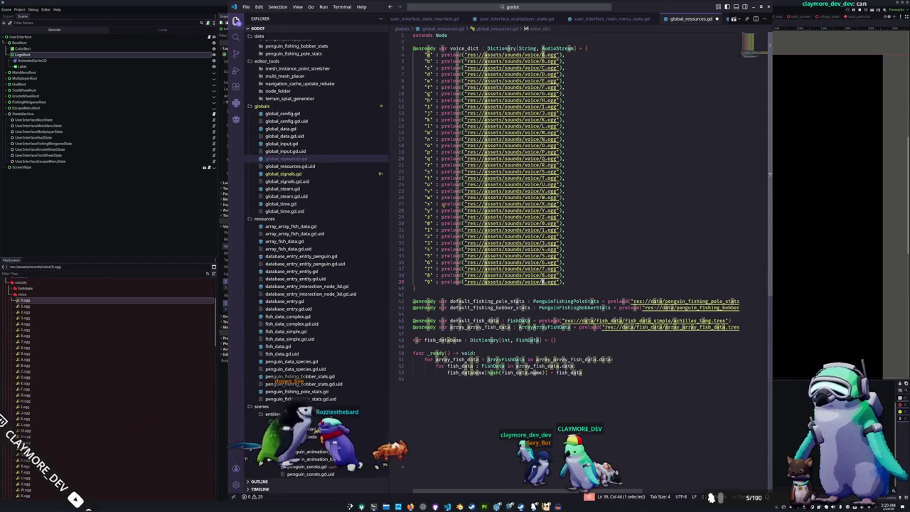
pyautogui.press('Down')
pyautogui.press('Down')
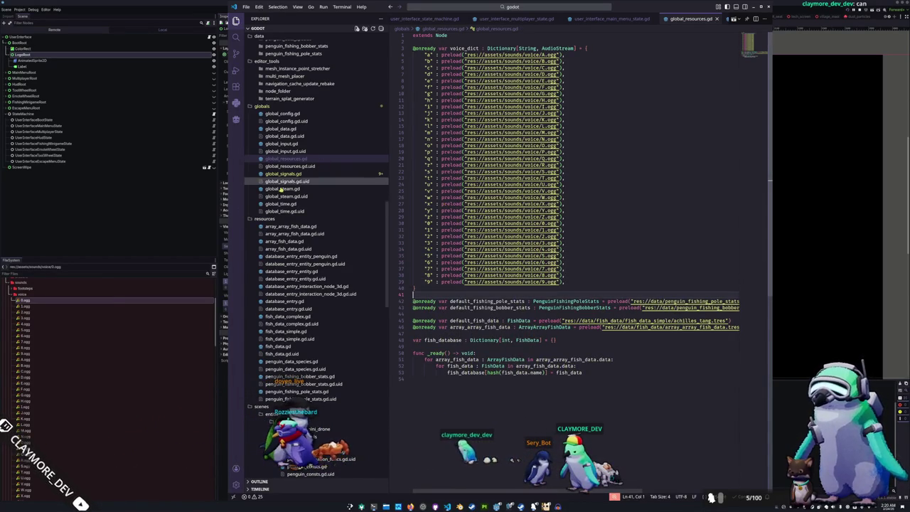
pyautogui.click(106, 306)
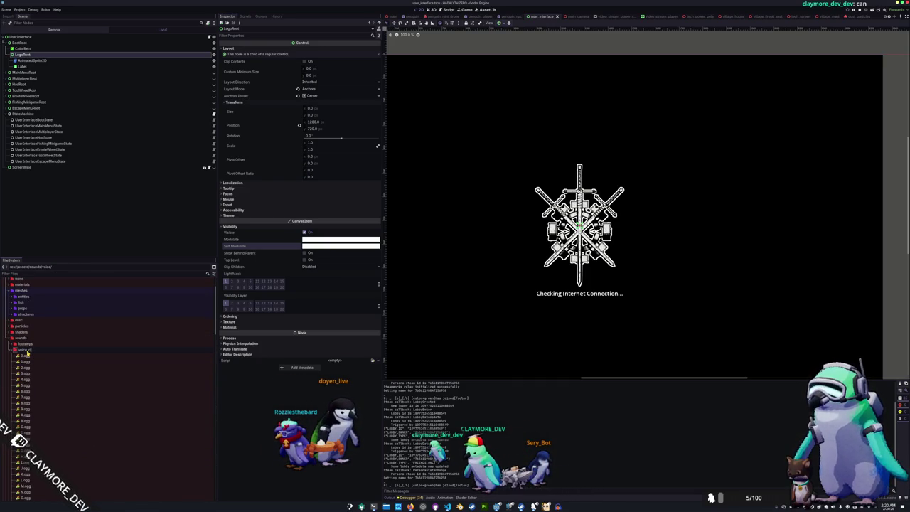
# Step: Change the folder in every voice_dict preload path from voice to voice_claymore
pyautogui.click(27, 350)
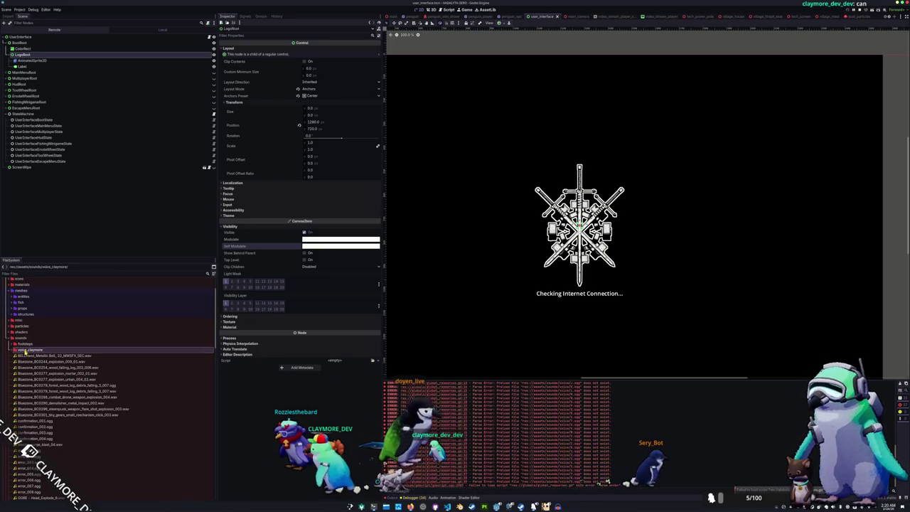
pyautogui.hotkey('alt', 'Tab')
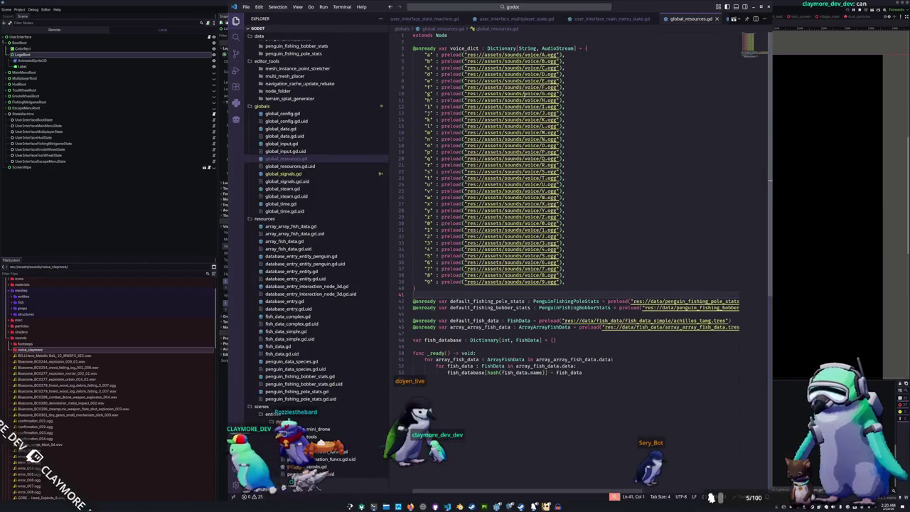
pyautogui.doubleClick(531, 55)
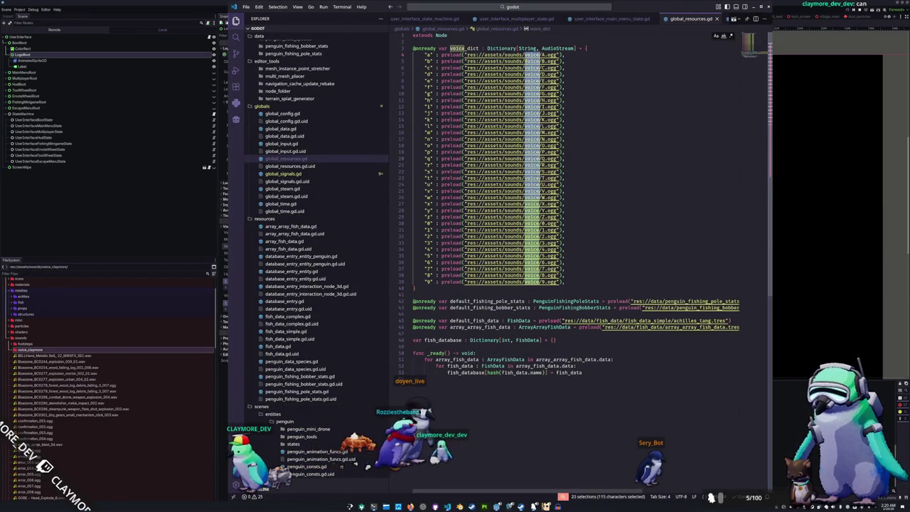
pyautogui.write('voice_claym')
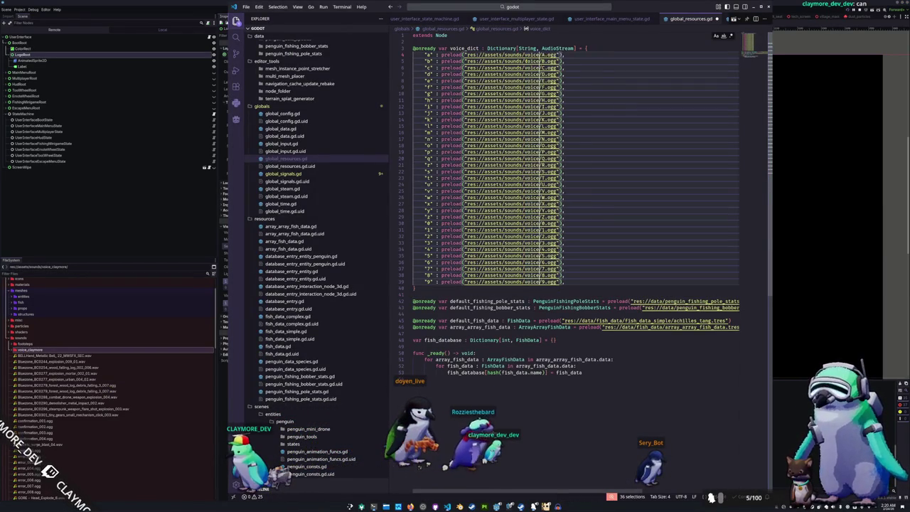
pyautogui.write('ore')
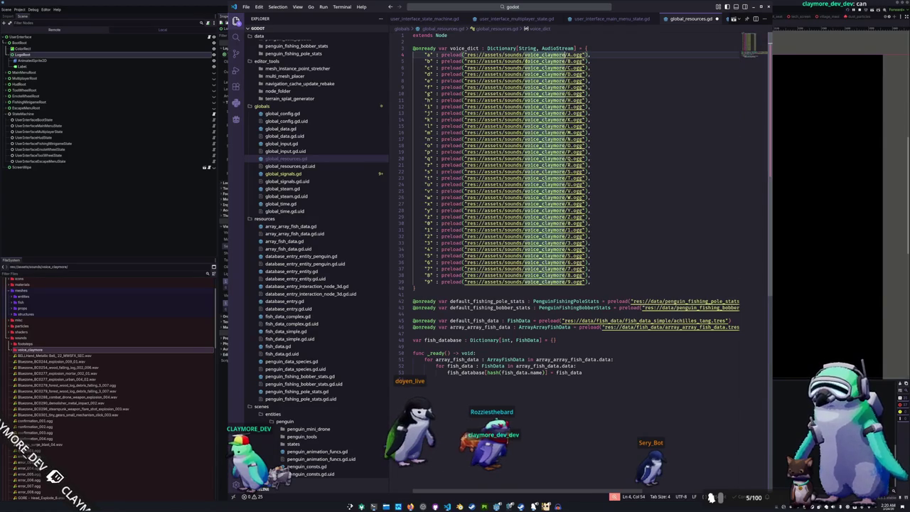
pyautogui.press('Escape')
pyautogui.click(63, 379)
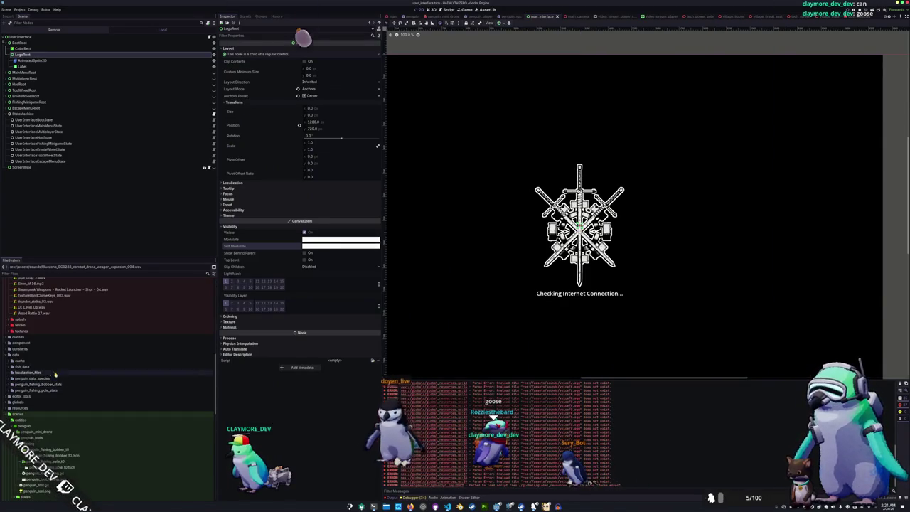
# Step: Add Resource-inheriting scripts voice.gd and voice_bank.gd to res://resources
pyautogui.doubleClick(18, 409)
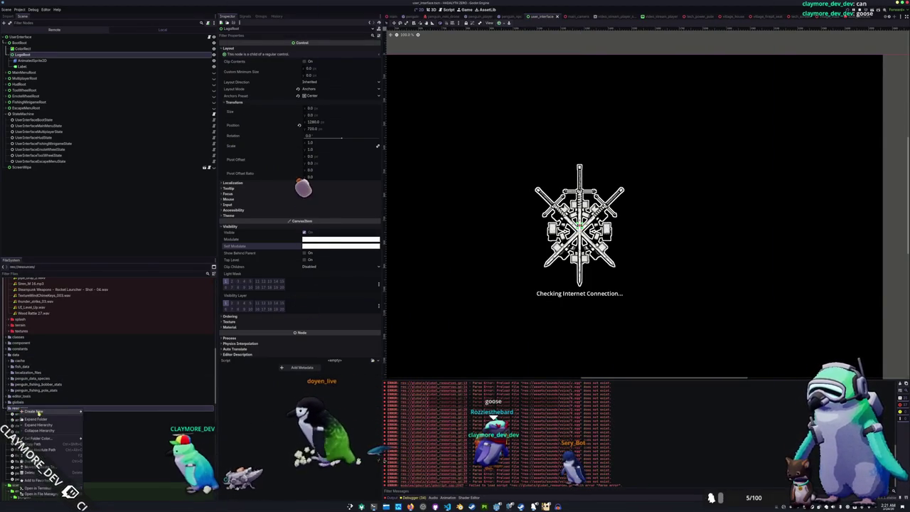
pyautogui.click(97, 424)
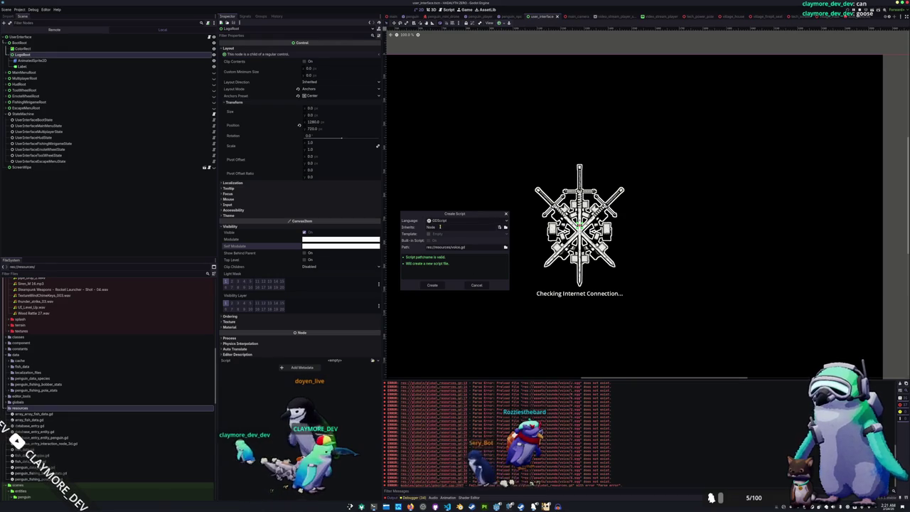
pyautogui.write('rce')
pyautogui.click(433, 286)
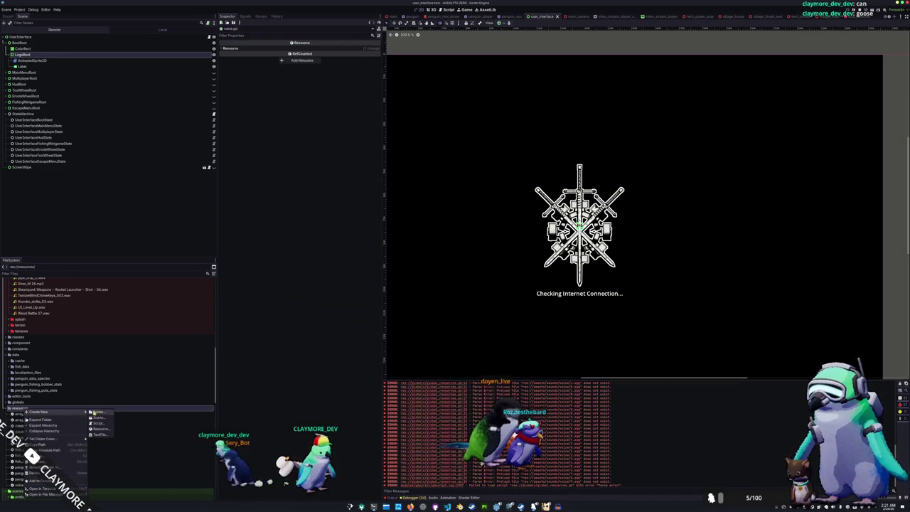
pyautogui.click(98, 424)
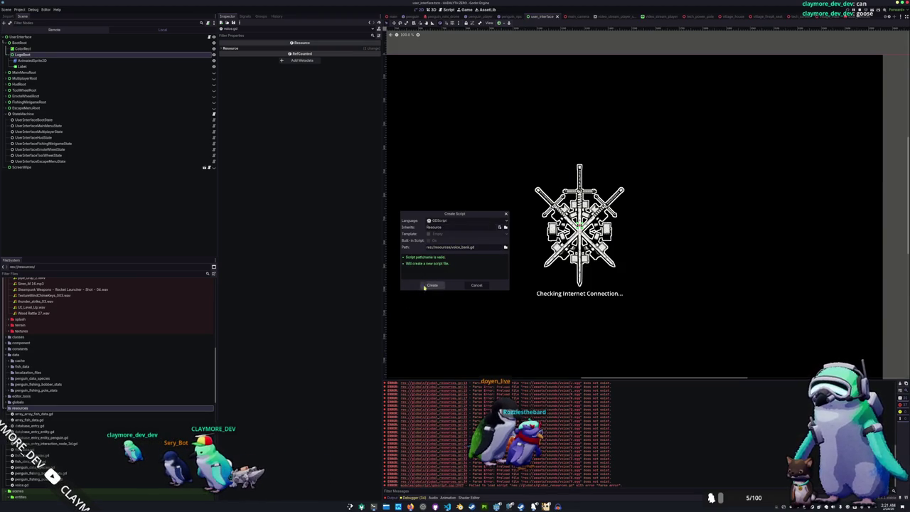
pyautogui.click(433, 285)
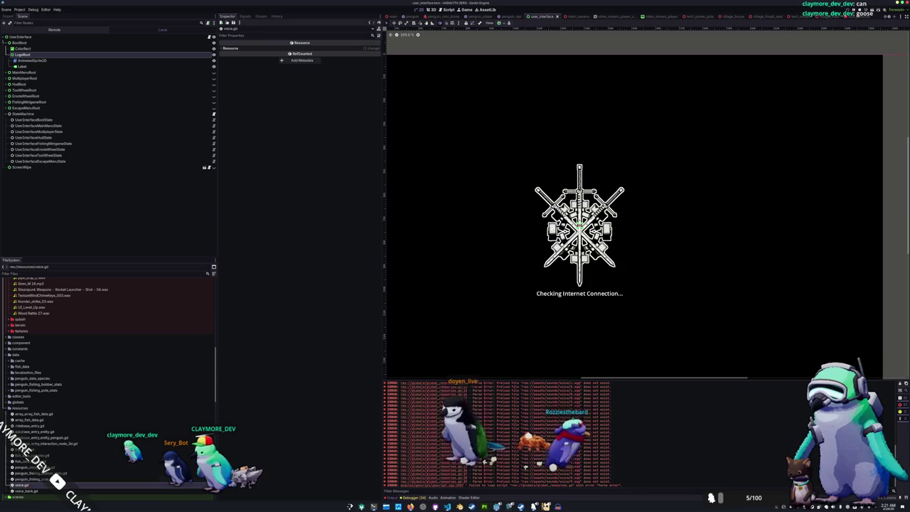
# Step: Declare class_name Voice at the top of voice.gd
pyautogui.write('lass_name Voice')
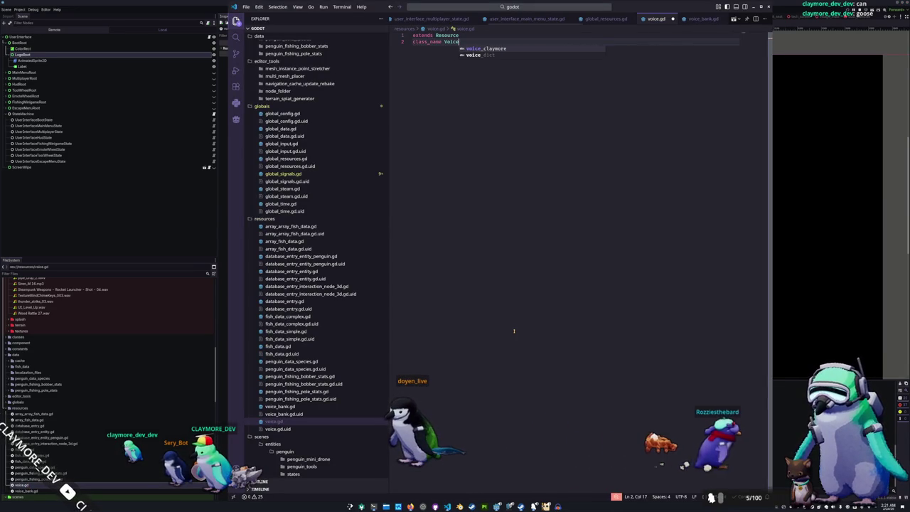
pyautogui.press('Escape')
pyautogui.press('Return')
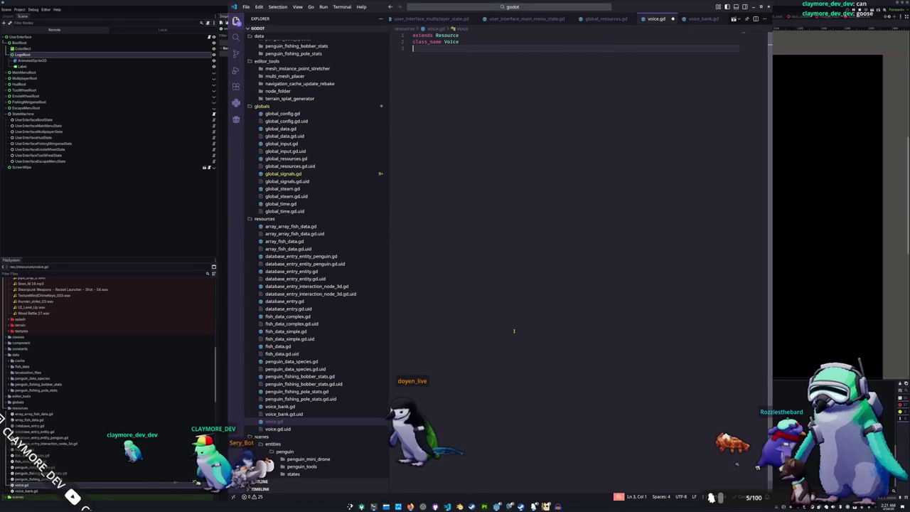
# Step: In voice_bank.gd, write class_name VoiceBank and a Voices enum with CLAYMORE = 0, saving it
pyautogui.click(702, 18)
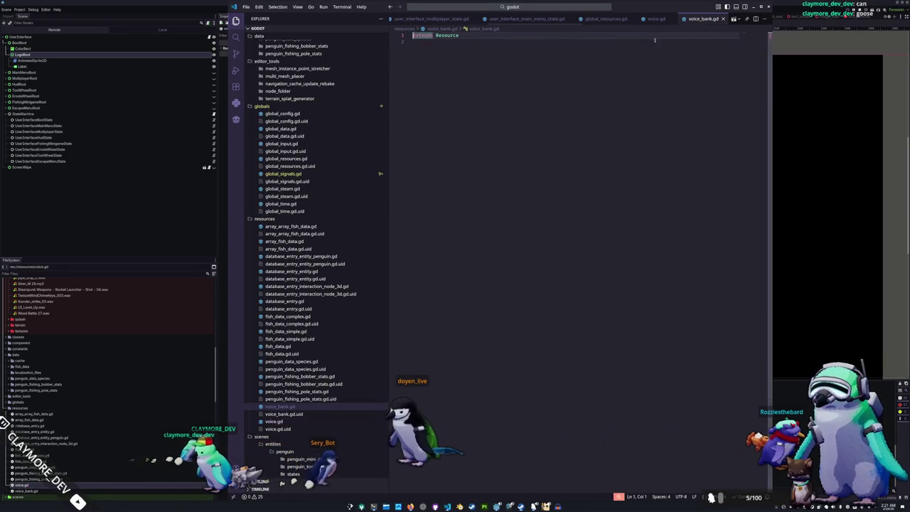
pyautogui.write('class_name ')
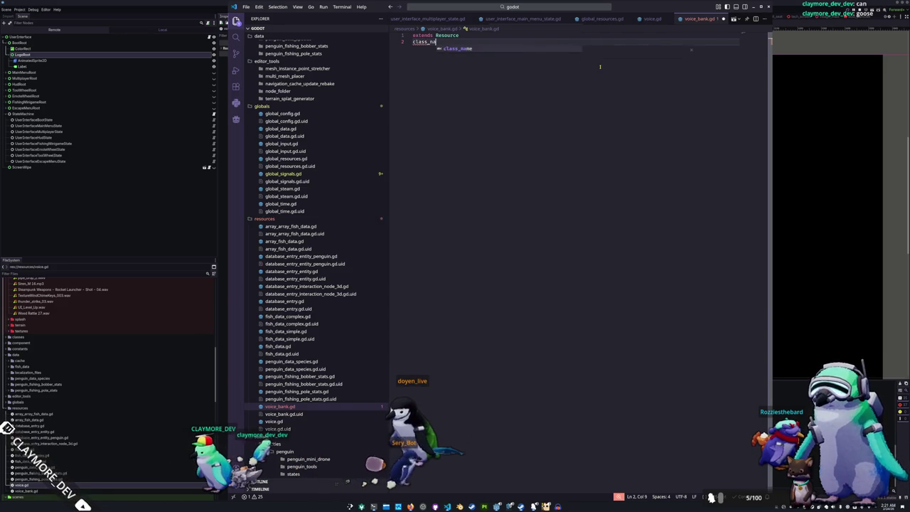
pyautogui.write('Voice')
pyautogui.press('Return')
pyautogui.press('Return')
pyautogui.hotkey('ctrl', 's')
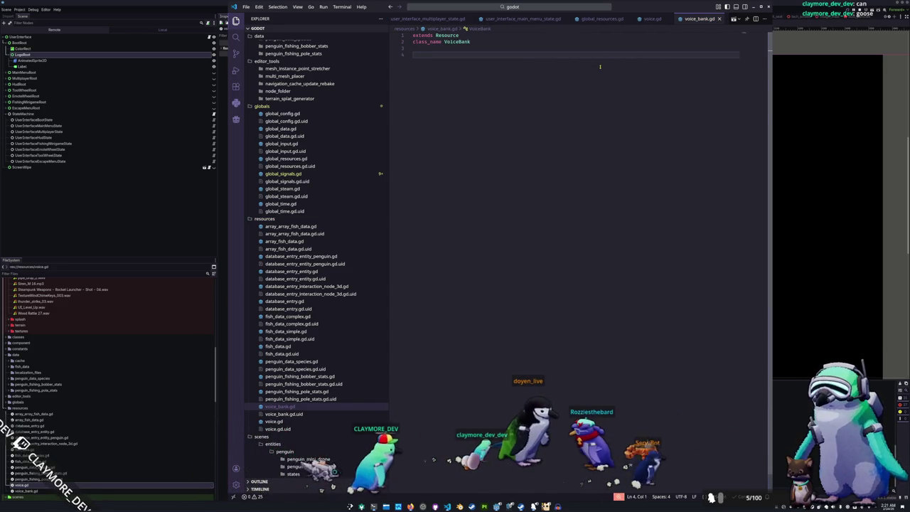
pyautogui.write('enum Voices')
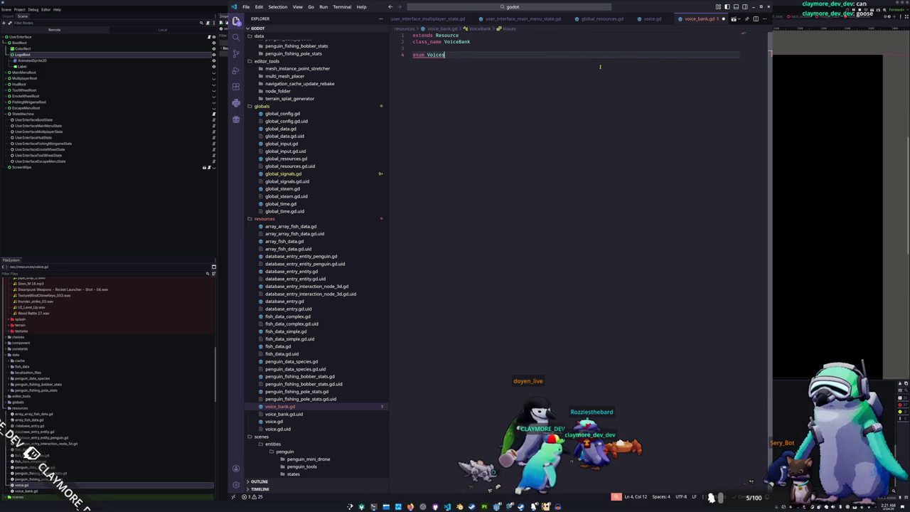
pyautogui.write('{')
pyautogui.press('Return')
pyautogui.write('CLAYMORE')
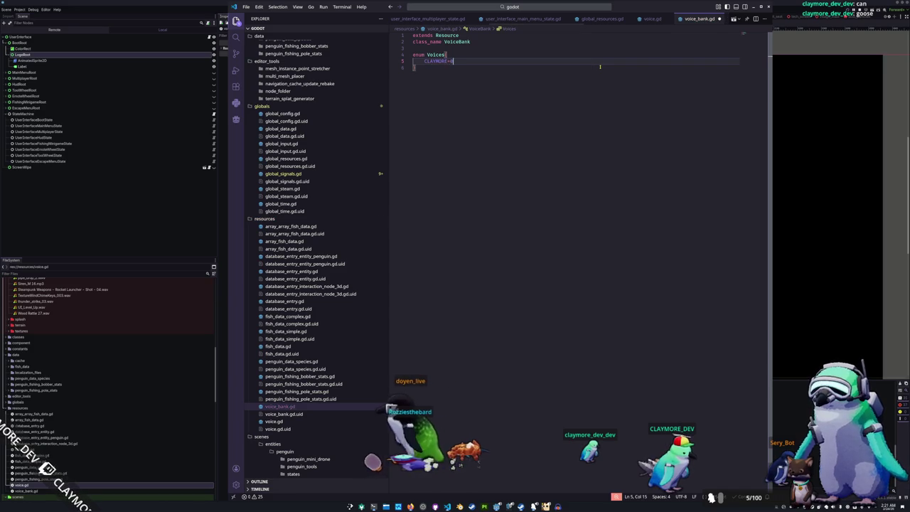
pyautogui.write(' = 0')
pyautogui.press('Down')
pyautogui.hotkey('ctrl', 's')
pyautogui.press('Return')
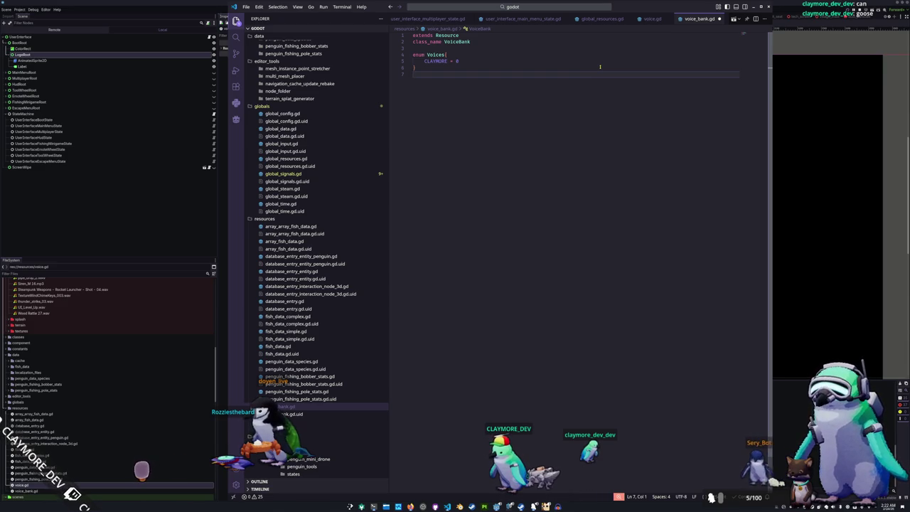
# Step: Erase all code from voice_bank.gd and close the file
pyautogui.hotkey('ctrl', 'shift', 'Home')
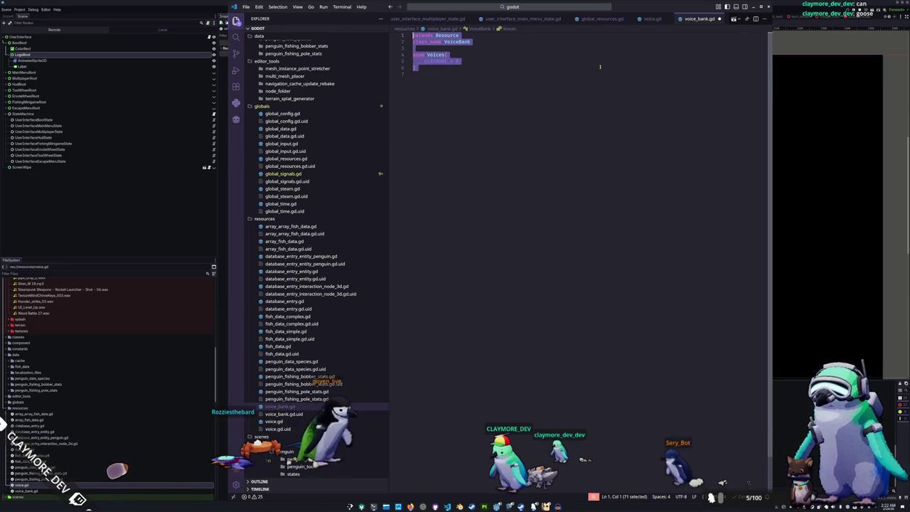
pyautogui.press('BackSpace')
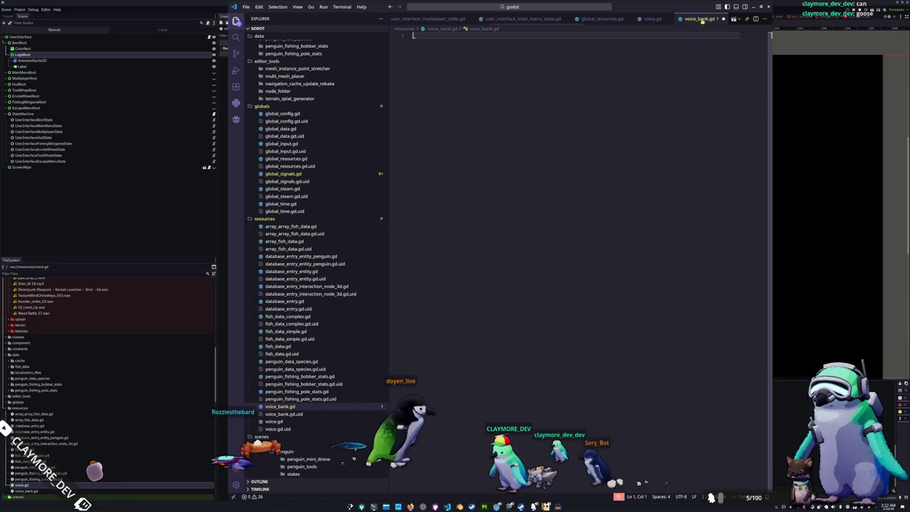
pyautogui.hotkey('ctrl', 'w')
# Step: Discard the unsaved changes to voice_bank.gd and return to voice.gd
pyautogui.hotkey('alt', 'n')
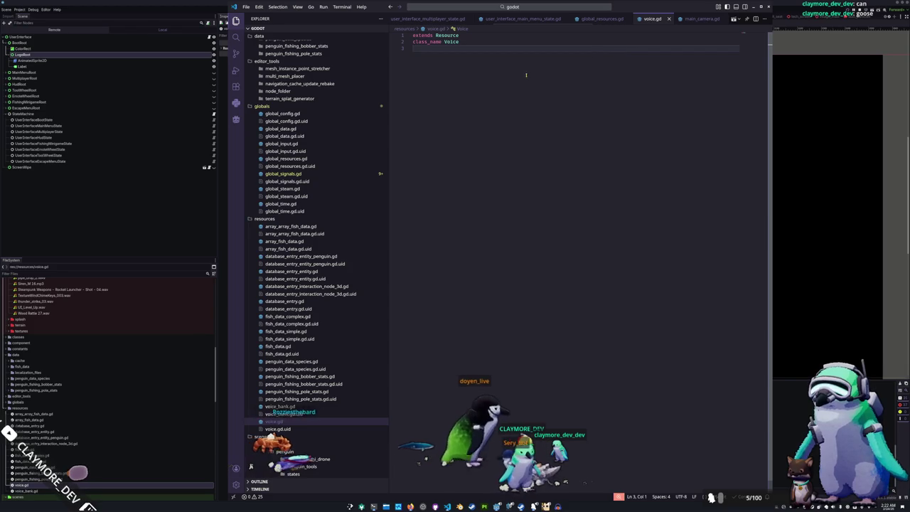
pyautogui.press('F5')
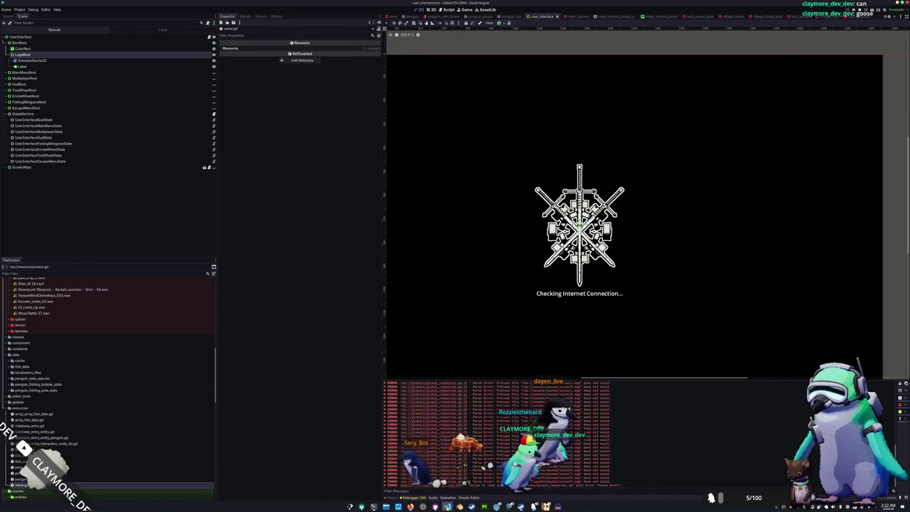
pyautogui.hotkey('alt', 'Tab')
pyautogui.scroll(1, 313, 178)
pyautogui.click(284, 183)
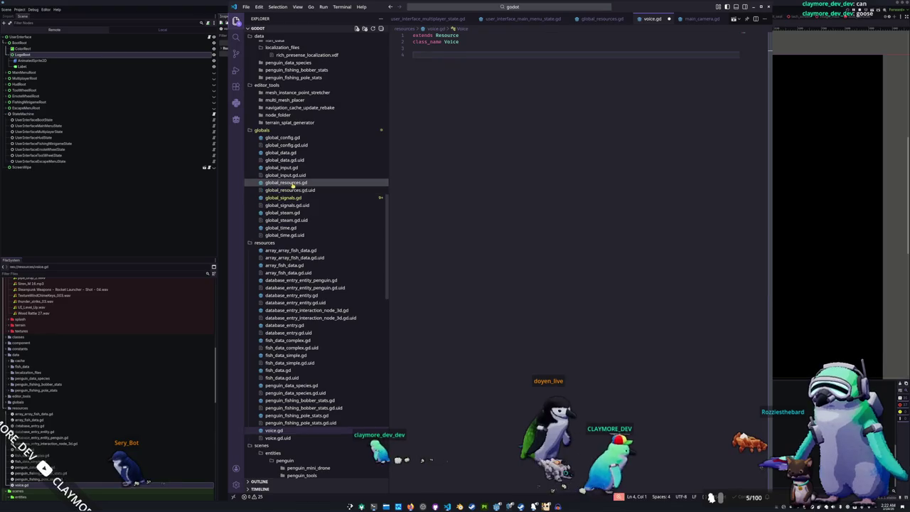
pyautogui.moveTo(429, 288); pyautogui.dragTo(419, 41)
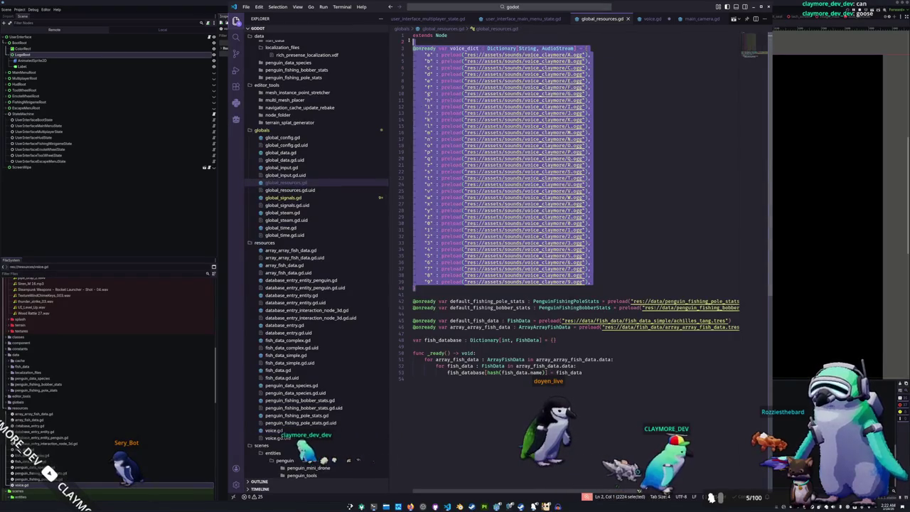
pyautogui.press('BackSpace')
pyautogui.click(644, 22)
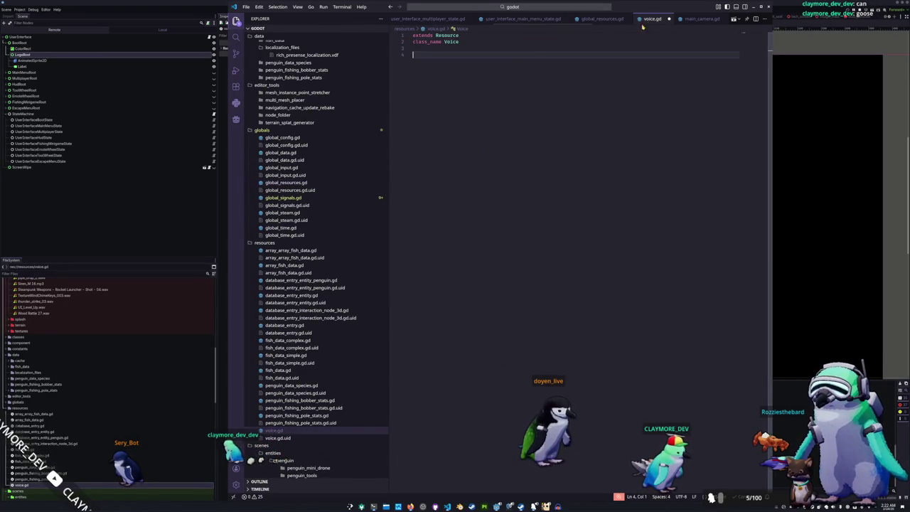
pyautogui.hotkey('ctrl', 'v')
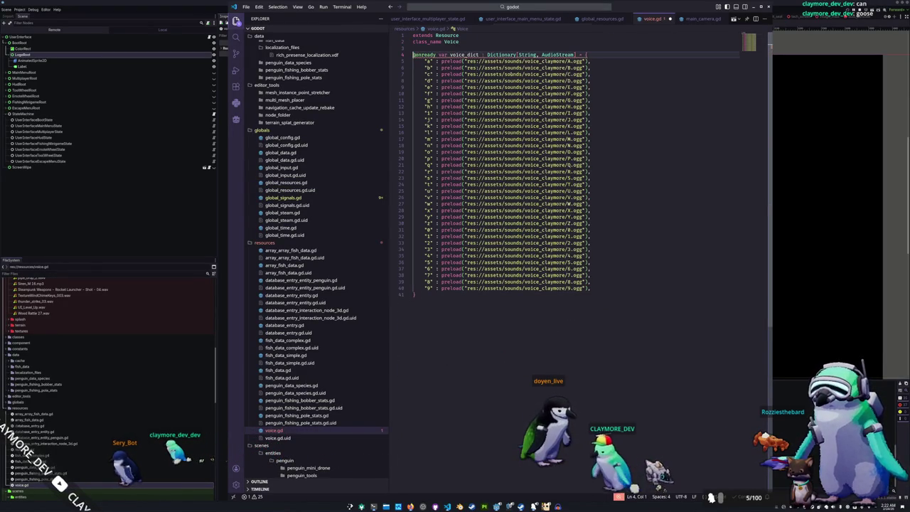
pyautogui.press('Delete')
pyautogui.press('Delete')
pyautogui.press('Delete')
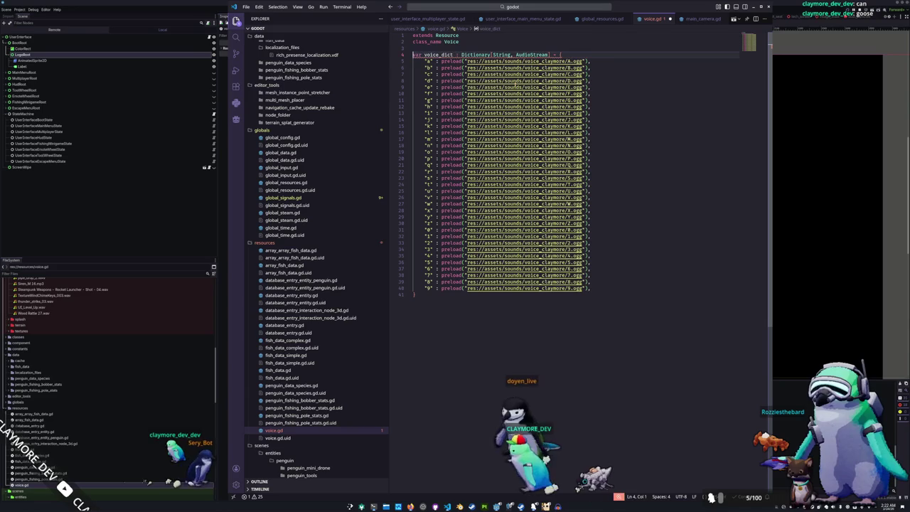
pyautogui.click(413, 48)
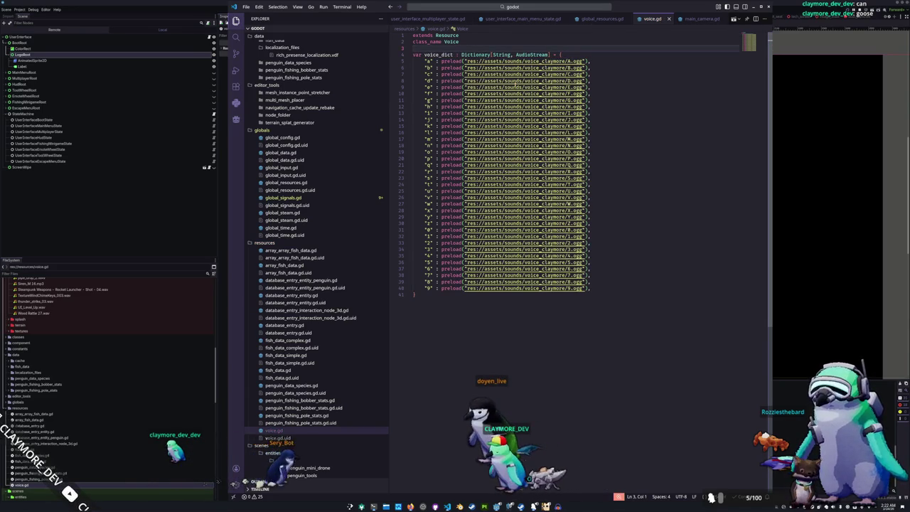
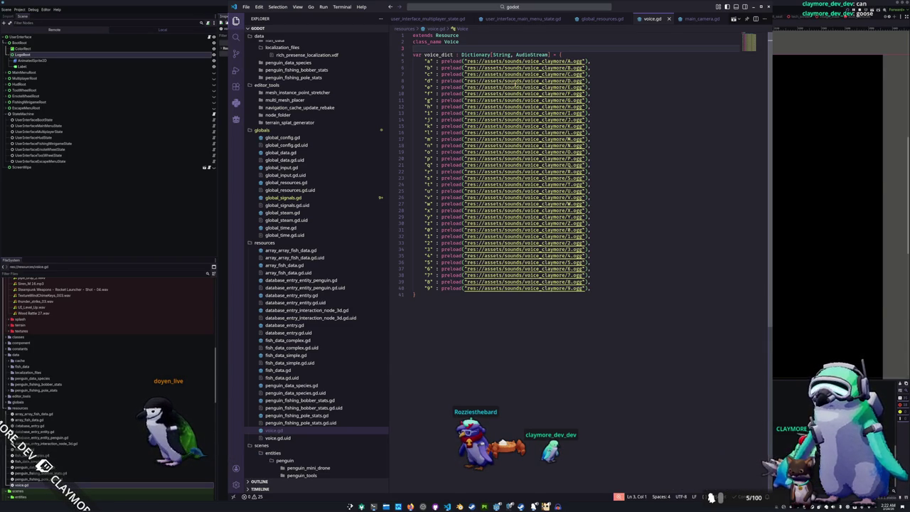
pyautogui.click(425, 61)
pyautogui.hotkey('ctrl', 'alt', 'Down')
pyautogui.hotkey('ctrl', 'alt', 'Down')
pyautogui.hotkey('ctrl', 'alt', 'Down')
pyautogui.hotkey('ctrl', 'alt', 'Down')
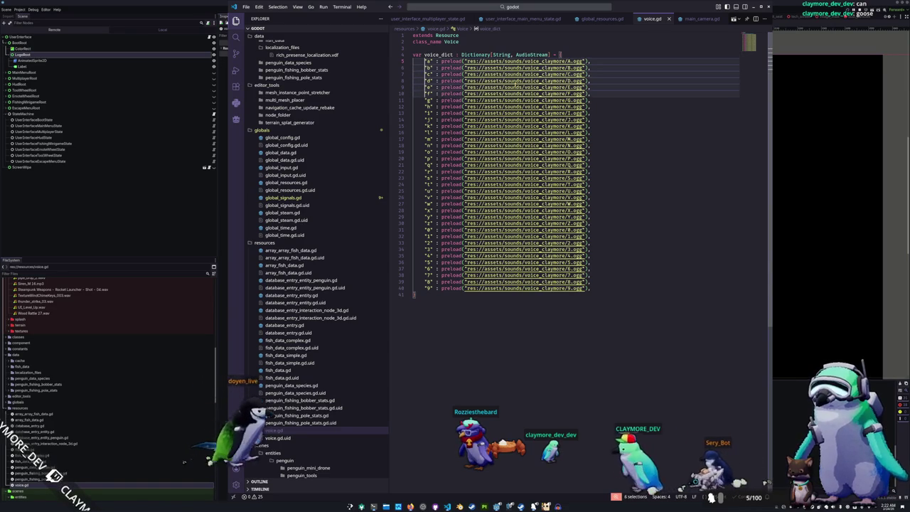
pyautogui.hotkey('ctrl', 'alt', 'Down')
pyautogui.hotkey('ctrl', 'alt', 'Down')
pyautogui.hotkey('ctrl', 'alt', 'Down')
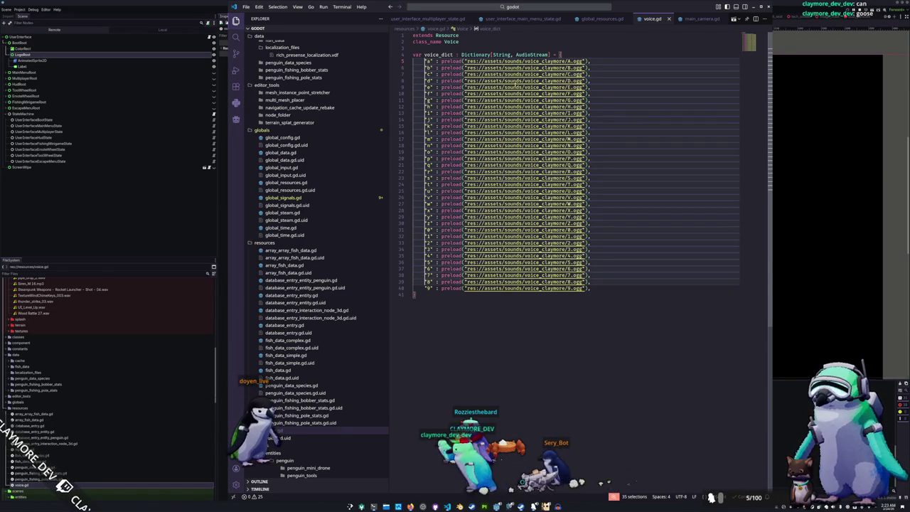
pyautogui.write('@export va')
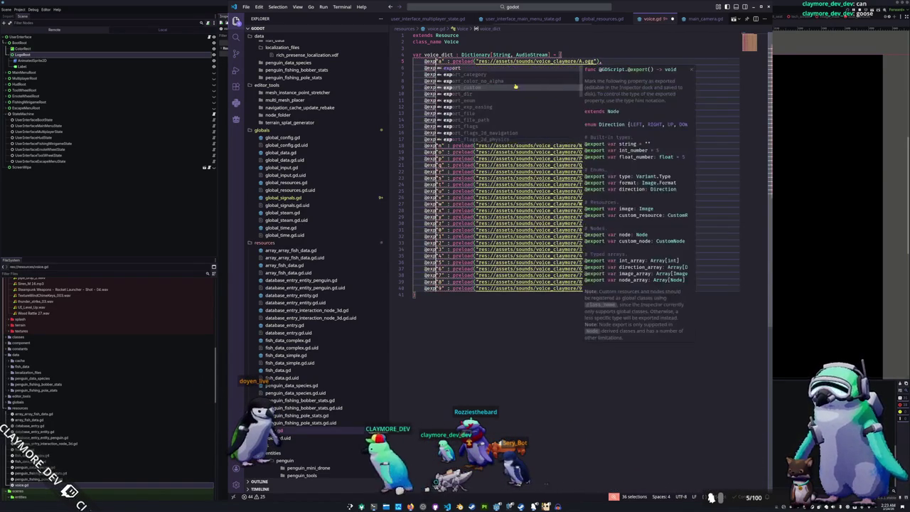
pyautogui.write('r')
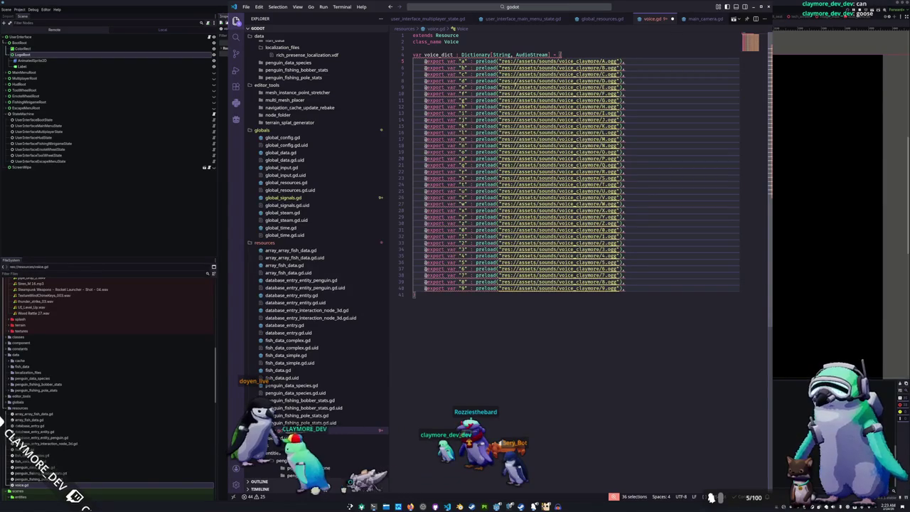
pyautogui.press('Delete')
pyautogui.press('Delete')
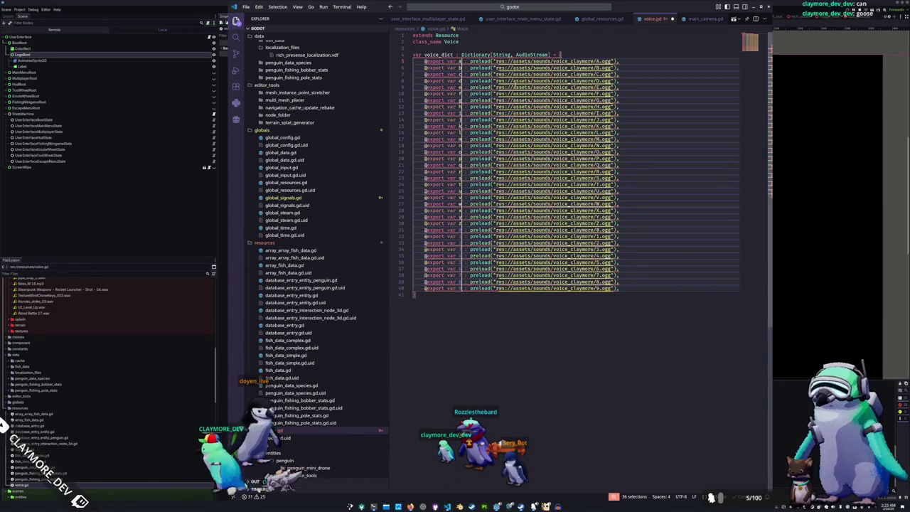
pyautogui.press('Right')
pyautogui.write('AudioStr')
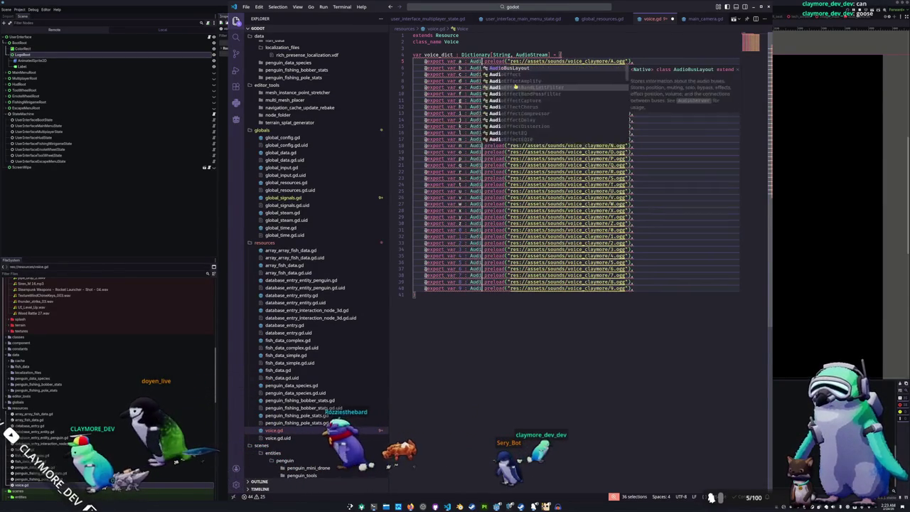
pyautogui.press('Return')
pyautogui.write('=')
pyautogui.hotkey('ctrl', 'shift', 'Left')
pyautogui.press('Left')
pyautogui.hotkey('ctrl', 'shift', 'Left')
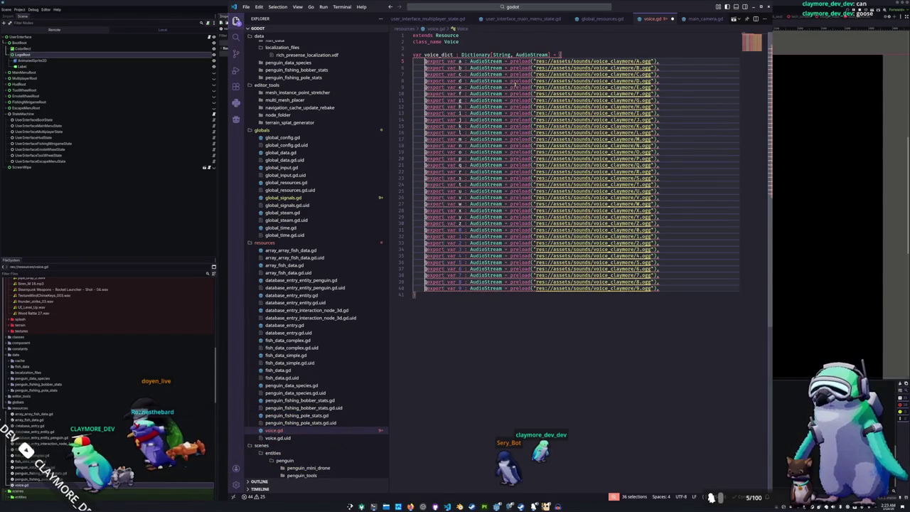
pyautogui.hotkey('shift', 'Tab')
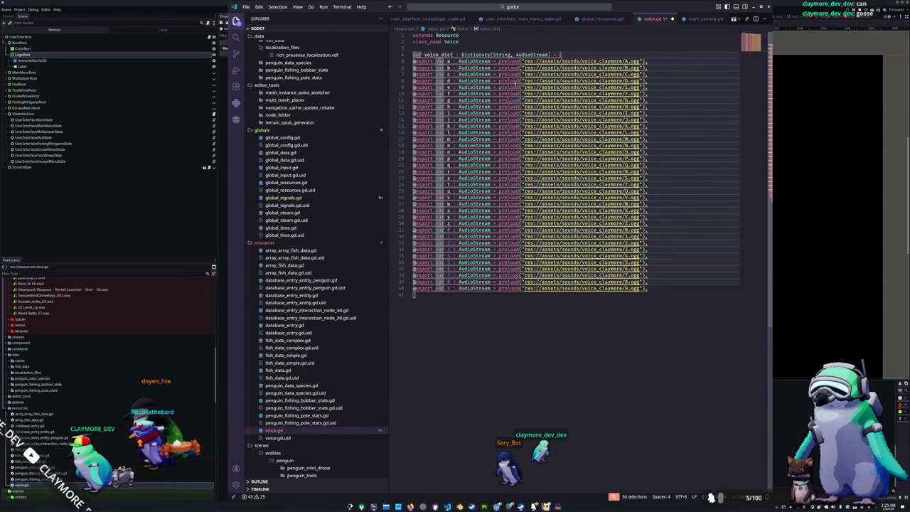
# Step: Prefix each variable name with an underscore and delete the voice_dict declaration line
pyautogui.press('Home')
pyautogui.hotkey('ctrl', 'shift', 'Right')
pyautogui.hotkey('ctrl', 'shift', 'Right')
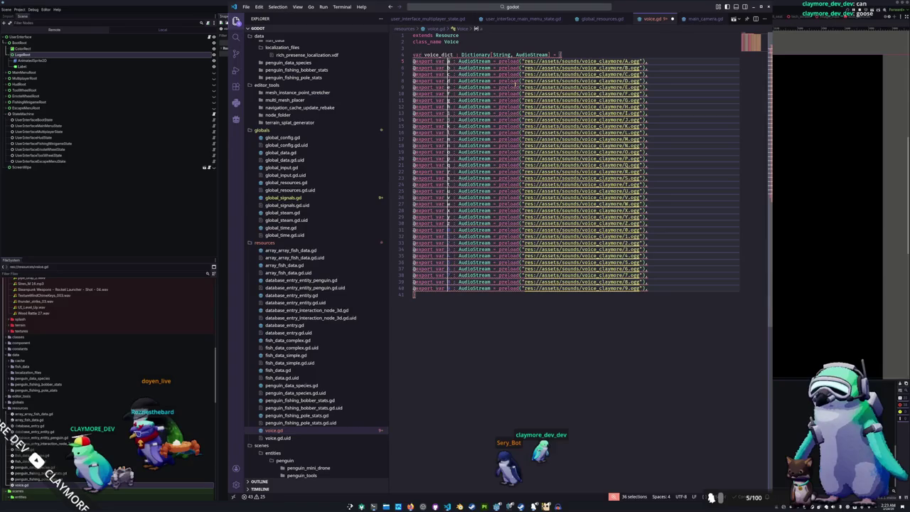
pyautogui.write('_')
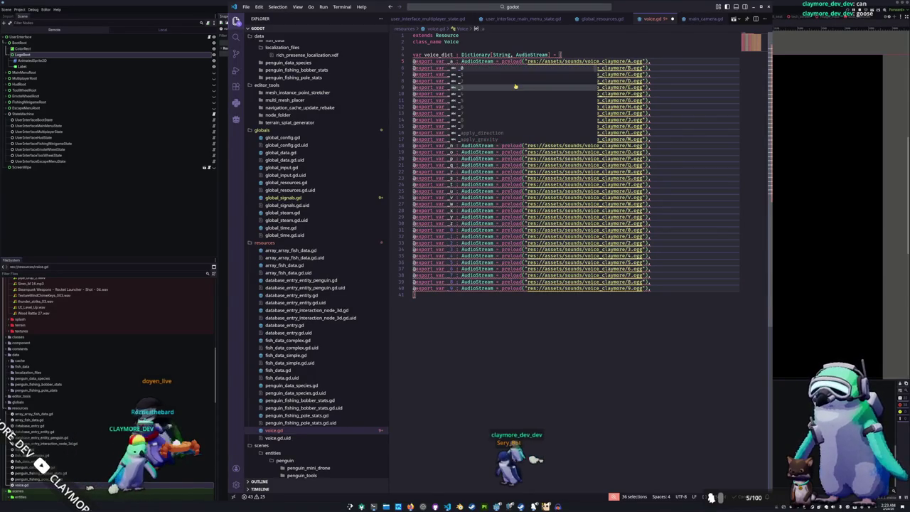
pyautogui.press('Escape')
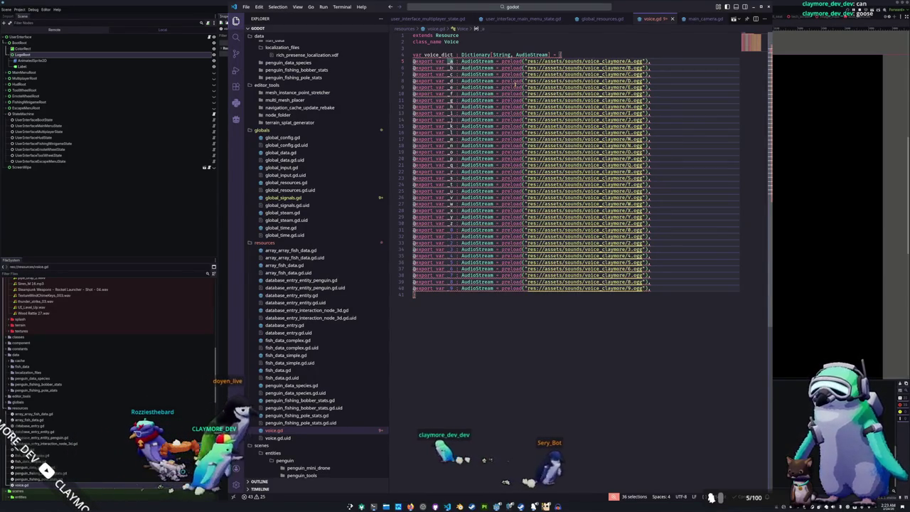
pyautogui.press('Escape')
pyautogui.press('Up')
pyautogui.hotkey('ctrl', 'shift', 'k')
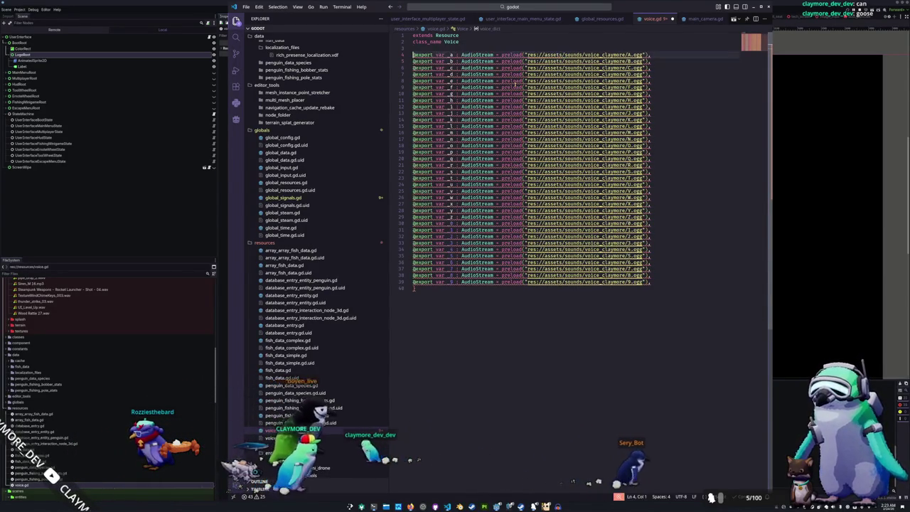
# Step: Remove the trailing comma from every export line
pyautogui.click(413, 197)
pyautogui.click(414, 288)
pyautogui.press('Left')
pyautogui.hotkey('ctrl', 'alt', 'Up')
pyautogui.hotkey('ctrl', 'alt', 'Up')
pyautogui.hotkey('ctrl', 'alt', 'Up')
pyautogui.hotkey('ctrl', 'alt', 'Up')
pyautogui.hotkey('ctrl', 'alt', 'Up')
pyautogui.hotkey('ctrl', 'alt', 'Up')
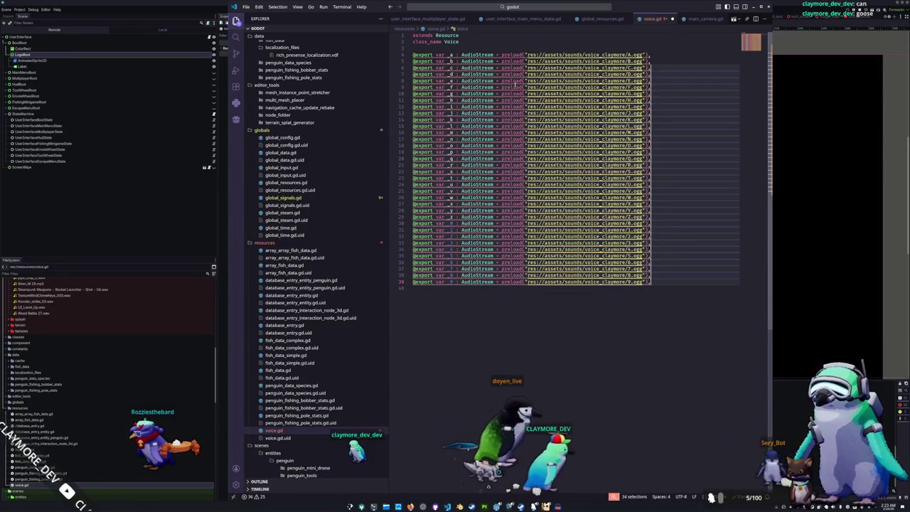
pyautogui.press('BackSpace')
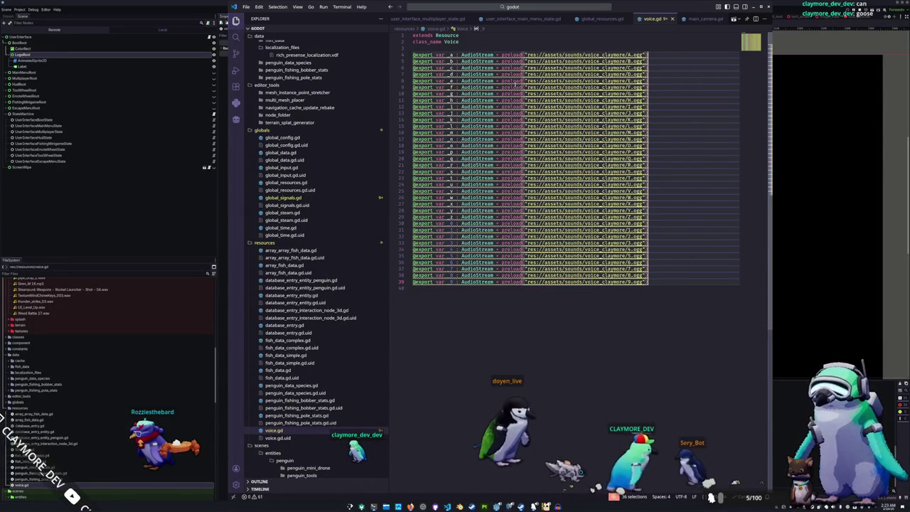
pyautogui.press('Escape')
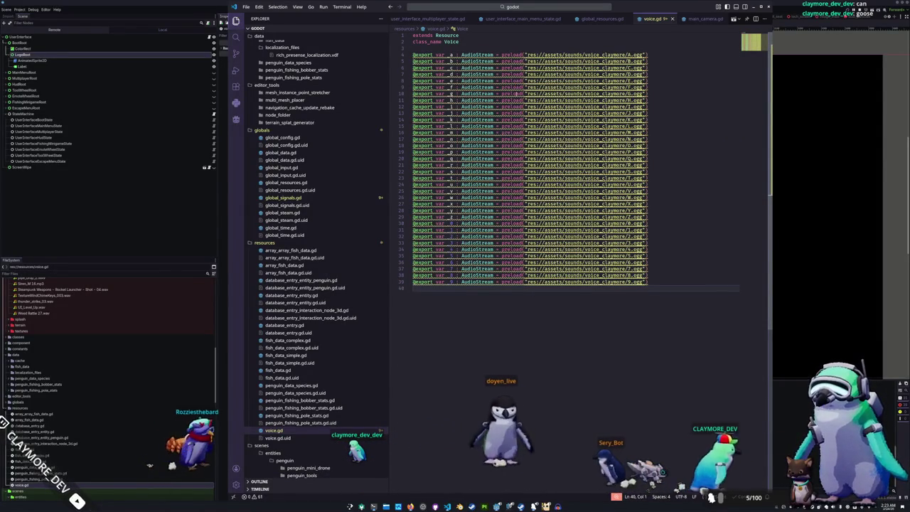
pyautogui.moveTo(512, 55)
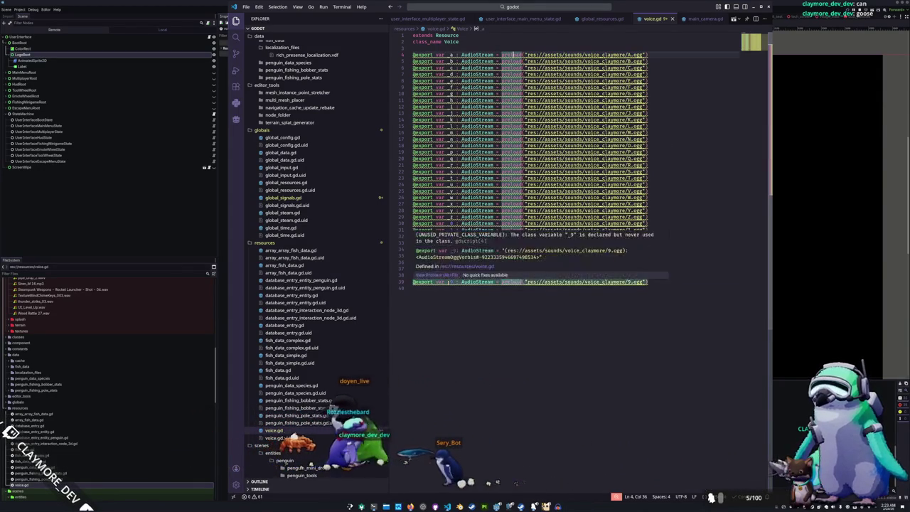
pyautogui.click(448, 282)
pyautogui.click(450, 301)
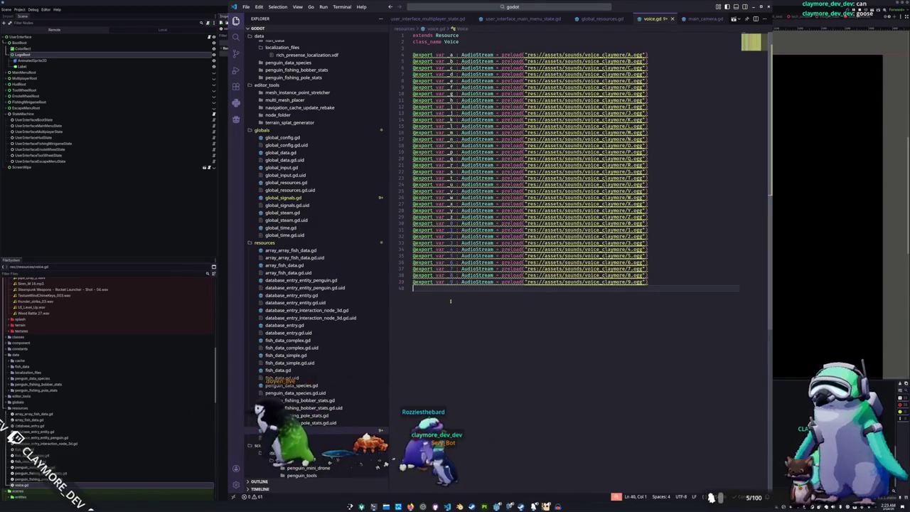
pyautogui.moveTo(458, 282)
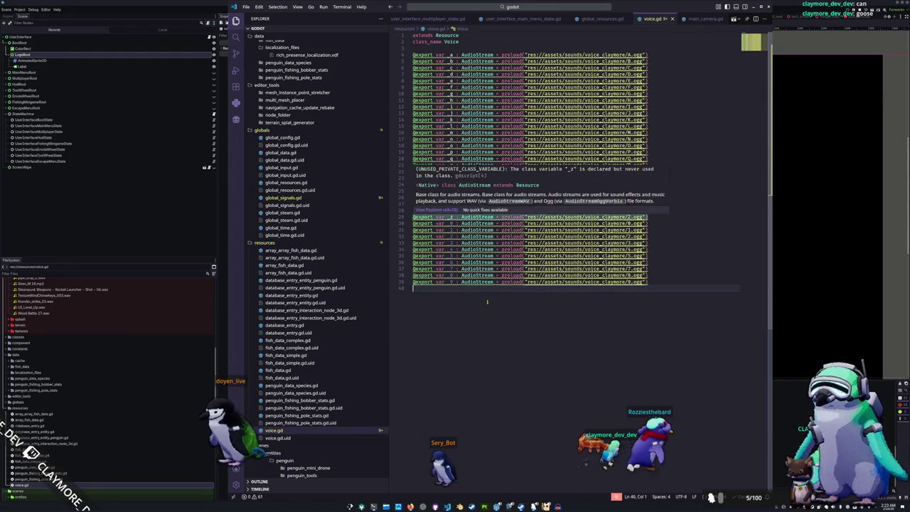
# Step: Declare get_audio_stream(character: String) -> AudioStream: with blank body lines and column cursors on the exports
pyautogui.write('func get_')
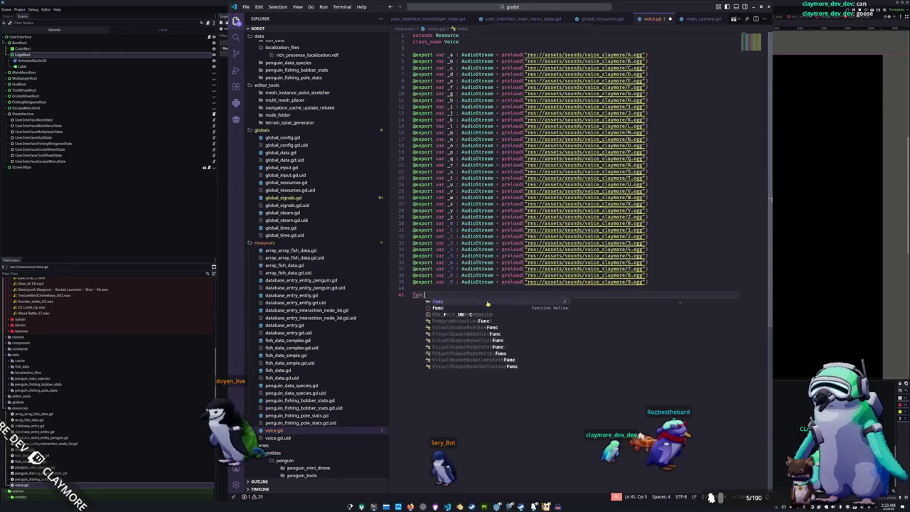
pyautogui.write('audio_stream')
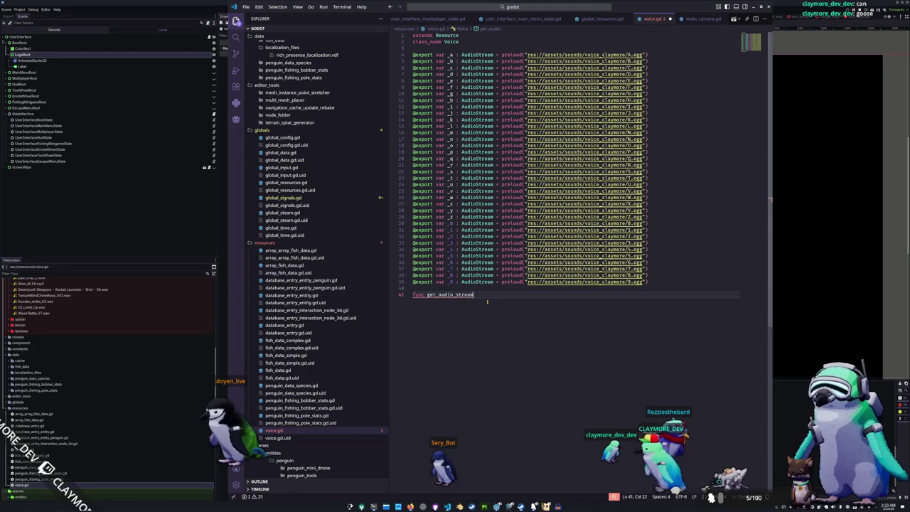
pyautogui.write('(')
pyautogui.write('l')
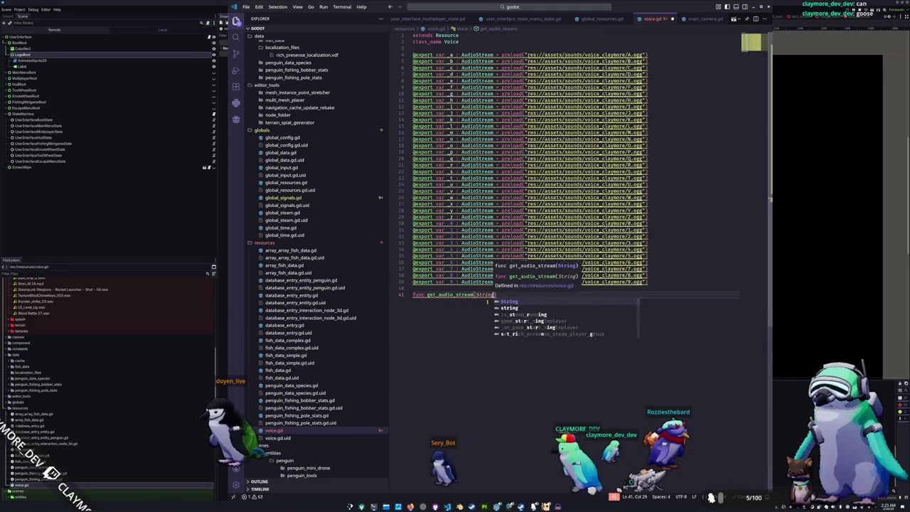
pyautogui.write('tring')
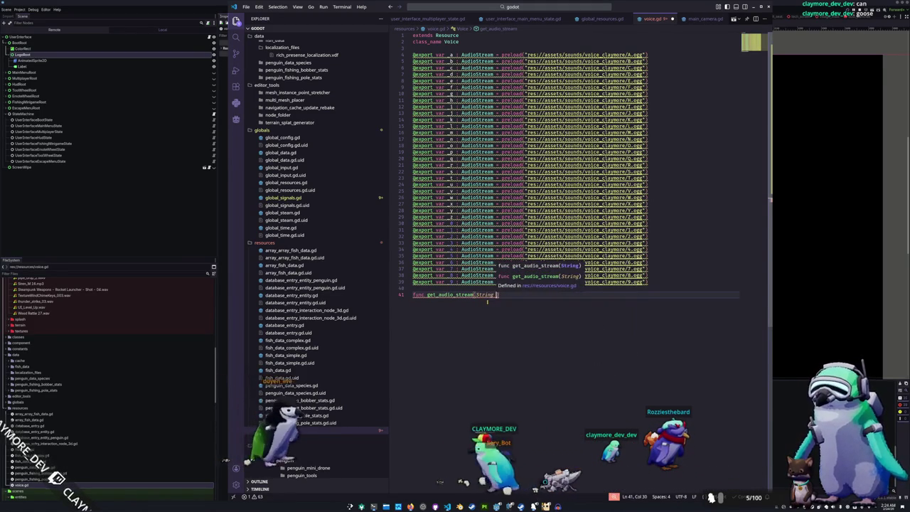
pyautogui.press('BackSpace')
pyautogui.press('BackSpace')
pyautogui.press('BackSpace')
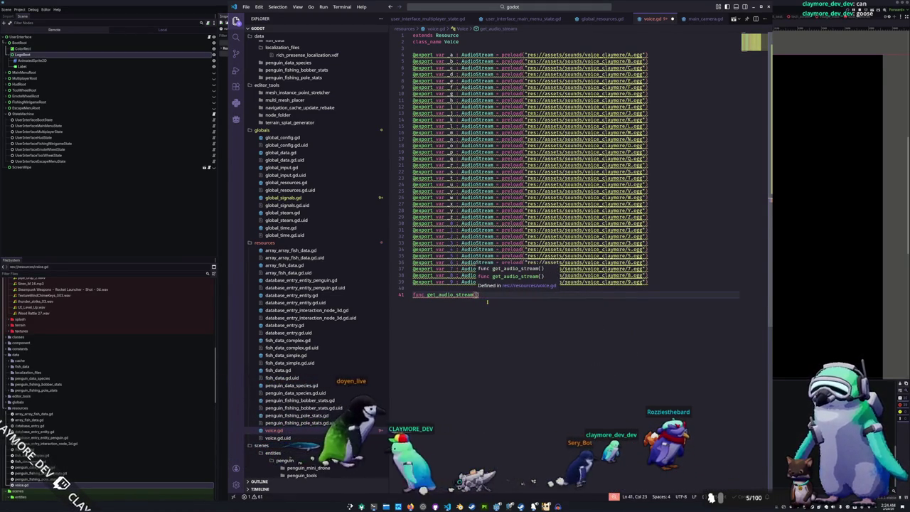
pyautogui.write('character')
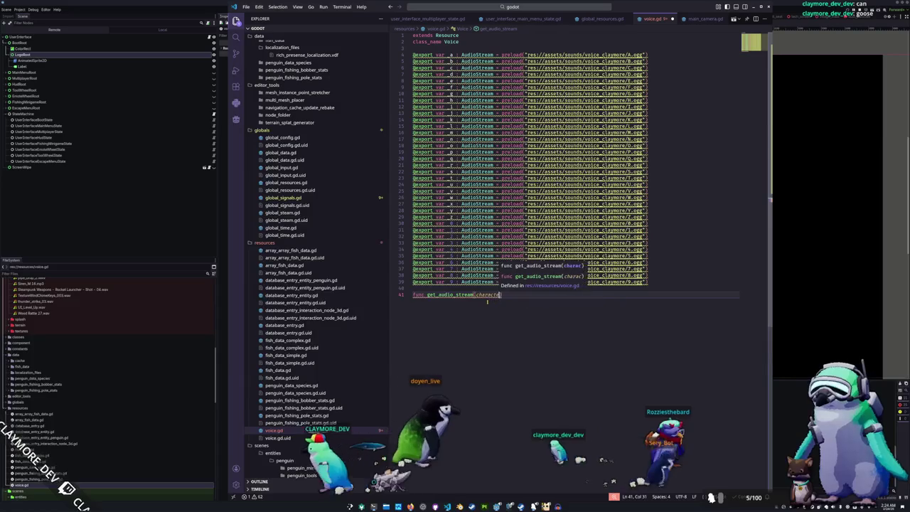
pyautogui.write(': ')
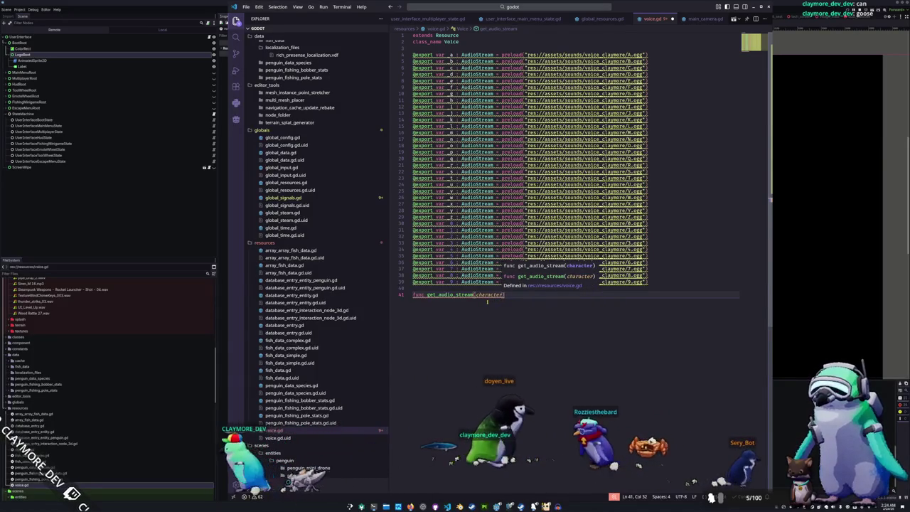
pyautogui.write(' String) -')
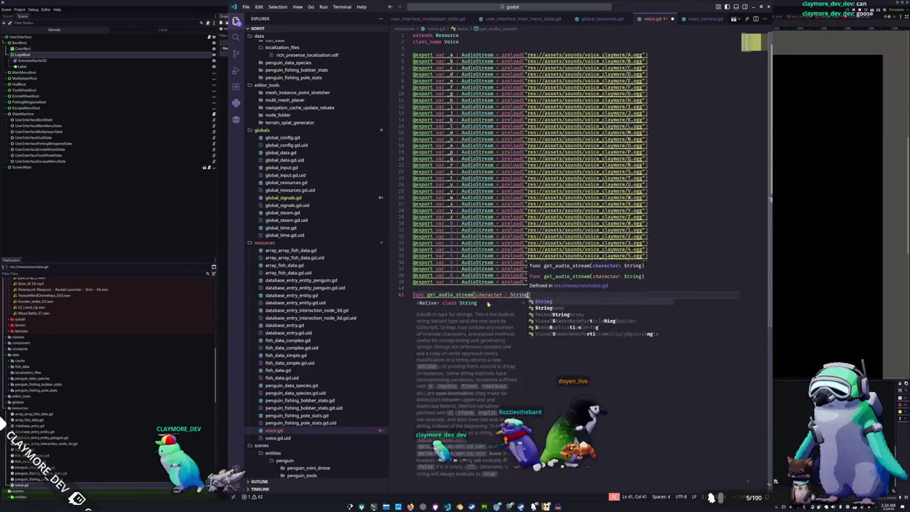
pyautogui.write('>')
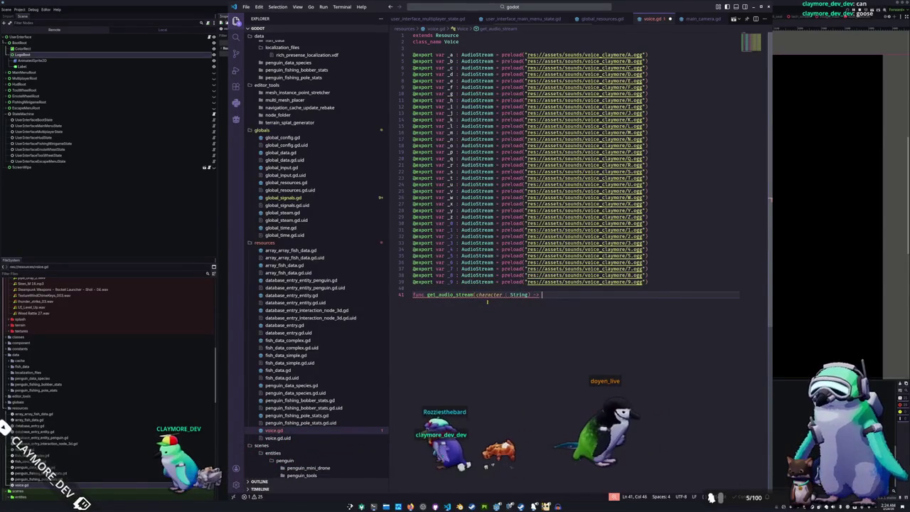
pyautogui.write('AudioStream')
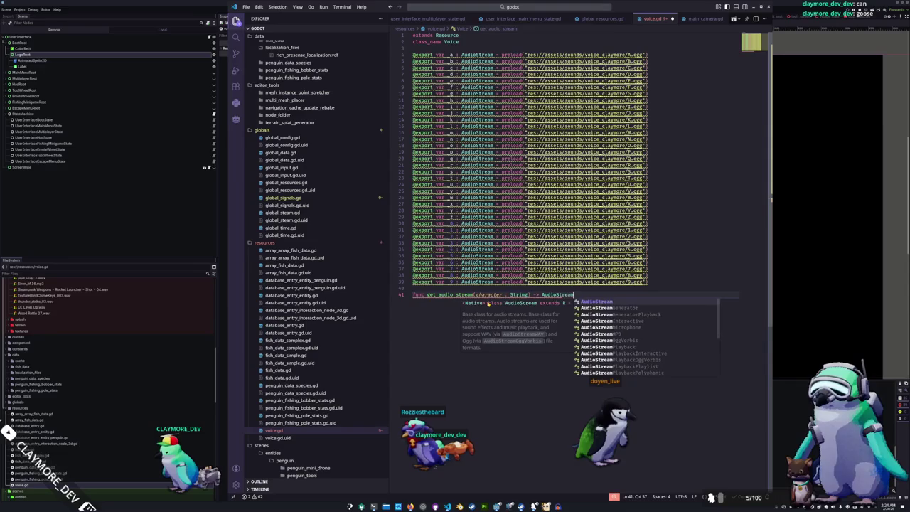
pyautogui.write(':')
pyautogui.press('Return')
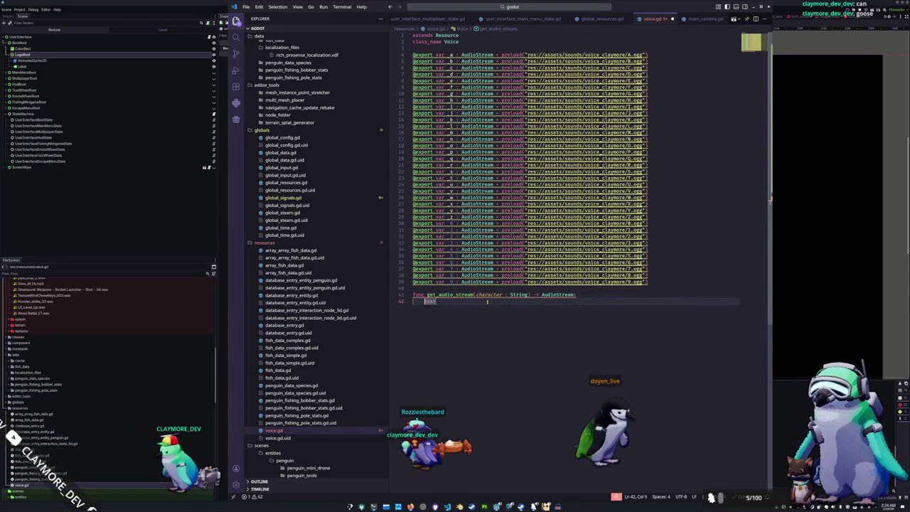
pyautogui.press('Return')
pyautogui.press('Return')
pyautogui.press('Up')
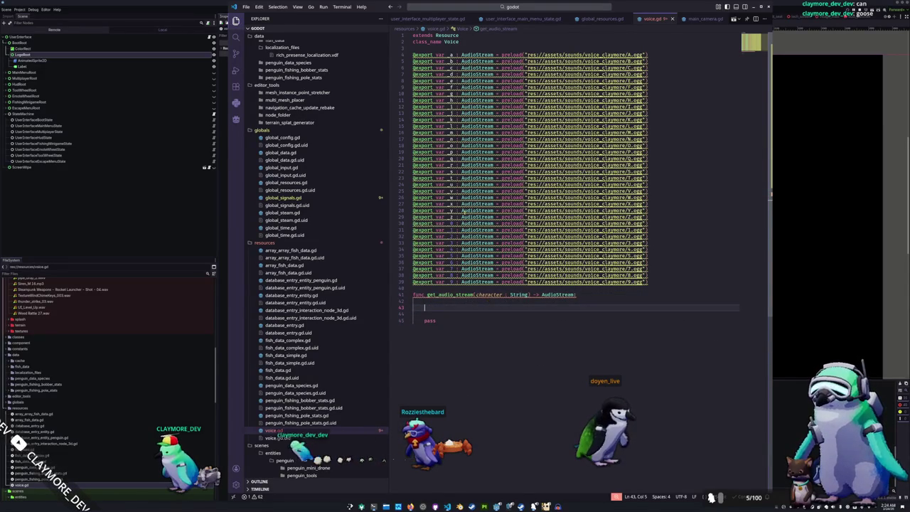
pyautogui.moveTo(453, 55)
pyautogui.mouseDown()
pyautogui.moveTo(453, 282)
pyautogui.moveTo(455, 61)
pyautogui.mouseUp()
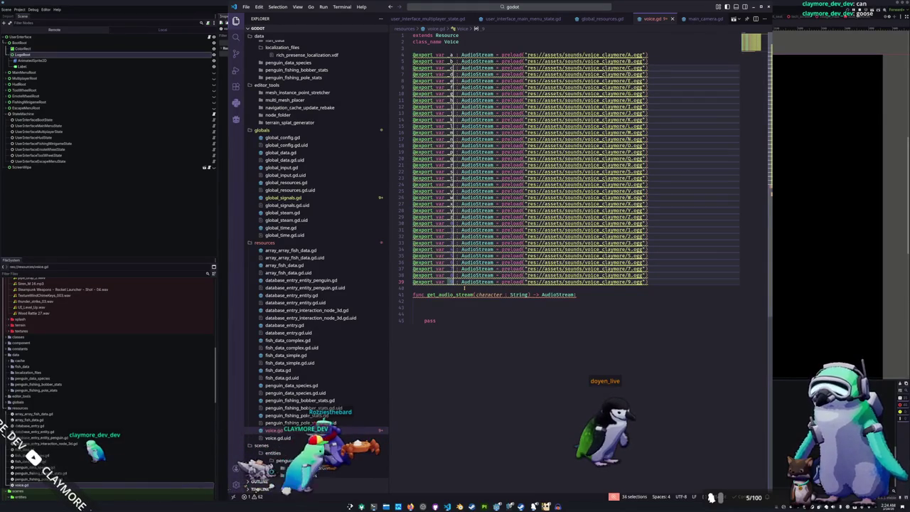
# Step: Copy all 36 exported variable names into the get_audio_stream body
pyautogui.hotkey('shift', 'Right')
pyautogui.hotkey('shift', 'Right')
pyautogui.press('BackSpace')
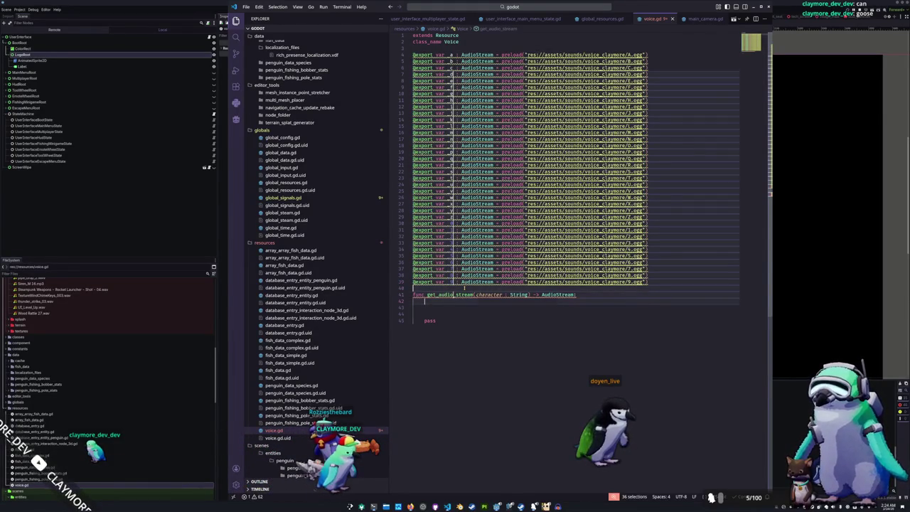
pyautogui.press('Escape')
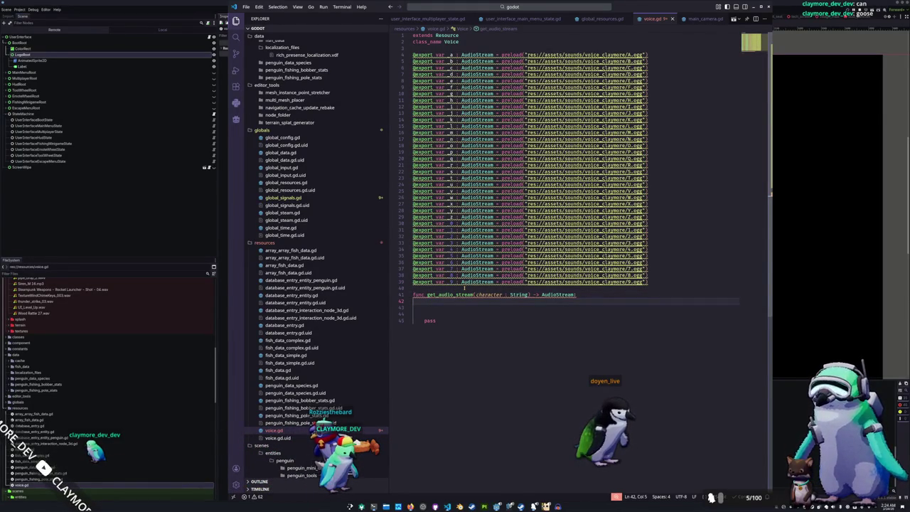
pyautogui.hotkey('ctrl', 'v')
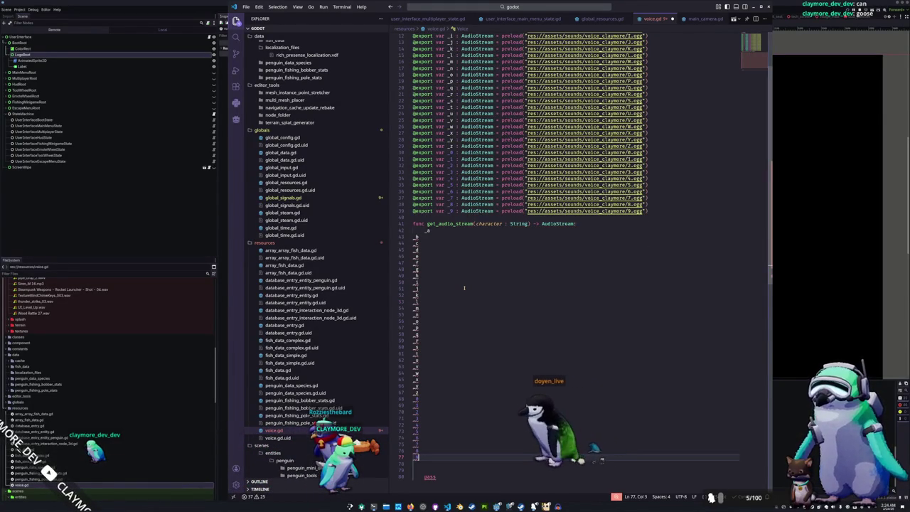
pyautogui.hotkey('ctrl', 'alt', 'Up')
pyautogui.hotkey('ctrl', 'alt', 'Up')
pyautogui.hotkey('ctrl', 'alt', 'Up')
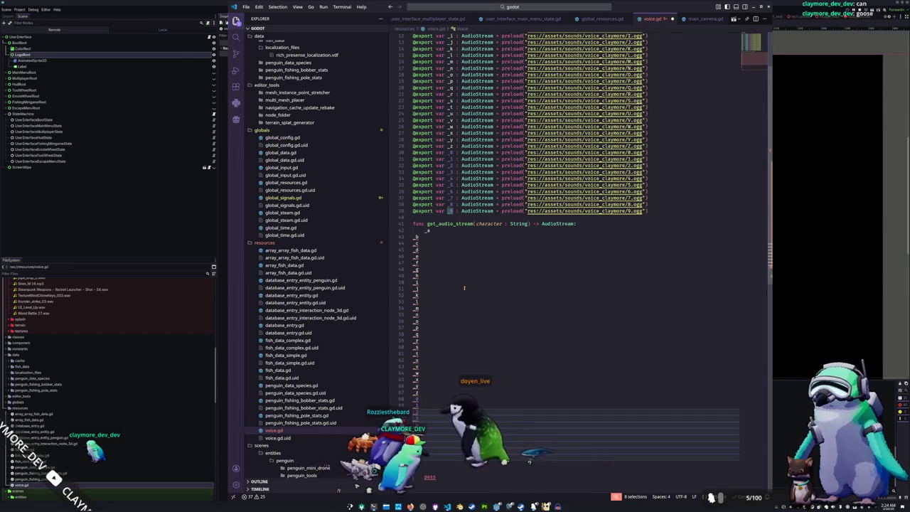
pyautogui.hotkey('ctrl', 'alt', 'Up')
pyautogui.hotkey('ctrl', 'alt', 'Up')
pyautogui.hotkey('ctrl', 'alt', 'Up')
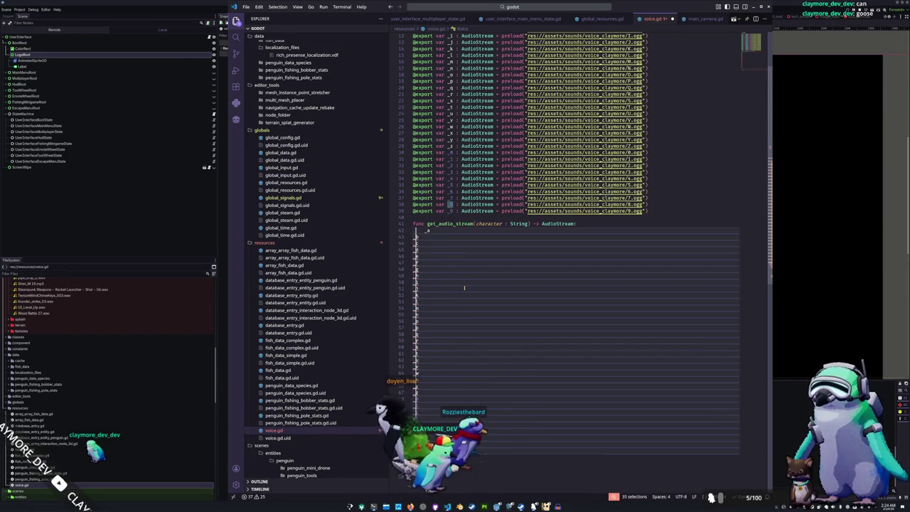
pyautogui.hotkey('ctrl', 'alt', 'Up')
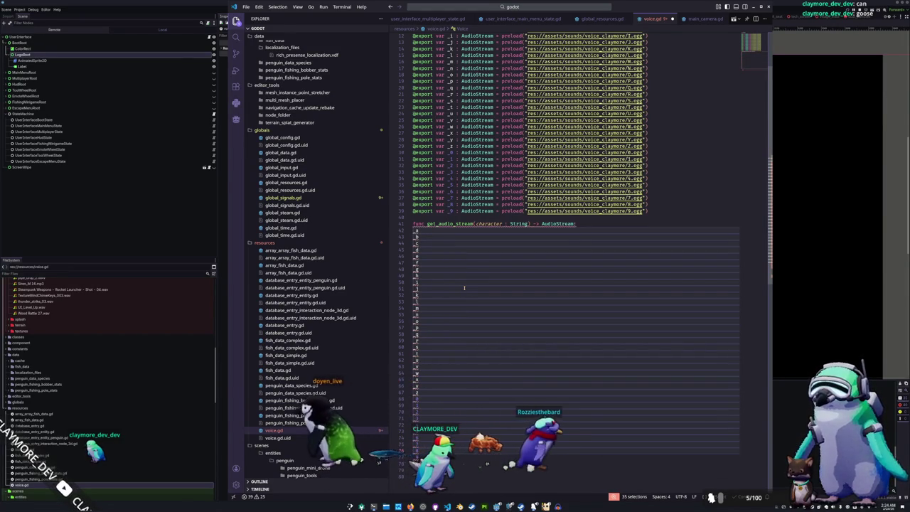
pyautogui.press('Escape')
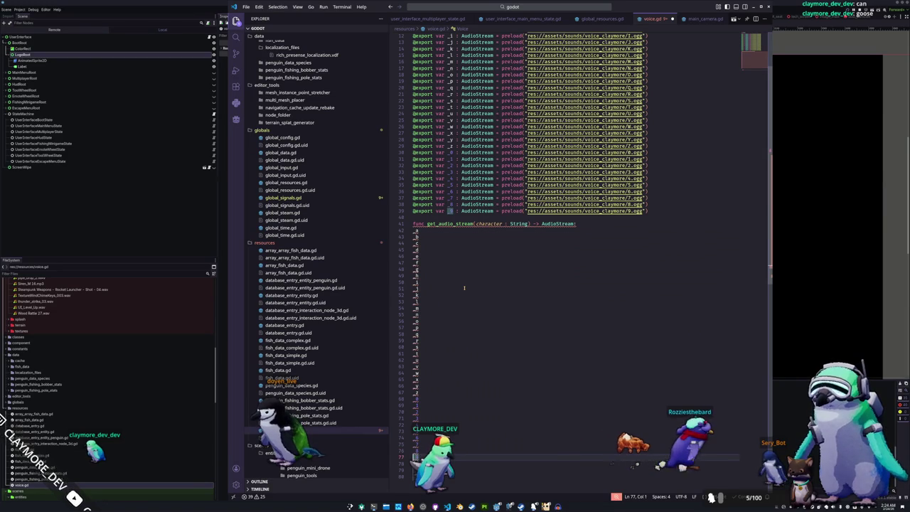
# Step: Add 'match character' and turn the names into indented quoted case labels with return lines
pyautogui.scroll(1, 465, 288)
pyautogui.press('Up')
pyautogui.press('Up')
pyautogui.press('Up')
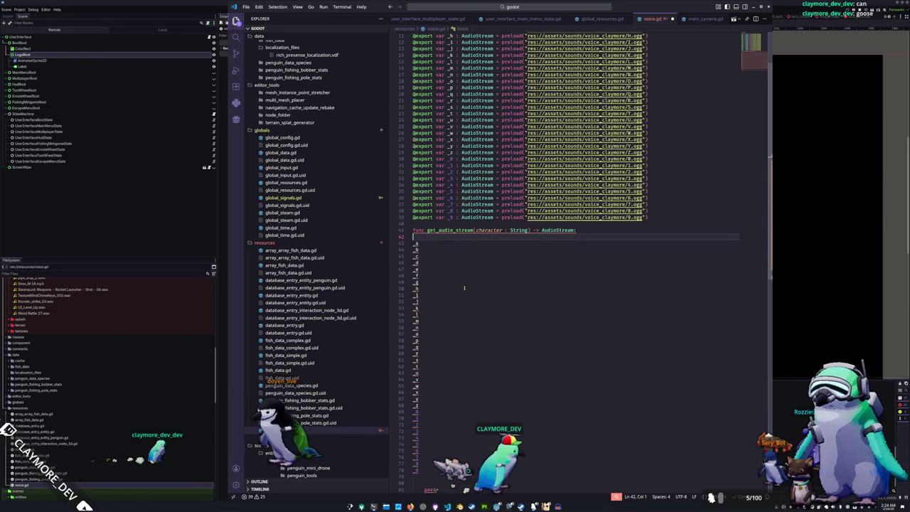
pyautogui.write('match character:')
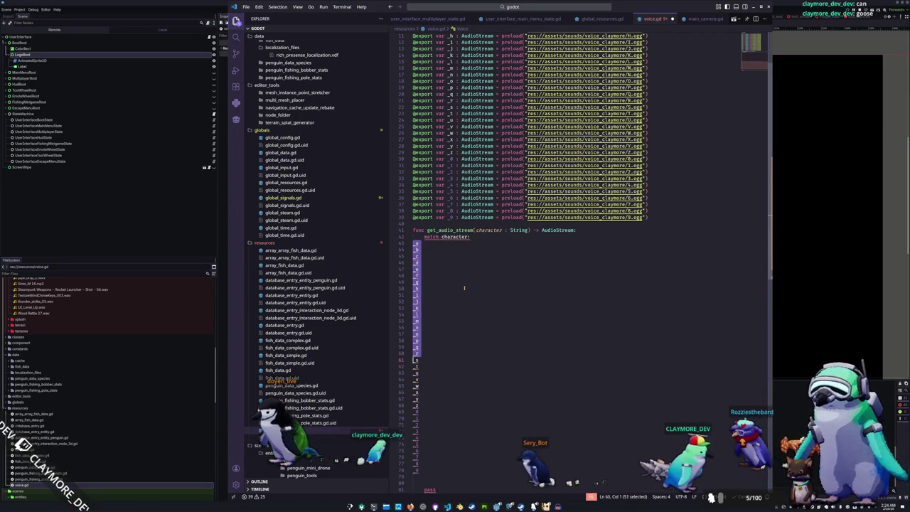
pyautogui.hotkey('shift', 'Down')
pyautogui.hotkey('shift', 'Down')
pyautogui.hotkey('shift', 'Down')
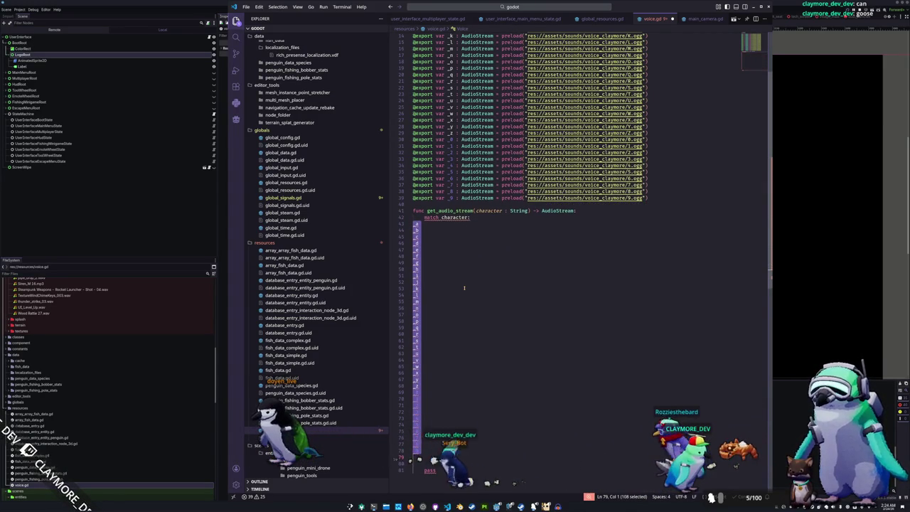
pyautogui.press('Left')
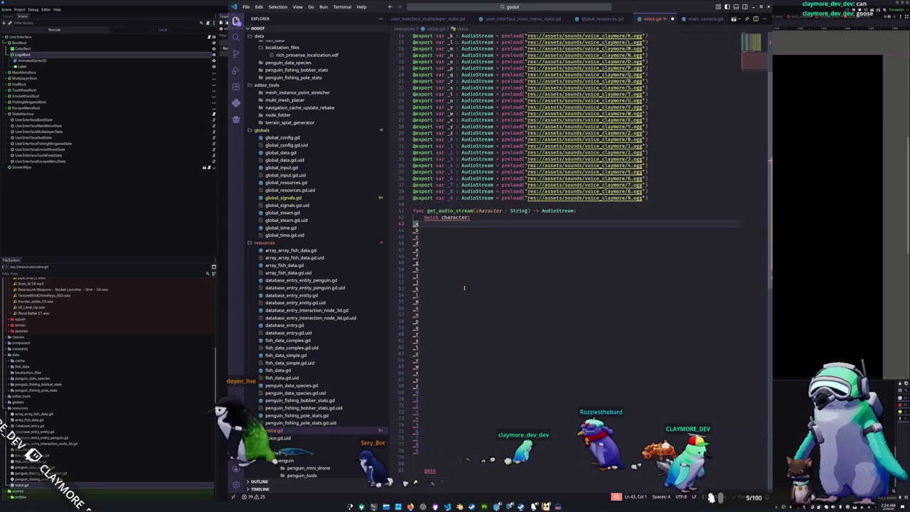
pyautogui.hotkey('ctrl', 'alt', 'Down')
pyautogui.hotkey('ctrl', 'alt', 'Down')
pyautogui.hotkey('ctrl', 'alt', 'Down')
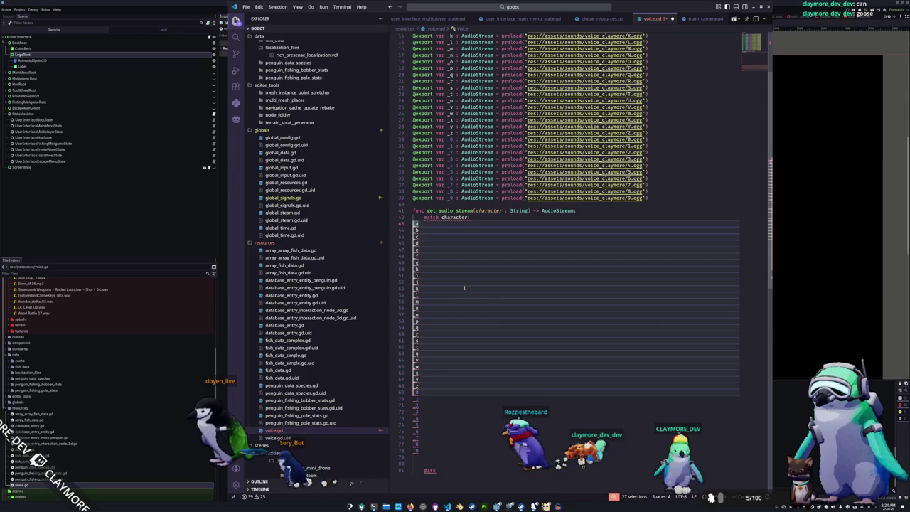
pyautogui.hotkey('ctrl', 'alt', 'Down')
pyautogui.hotkey('ctrl', 'alt', 'Down')
pyautogui.hotkey('ctrl', 'alt', 'Down')
pyautogui.press('Tab')
pyautogui.write('"')
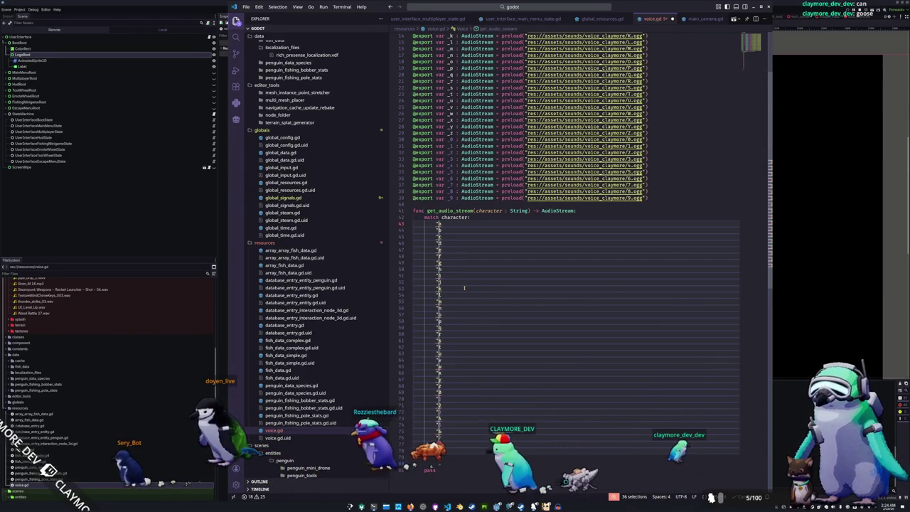
pyautogui.press('End')
pyautogui.write('":')
pyautogui.press('Return')
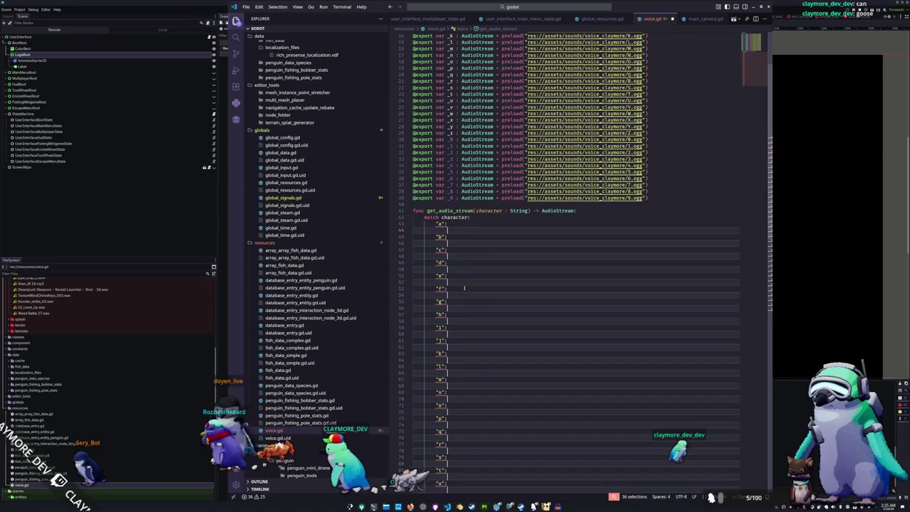
pyautogui.write('return')
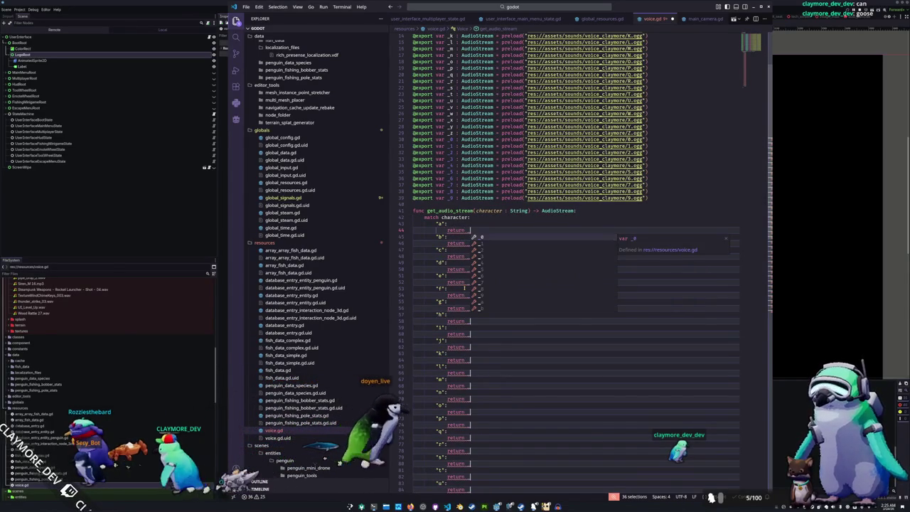
# Step: Make cases "a" through "k" return _a through _k
pyautogui.press('Escape')
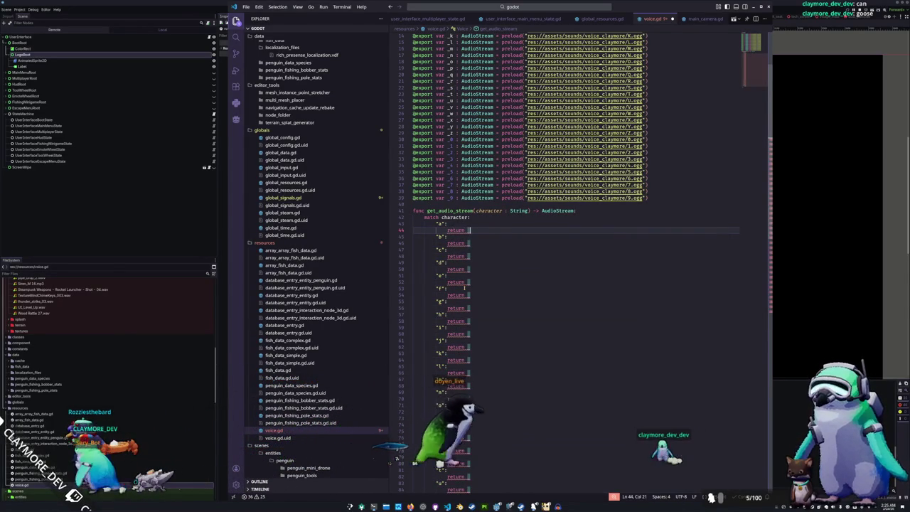
pyautogui.press('Escape')
pyautogui.press('Down')
pyautogui.press('Down')
pyautogui.write('_b')
pyautogui.press('Escape')
pyautogui.press('Down')
pyautogui.press('Down')
pyautogui.write('_c')
pyautogui.press('Escape')
pyautogui.press('Down')
pyautogui.press('Down')
pyautogui.write('_d')
pyautogui.press('Escape')
pyautogui.press('Down')
pyautogui.press('Down')
pyautogui.write('_e')
pyautogui.press('Escape')
pyautogui.press('Down')
pyautogui.press('Down')
pyautogui.write('_f')
pyautogui.press('Escape')
pyautogui.press('Down')
pyautogui.press('Down')
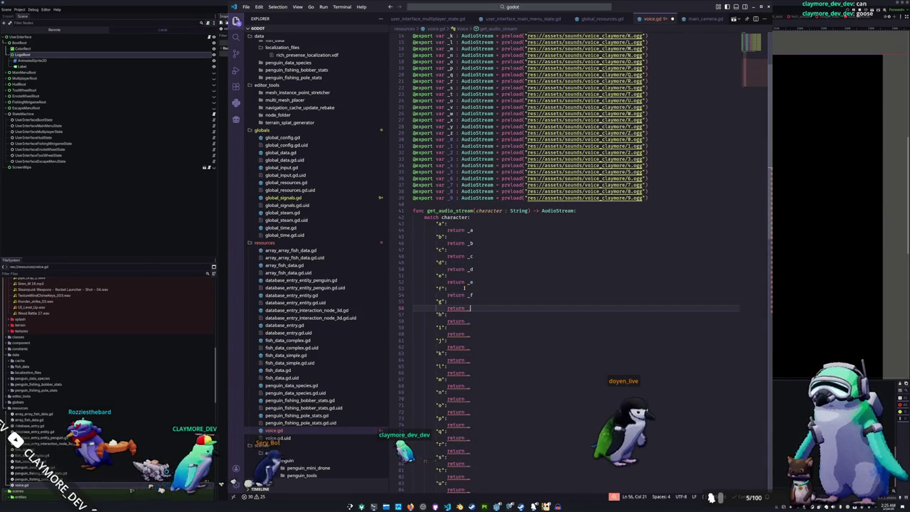
pyautogui.write('_g')
pyautogui.press('Escape')
pyautogui.press('Down')
pyautogui.press('Down')
pyautogui.write('_h')
pyautogui.press('Escape')
pyautogui.press('Down')
pyautogui.press('Down')
pyautogui.write('_i')
pyautogui.press('Escape')
pyautogui.press('Down')
pyautogui.press('Down')
pyautogui.write('_j')
pyautogui.press('Escape')
pyautogui.press('Down')
pyautogui.press('Down')
pyautogui.write('_k')
pyautogui.press('Escape')
# Step: Complete the return lines for the cases from "l" through "7" with their matching variables
pyautogui.press('Down')
pyautogui.press('Down')
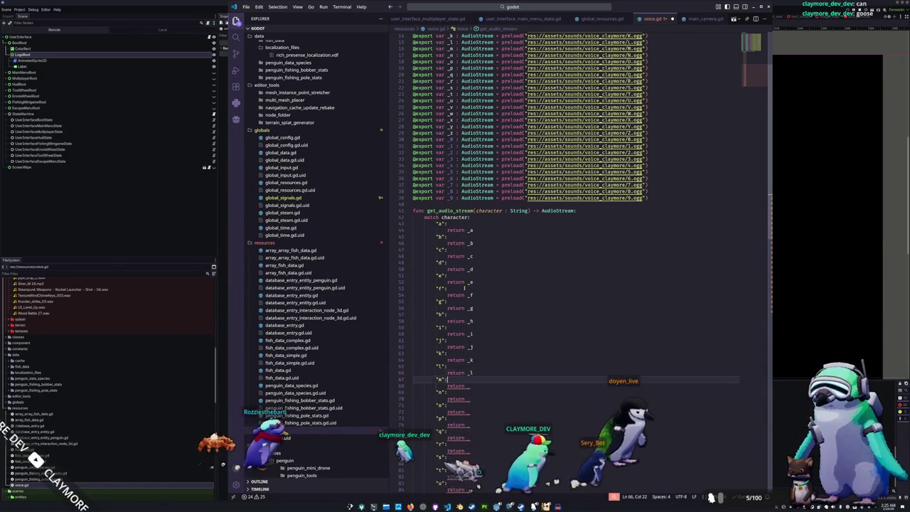
pyautogui.press('Down')
pyautogui.press('Down')
pyautogui.press('Escape')
pyautogui.press('Down')
pyautogui.press('Down')
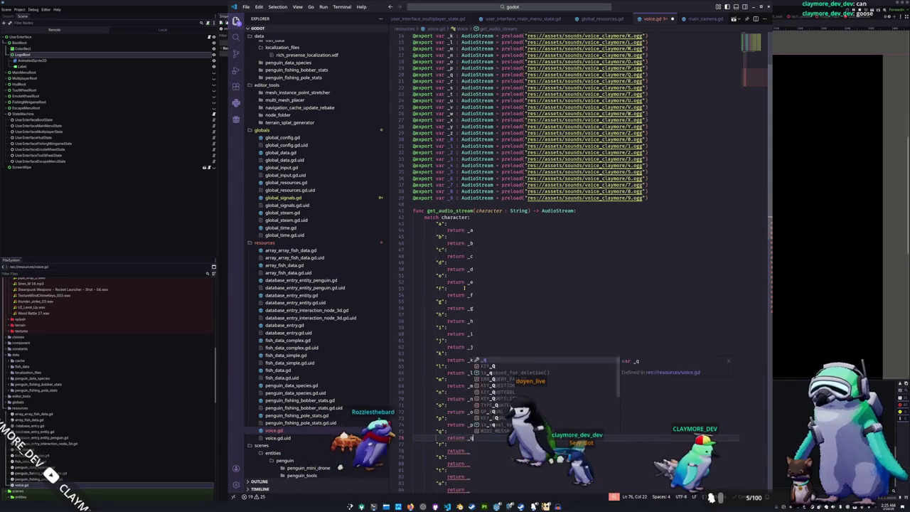
pyautogui.press('Down')
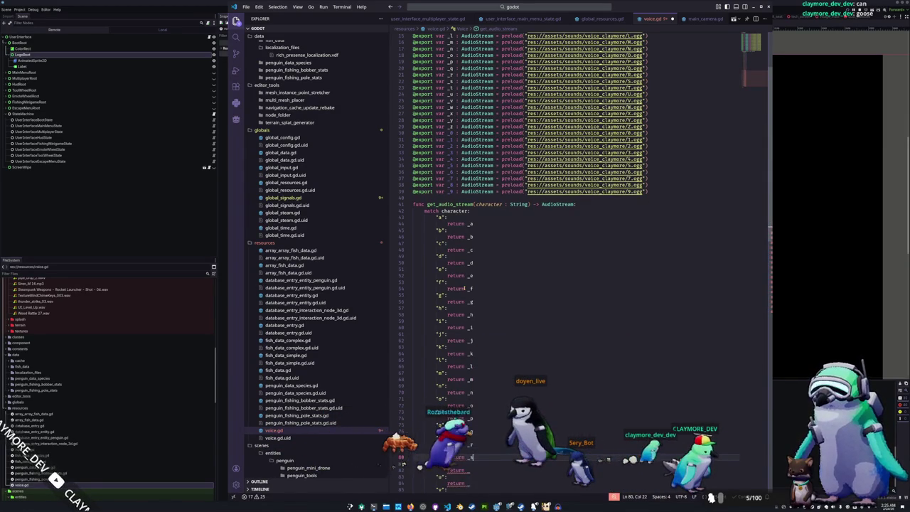
pyautogui.press('Down')
pyautogui.press('Down')
pyautogui.press('Down')
pyautogui.press('Down')
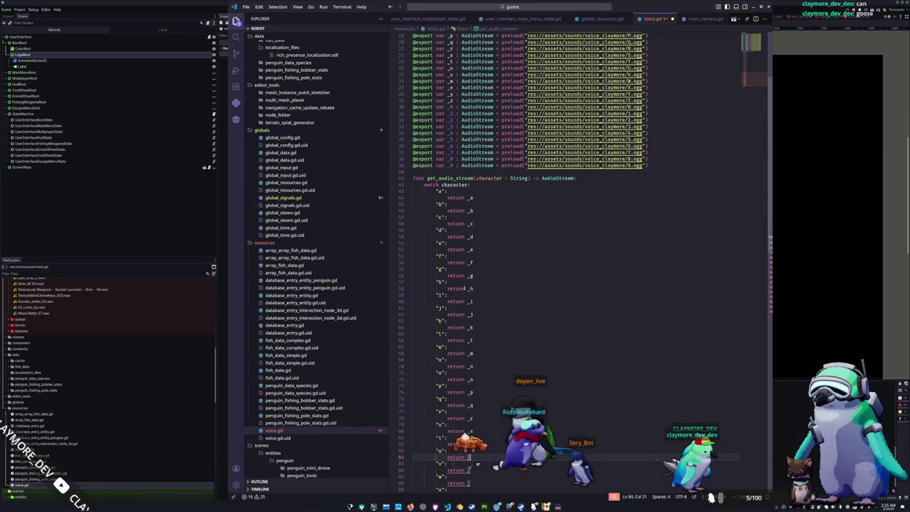
pyautogui.press('Down')
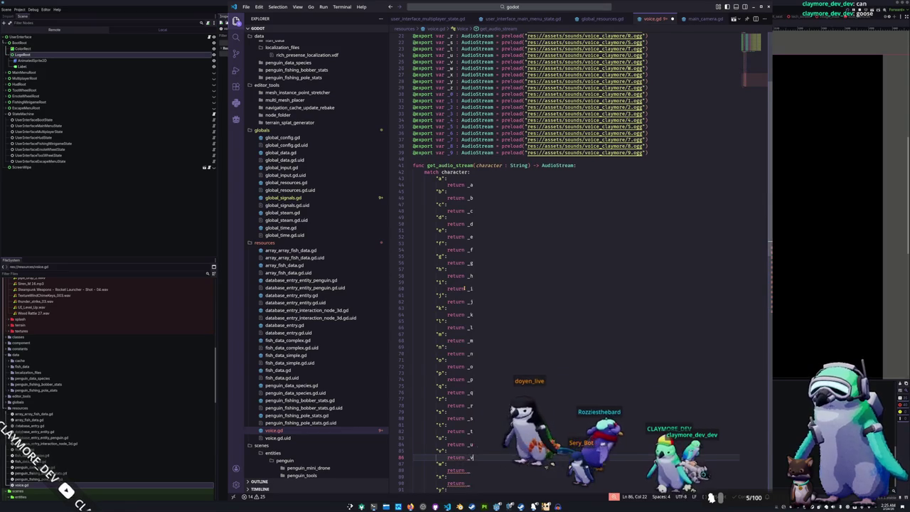
pyautogui.press('Down')
pyautogui.press('Down')
pyautogui.press('Down')
pyautogui.press('Down')
pyautogui.press('Down')
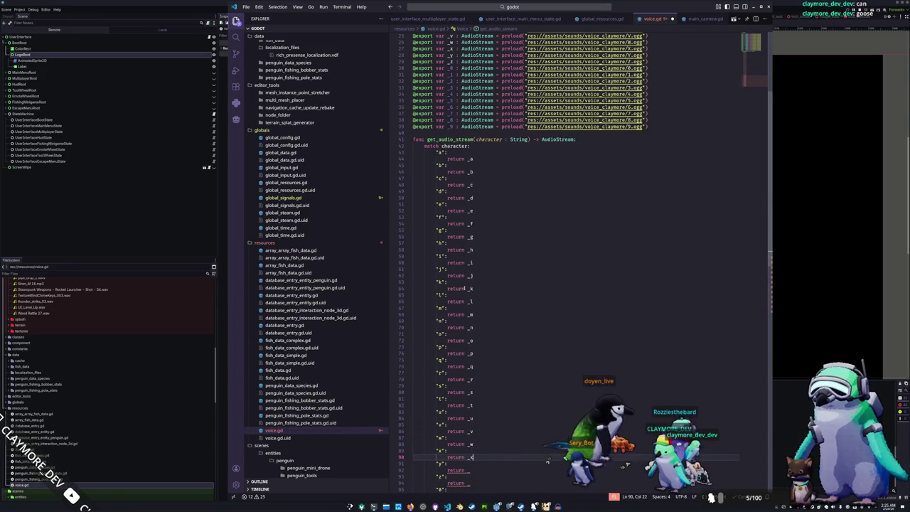
pyautogui.press('Down')
pyautogui.press('Down')
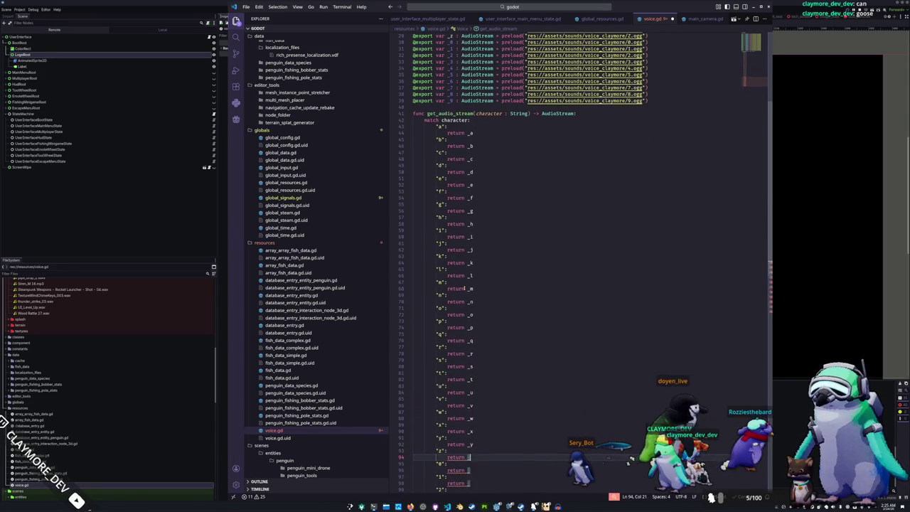
pyautogui.press('Down')
pyautogui.press('Down')
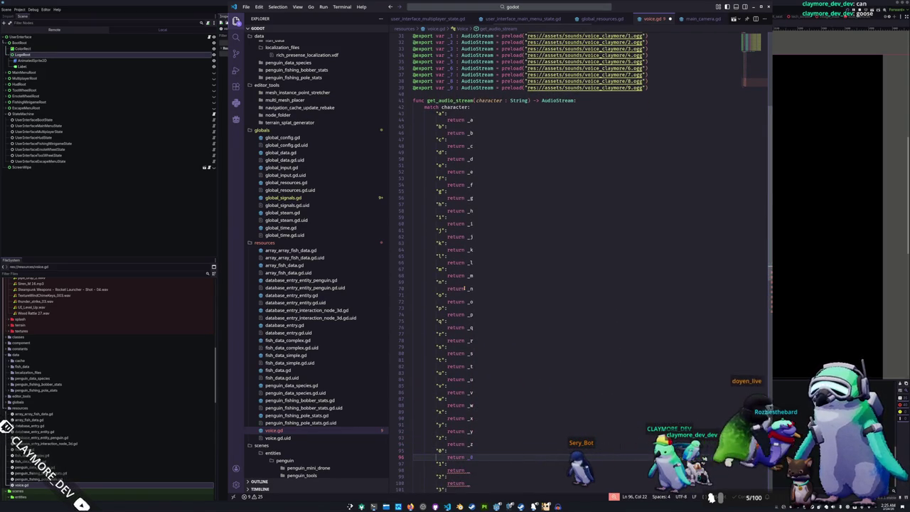
pyautogui.press('Down')
pyautogui.press('Down')
pyautogui.press('Escape')
pyautogui.press('Down')
pyautogui.press('Down')
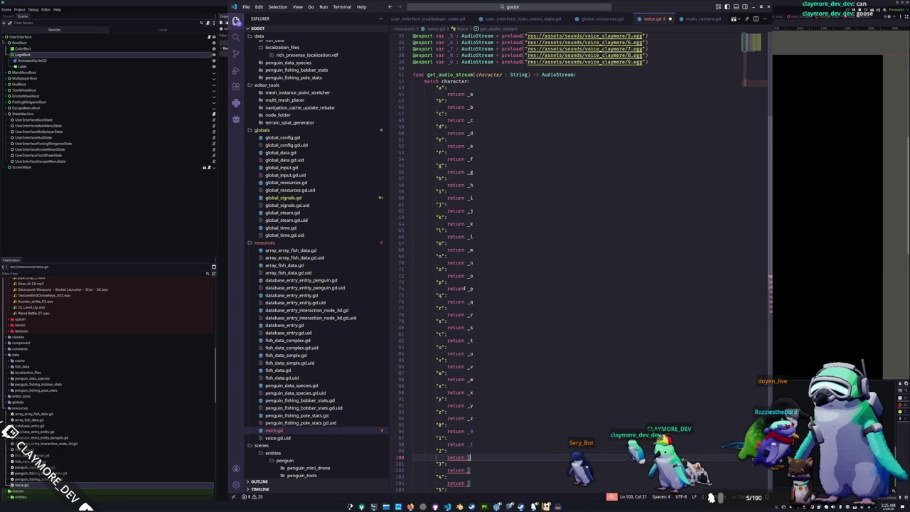
pyautogui.press('Down')
pyautogui.press('Down')
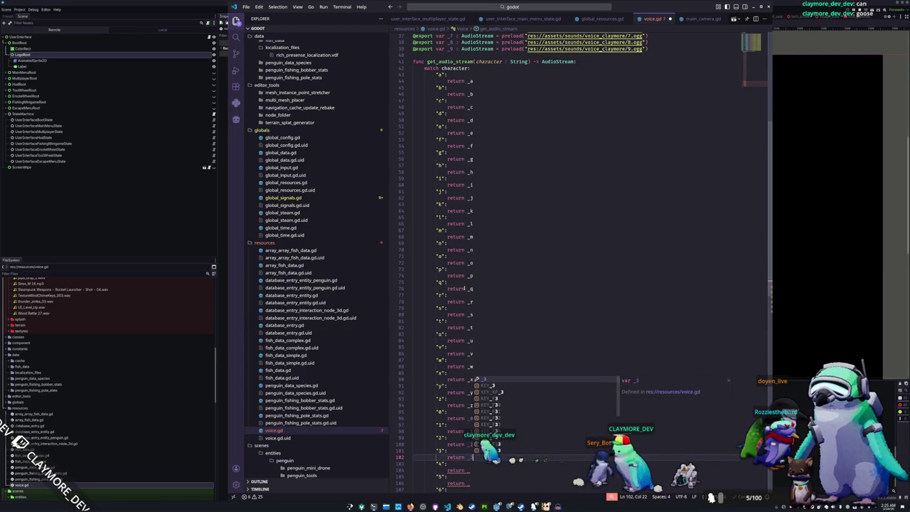
pyautogui.press('Escape')
pyautogui.press('Down')
pyautogui.press('Down')
pyautogui.press('Escape')
pyautogui.press('Down')
pyautogui.press('Down')
pyautogui.press('Down')
pyautogui.press('Down')
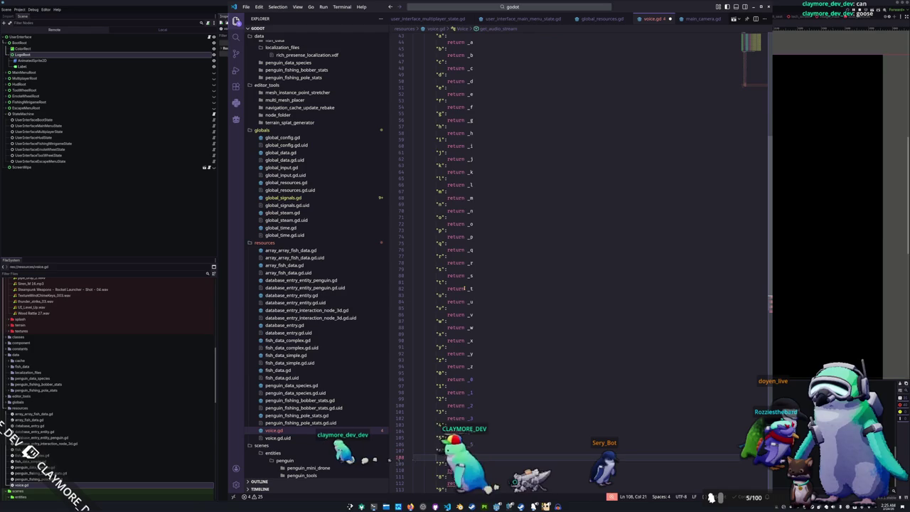
pyautogui.press('Down')
pyautogui.press('Down')
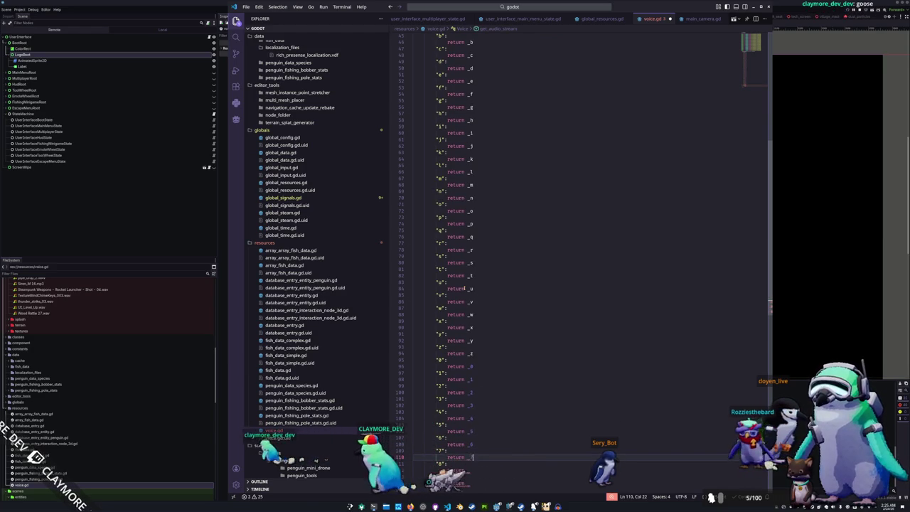
# Step: Return _8 and _9 for their cases and add a default '_:' case returning _
pyautogui.press('Down')
pyautogui.press('Down')
pyautogui.write('8')
pyautogui.press('Down')
pyautogui.press('Down')
pyautogui.write('9')
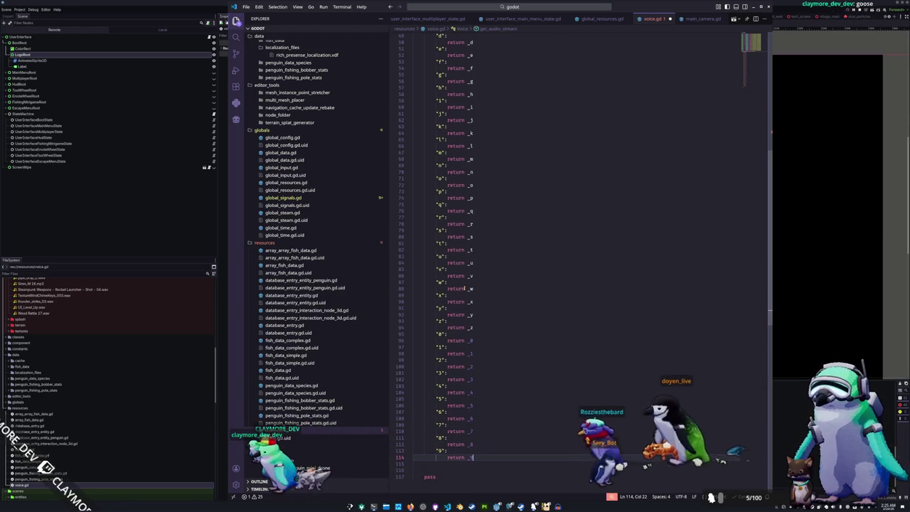
pyautogui.press('Return')
pyautogui.write('_:')
pyautogui.press('Return')
pyautogui.write('return _')
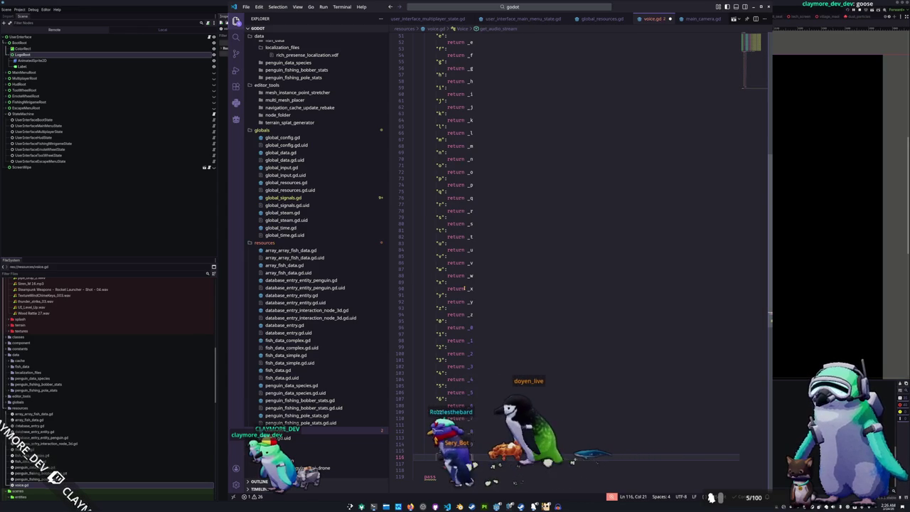
pyautogui.scroll(10, 472, 163)
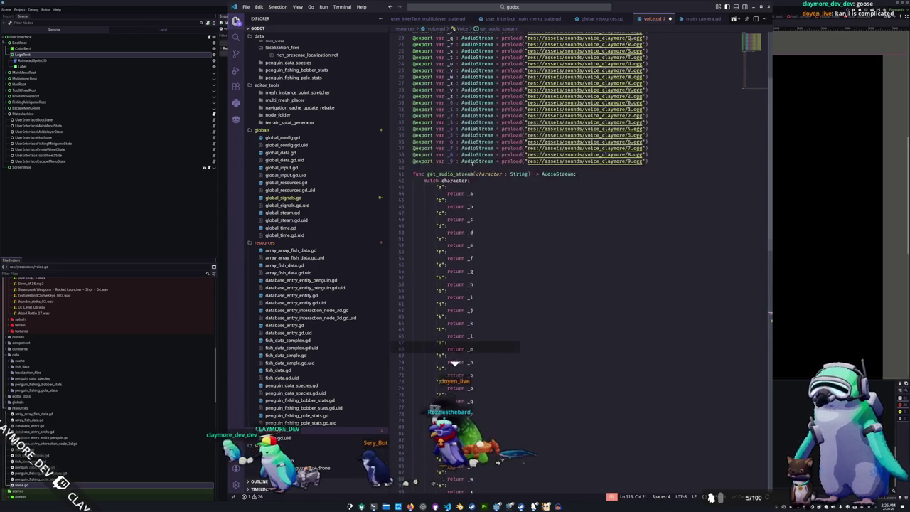
pyautogui.scroll(6, 473, 163)
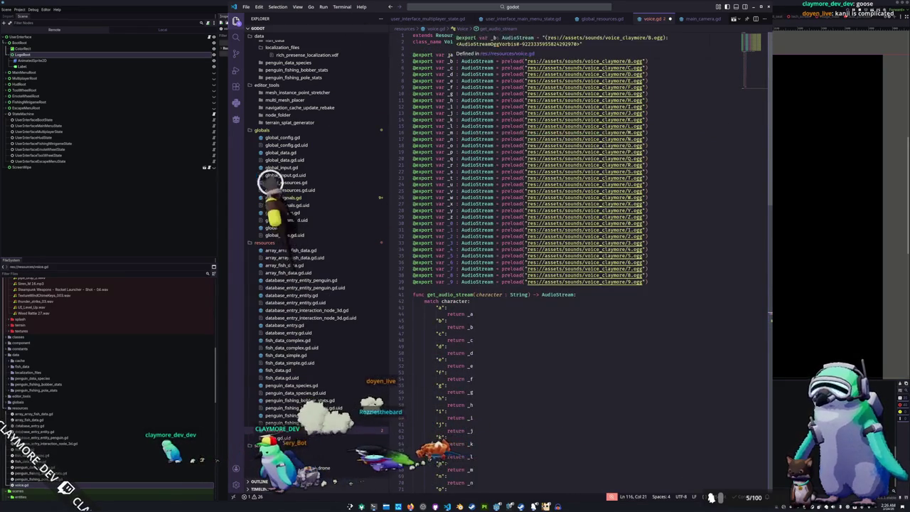
pyautogui.click(427, 48)
pyautogui.doubleClick(449, 55)
pyautogui.hotkey('ctrl', 'shift', 'l')
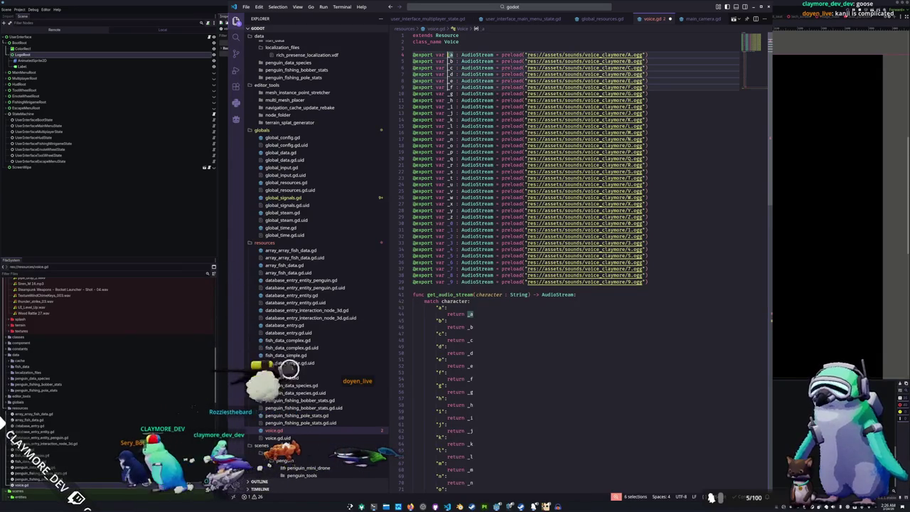
pyautogui.hotkey('ctrl', 'alt', 'Down')
pyautogui.hotkey('ctrl', 'alt', 'Down')
pyautogui.hotkey('ctrl', 'alt', 'Down')
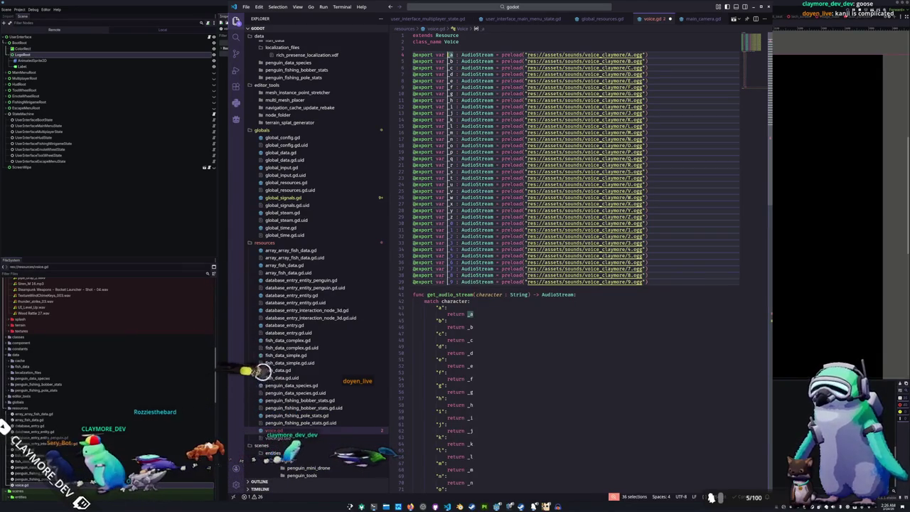
pyautogui.hotkey('ctrl', 'shift', 'Left')
pyautogui.hotkey('ctrl', 'c')
pyautogui.hotkey('ctrl', 'End')
pyautogui.write('[')
pyautogui.press('Down')
pyautogui.hotkey('ctrl', 'v')
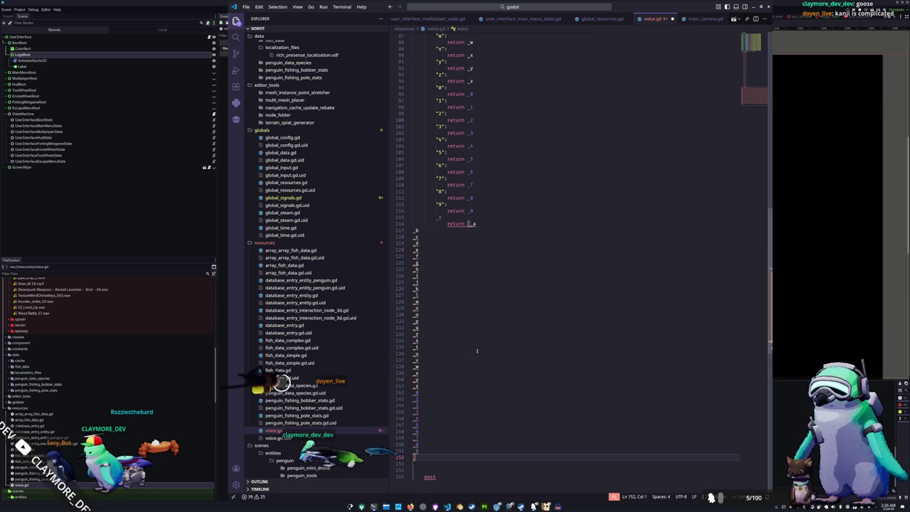
# Step: Comma-separate and indent the pasted names under the return, appending .pick_random() to the list
pyautogui.press('BackSpace')
pyautogui.press('Left')
pyautogui.hotkey('ctrl', 'alt', 'Up')
pyautogui.hotkey('ctrl', 'alt', 'Up')
pyautogui.hotkey('ctrl', 'alt', 'Up')
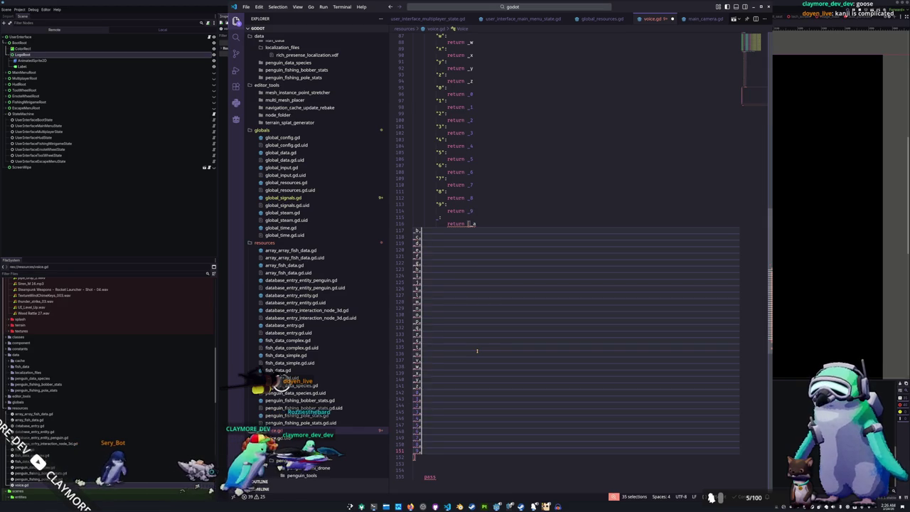
pyautogui.write(',')
pyautogui.press('Escape')
pyautogui.press('Up')
pyautogui.press('Up')
pyautogui.press('Up')
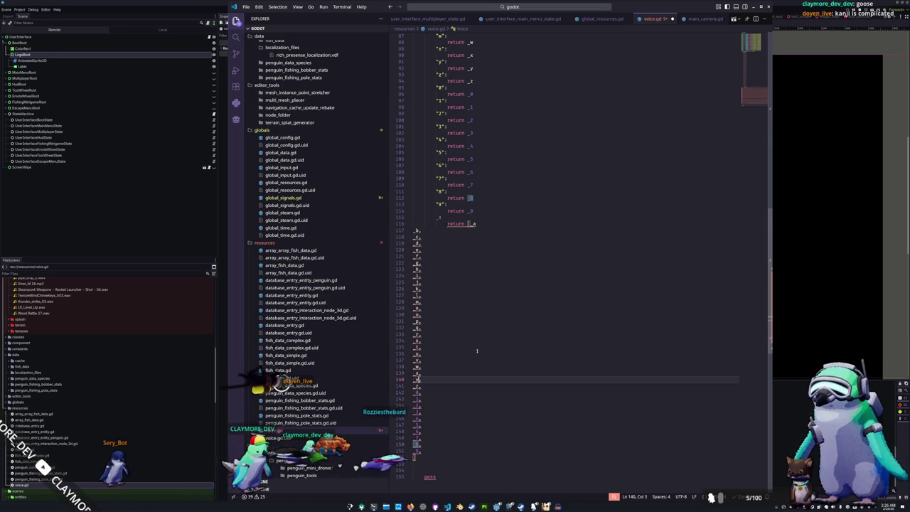
pyautogui.press('Up')
pyautogui.press('Up')
pyautogui.press('End')
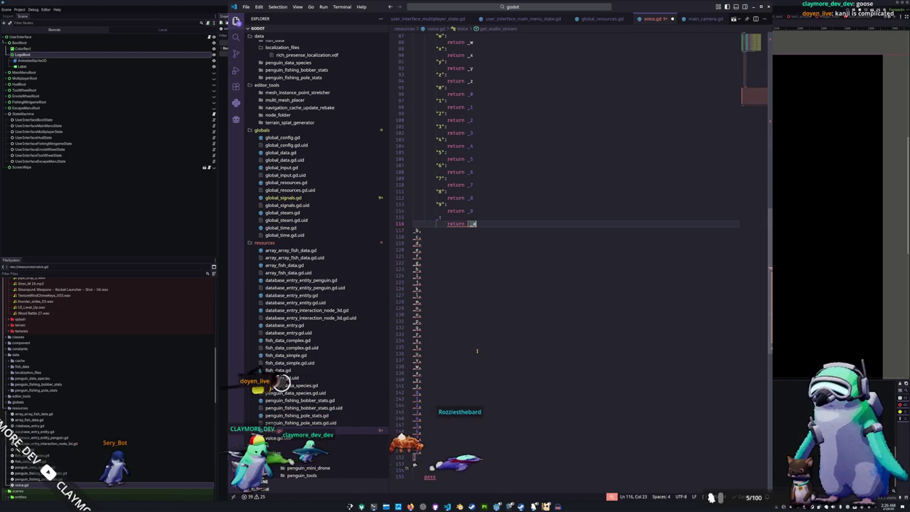
pyautogui.press('BackSpace')
pyautogui.press('Return')
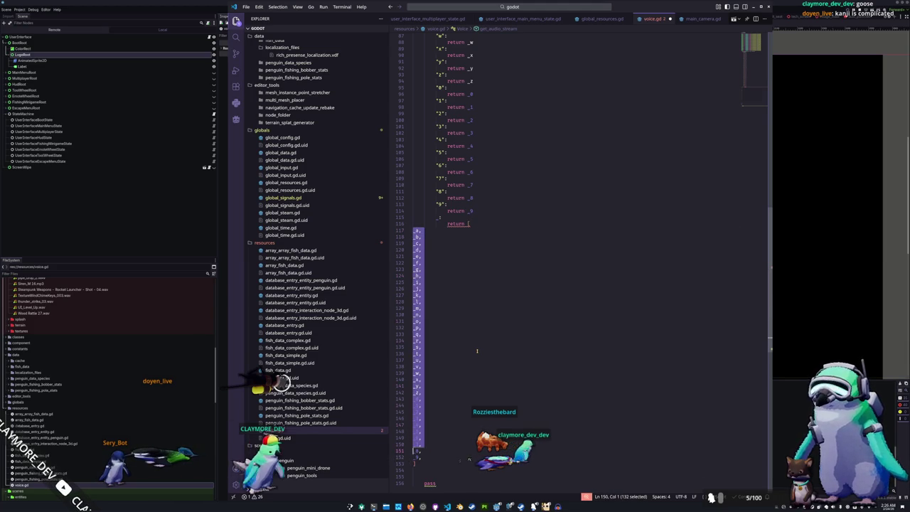
pyautogui.press('Tab')
pyautogui.press('Tab')
pyautogui.press('Tab')
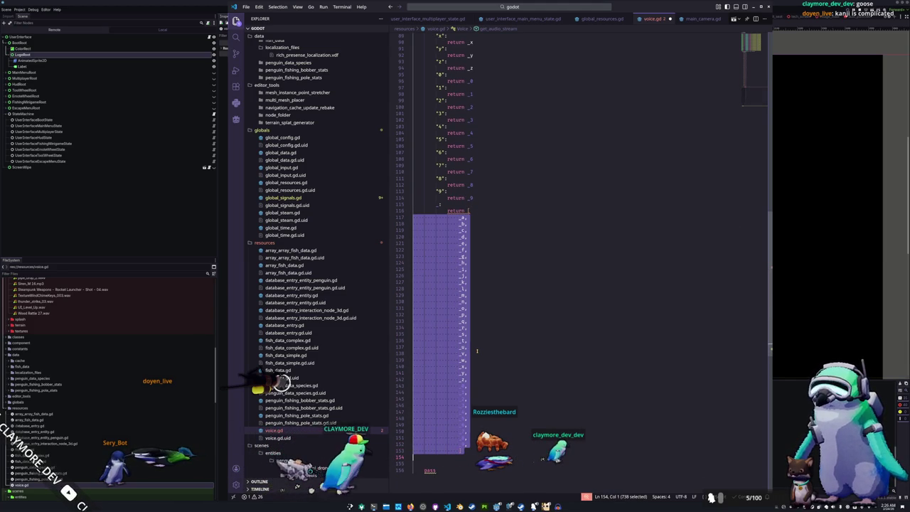
pyautogui.press('Left')
pyautogui.press('Down')
pyautogui.press('Down')
pyautogui.press('Down')
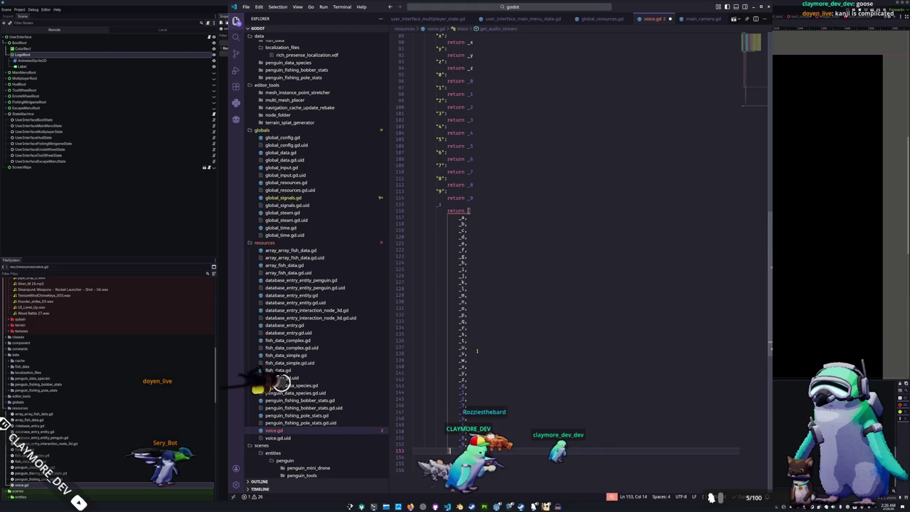
pyautogui.write('.pick_random()')
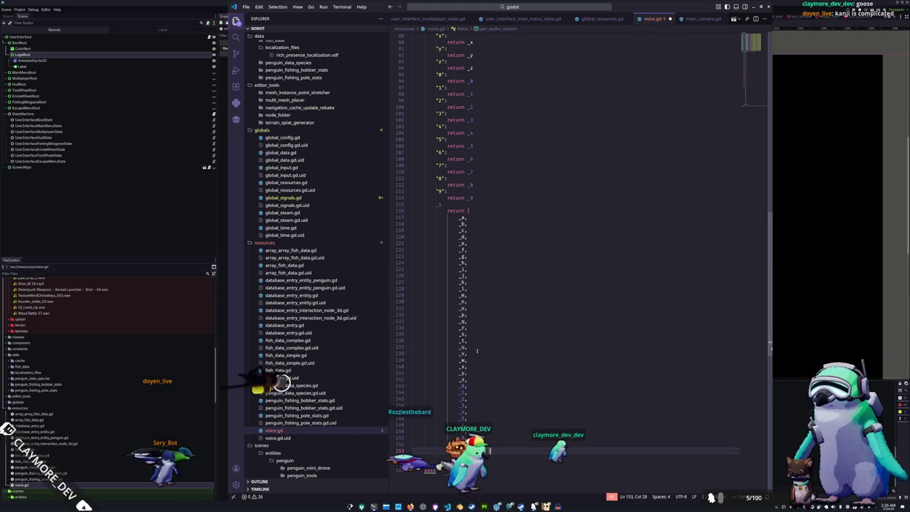
# Step: Delete the leftover empty line and the digit voice entries so the list ends at _z
pyautogui.hotkey('ctrl', 'shift', 'End')
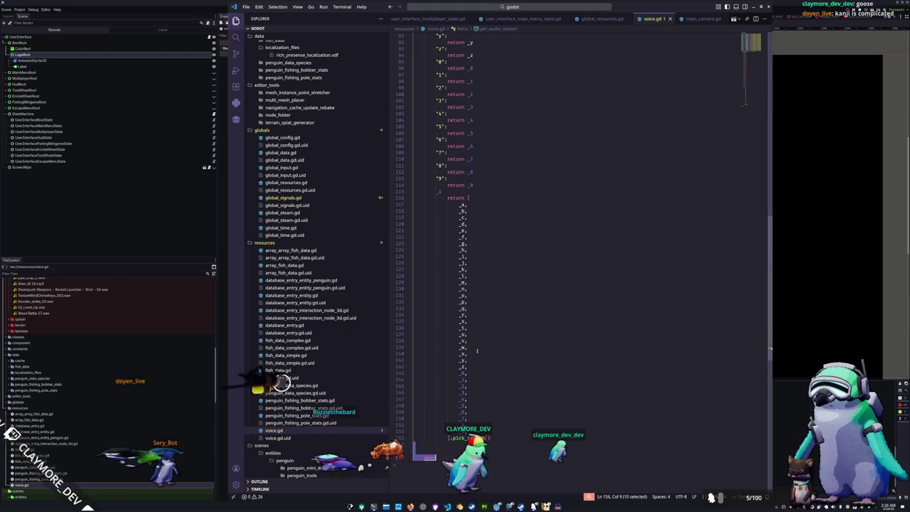
pyautogui.press('BackSpace')
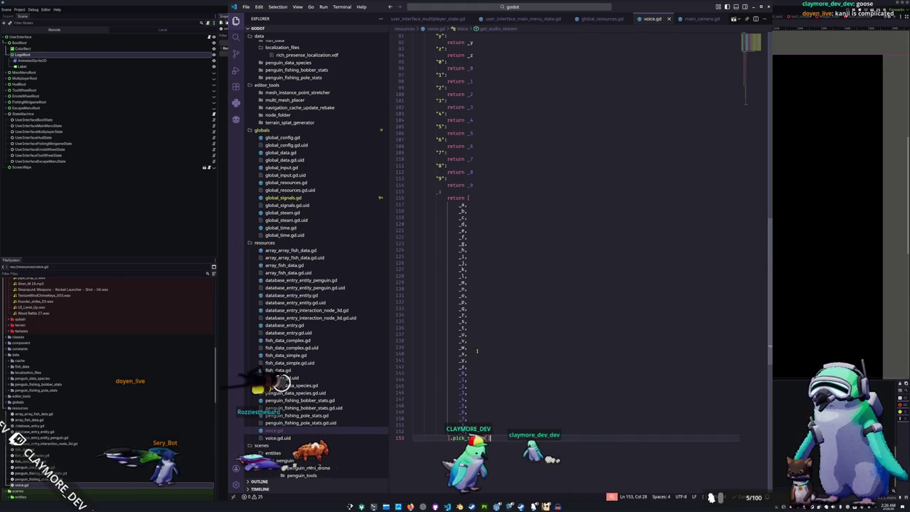
pyautogui.scroll(-1, 474, 347)
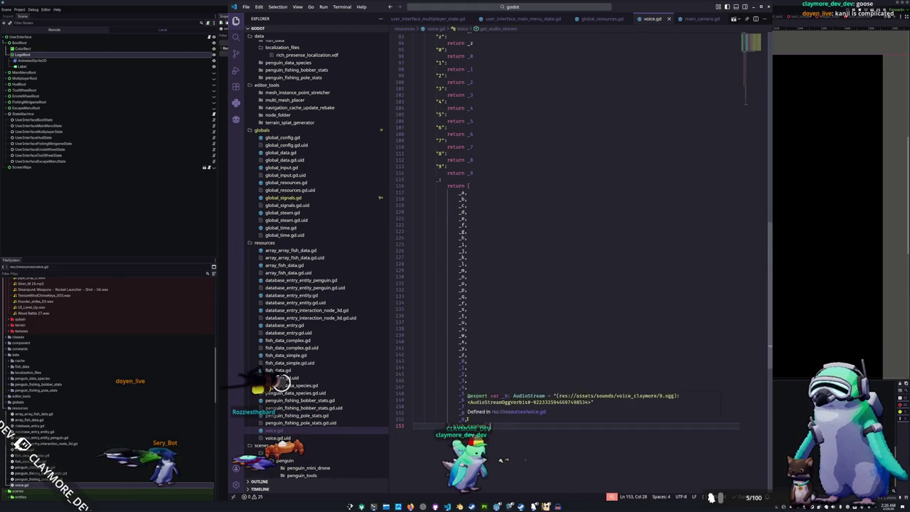
pyautogui.press('Delete')
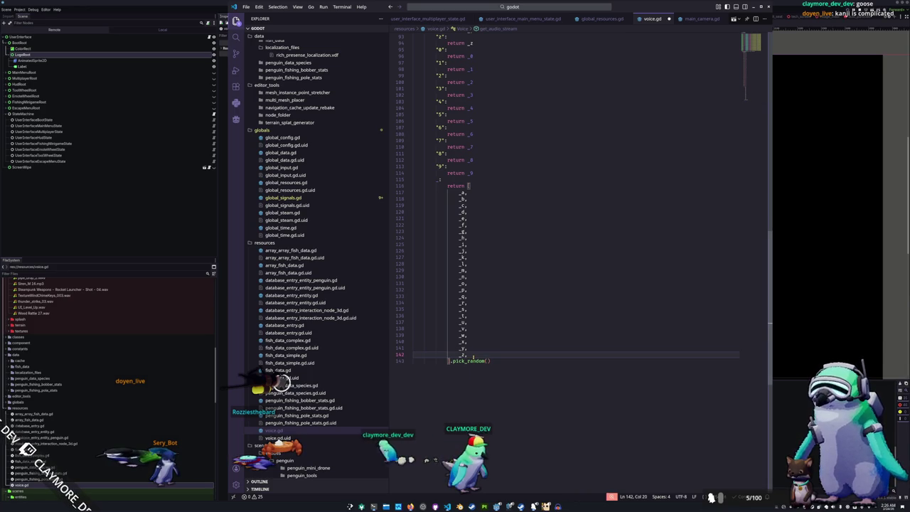
pyautogui.press('Right')
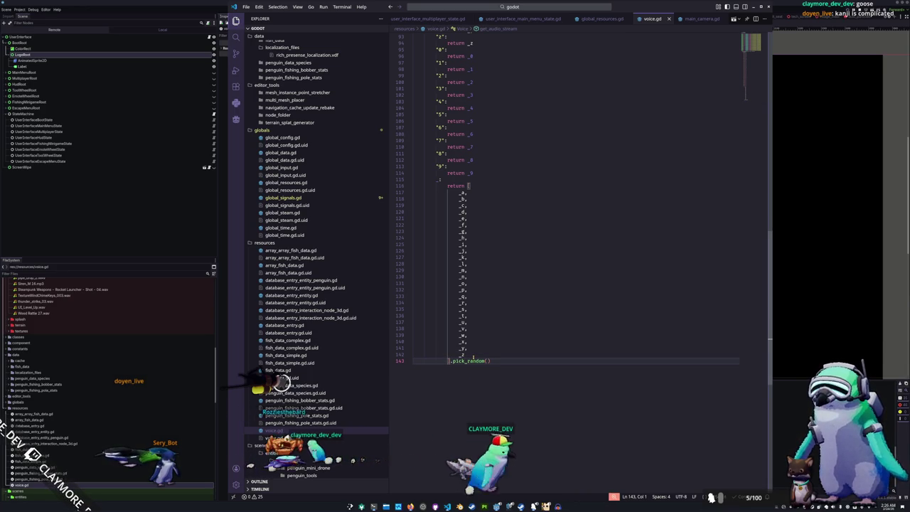
pyautogui.press('Left')
pyautogui.write(',')
pyautogui.scroll(5, 469, 341)
pyautogui.scroll(15, 469, 335)
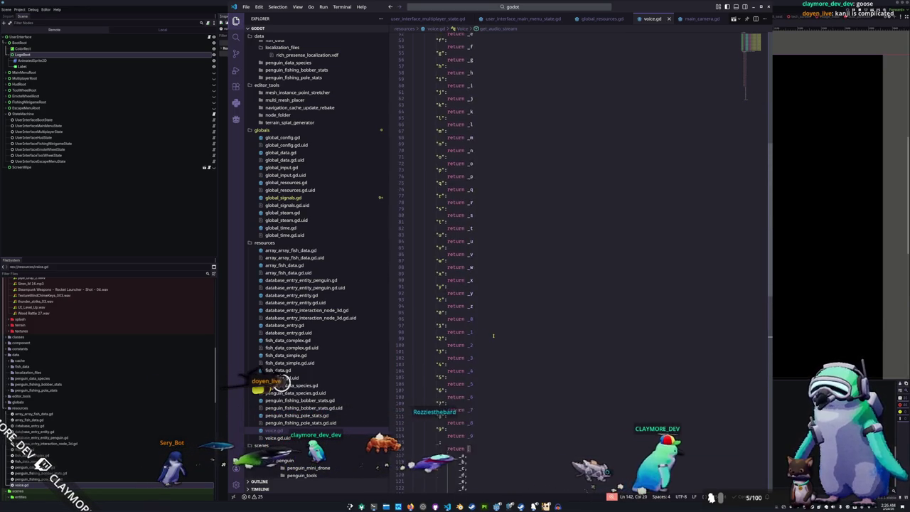
pyautogui.scroll(8, 492, 340)
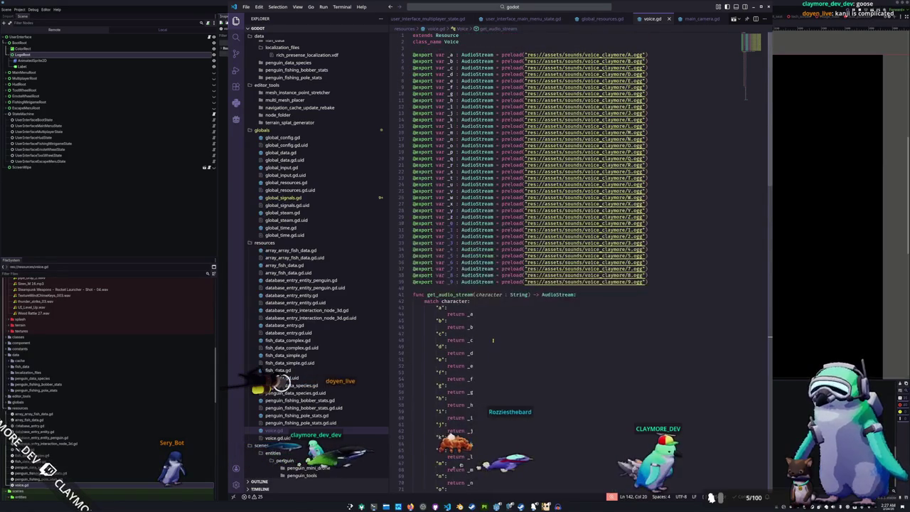
pyautogui.scroll(2, 608, 21)
pyautogui.scroll(1, 606, 20)
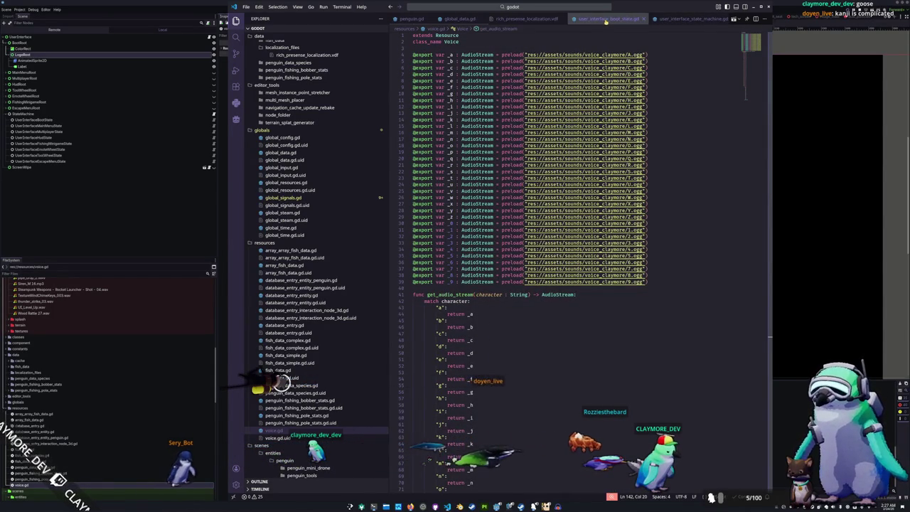
pyautogui.click(113, 205)
# Step: Save, open the penguin scene and select PenguinMessageRoot's PenguinNameLabel
pyautogui.hotkey('ctrl', 's')
pyautogui.scroll(-3, 433, 235)
pyautogui.hotkey('ctrl', 's')
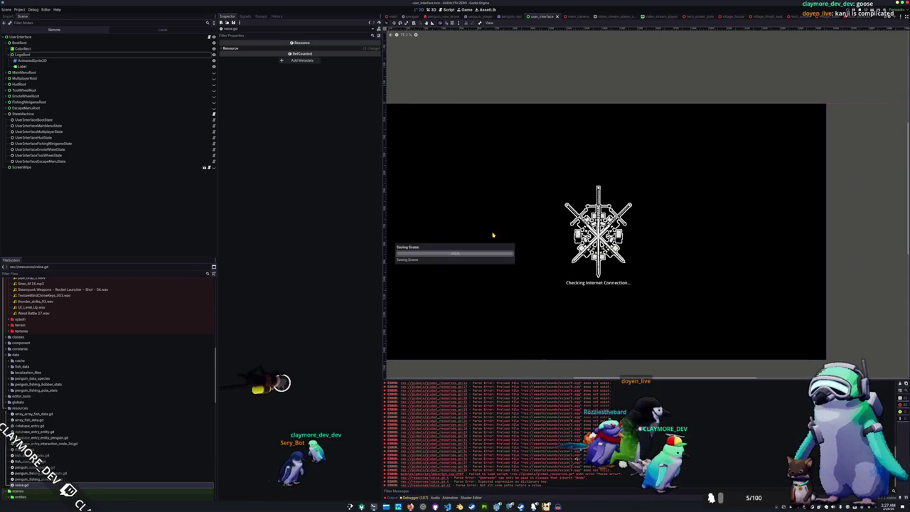
pyautogui.click(411, 17)
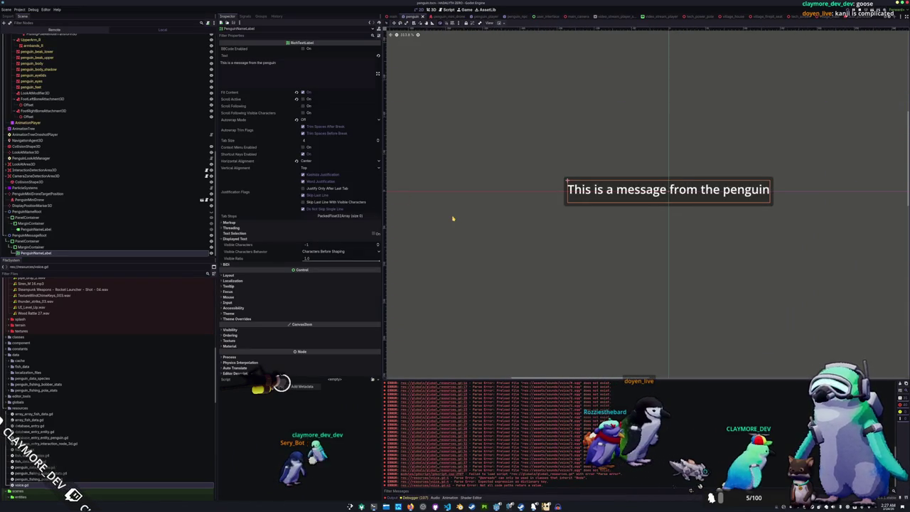
pyautogui.click(73, 236)
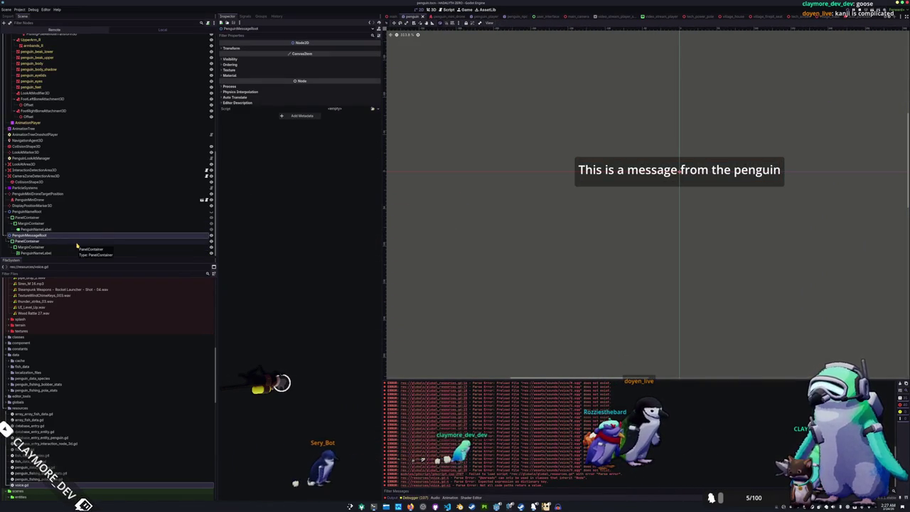
pyautogui.click(76, 242)
pyautogui.click(76, 248)
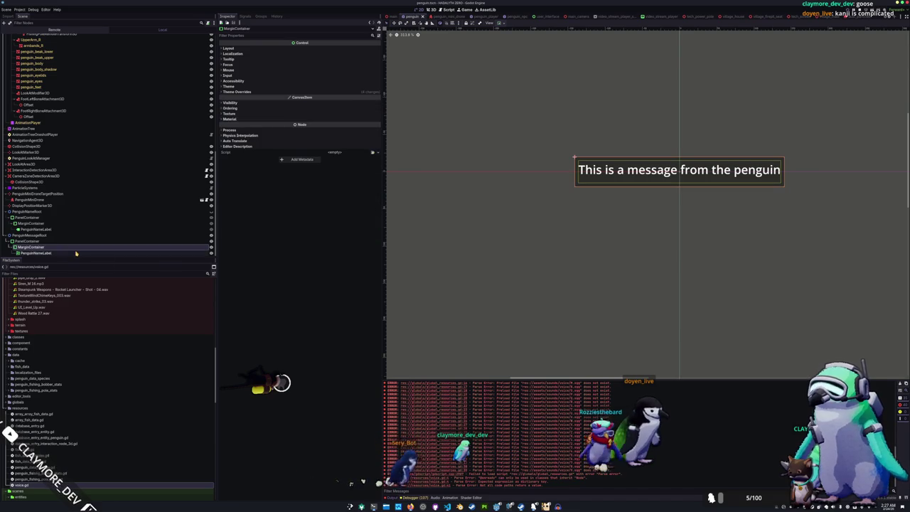
pyautogui.click(76, 252)
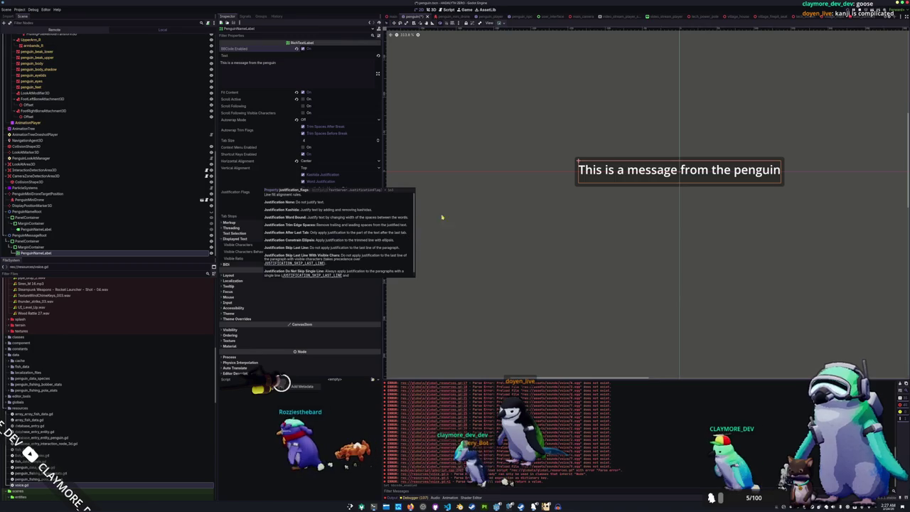
# Step: Prefix the message label's text with [color=red] to preview it in red
pyautogui.click(282, 239)
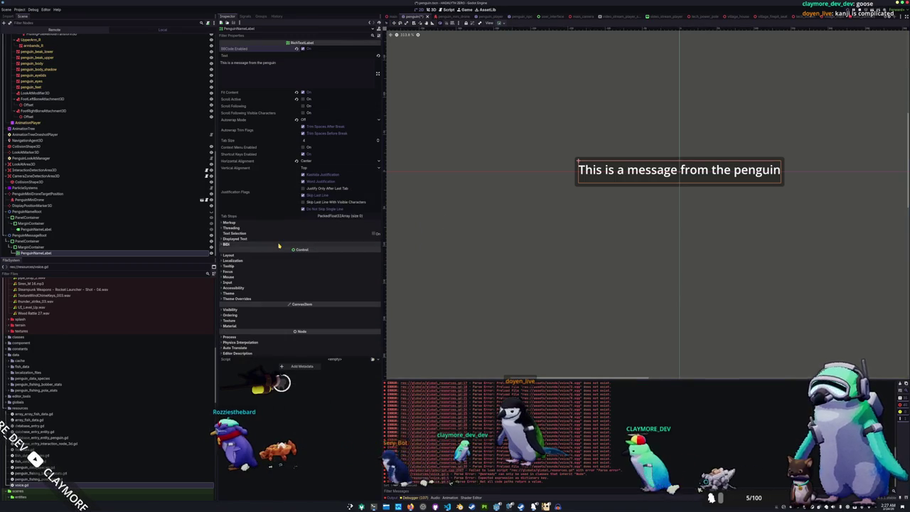
pyautogui.click(296, 66)
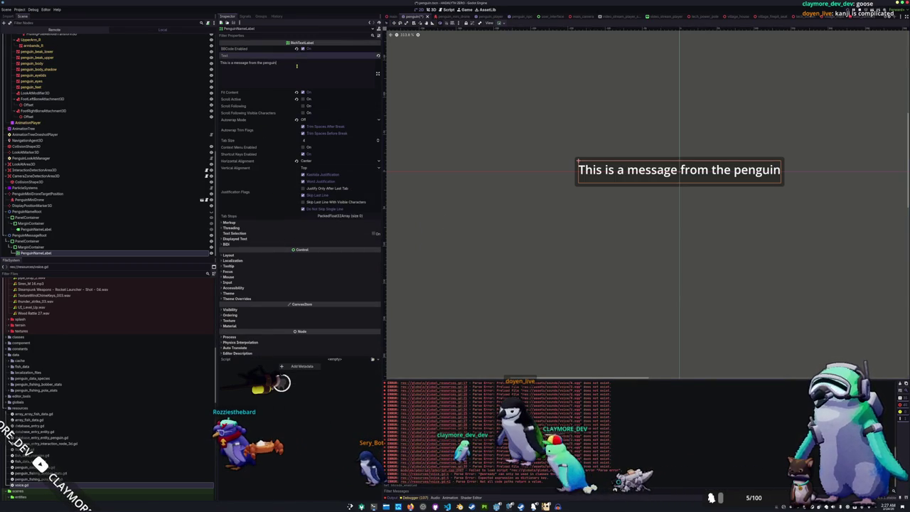
pyautogui.write('[\\')
pyautogui.press('BackSpace')
pyautogui.press('BackSpace')
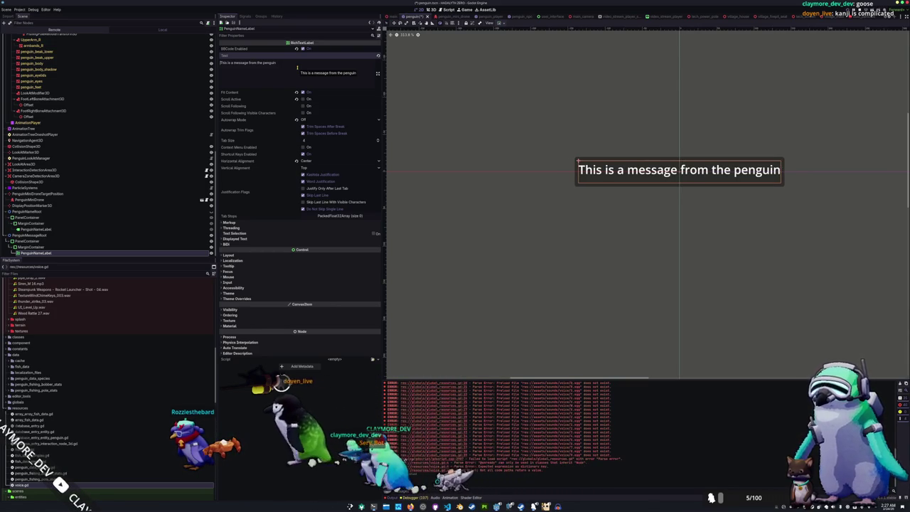
pyautogui.write('[color=red]')
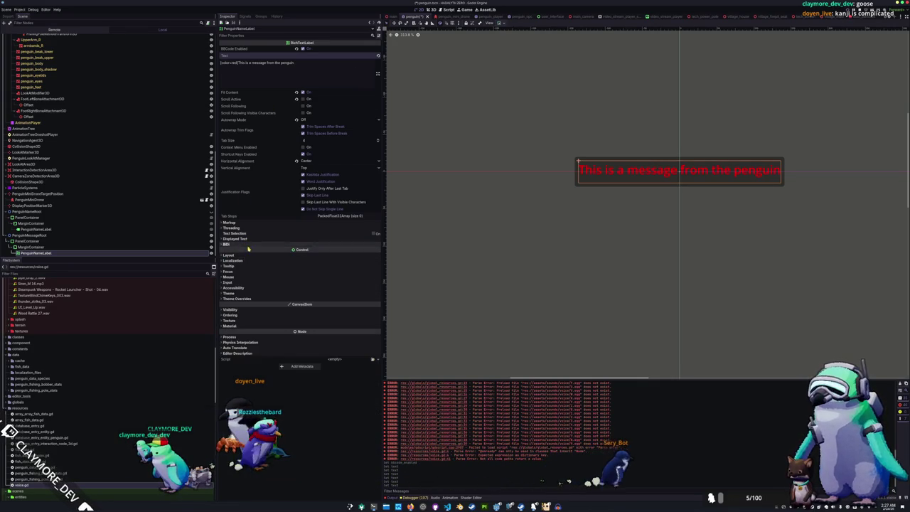
# Step: Drag Visible Ratio to 0 to hide the message, then select the root Penguin node
pyautogui.click(250, 239)
pyautogui.moveTo(375, 263)
pyautogui.mouseDown()
pyautogui.moveTo(299, 260)
pyautogui.moveTo(392, 263)
pyautogui.moveTo(303, 262)
pyautogui.moveTo(379, 261)
pyautogui.mouseUp()
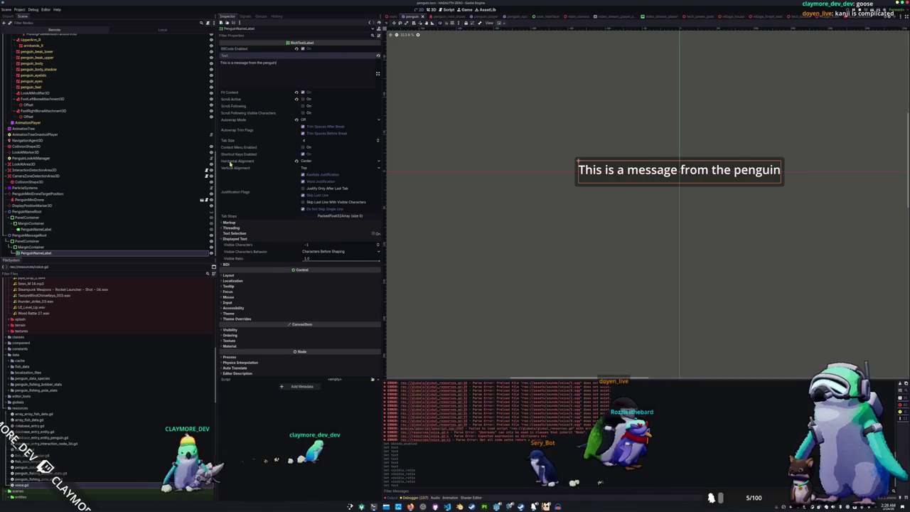
pyautogui.click(104, 236)
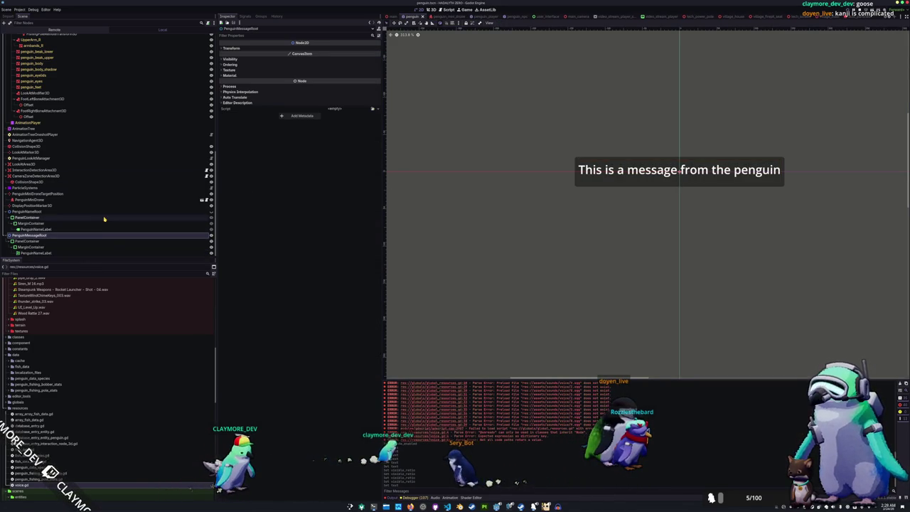
pyautogui.click(105, 212)
pyautogui.click(100, 236)
pyautogui.scroll(10, 121, 178)
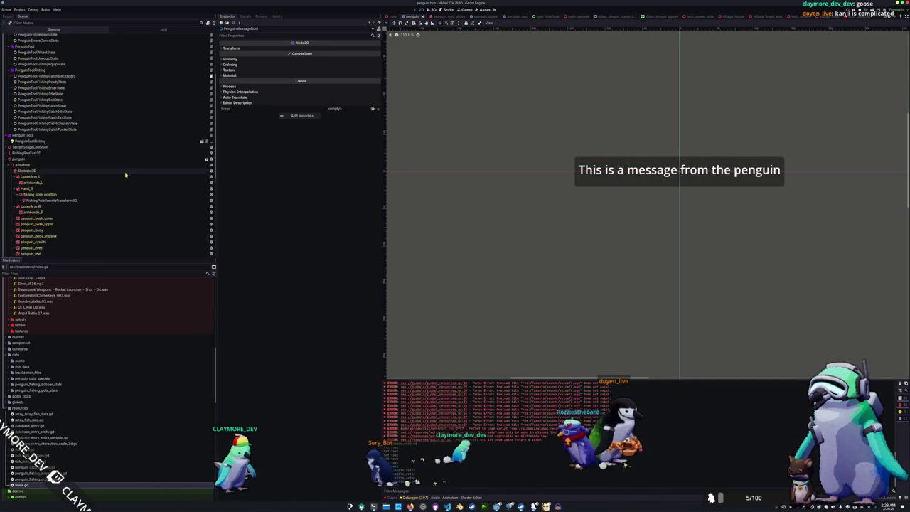
pyautogui.click(169, 37)
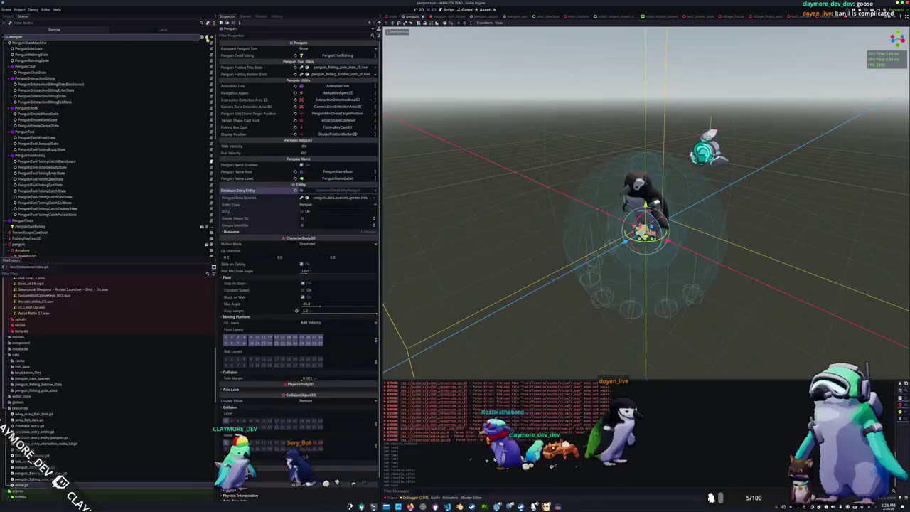
pyautogui.hotkey('alt', 'Tab')
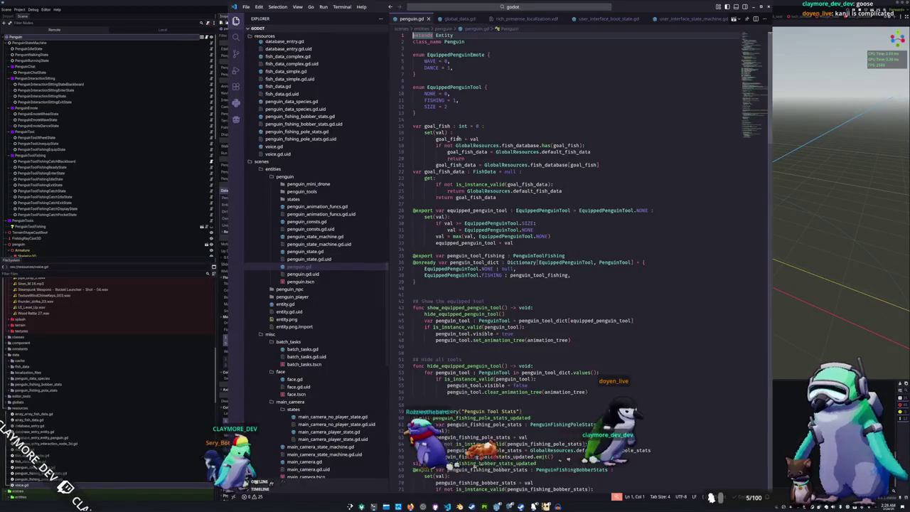
pyautogui.scroll(-2, 427, 199)
pyautogui.click(421, 240)
pyautogui.scroll(-5, 422, 245)
pyautogui.scroll(-10, 422, 244)
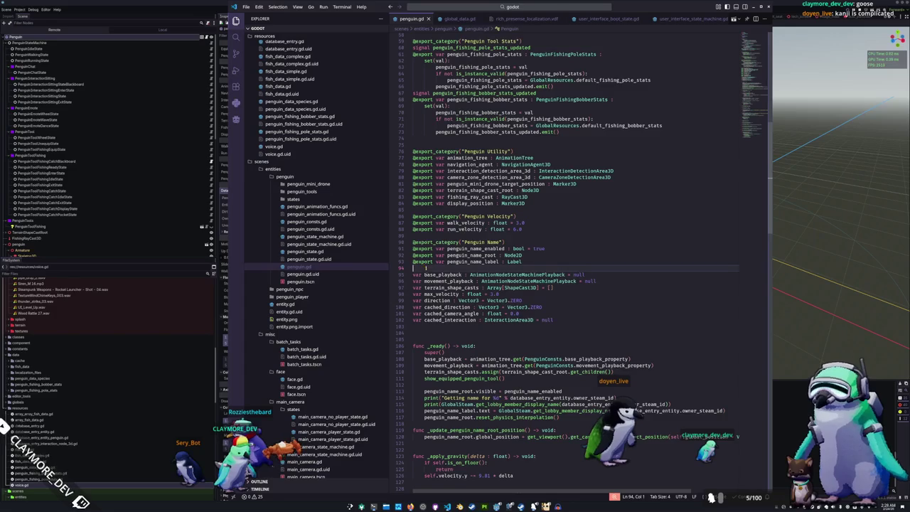
pyautogui.scroll(-1, 466, 266)
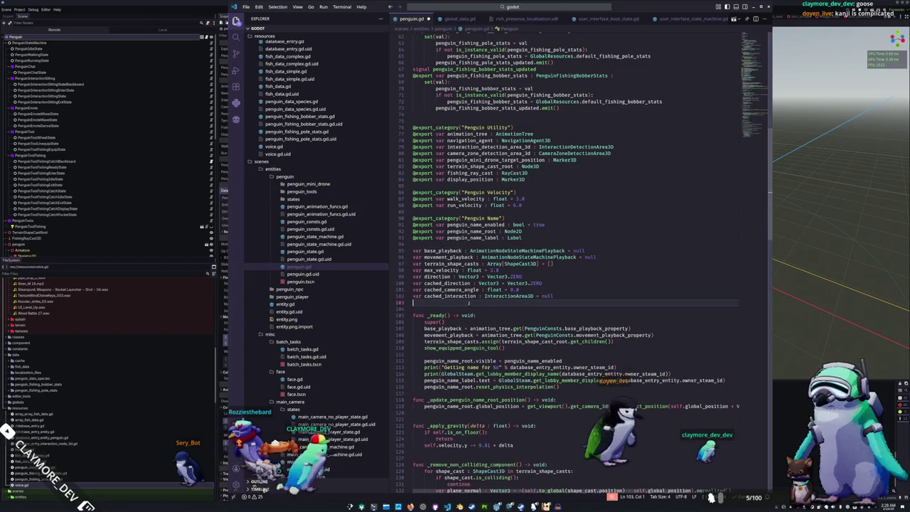
pyautogui.scroll(-1, 462, 299)
pyautogui.press('Return')
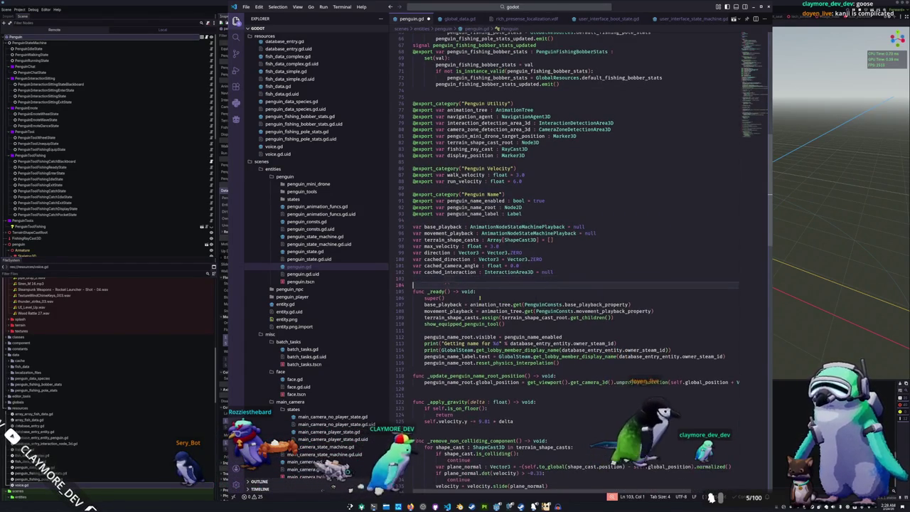
pyautogui.press('Down')
pyautogui.press('Down')
pyautogui.press('Down')
pyautogui.press('Return')
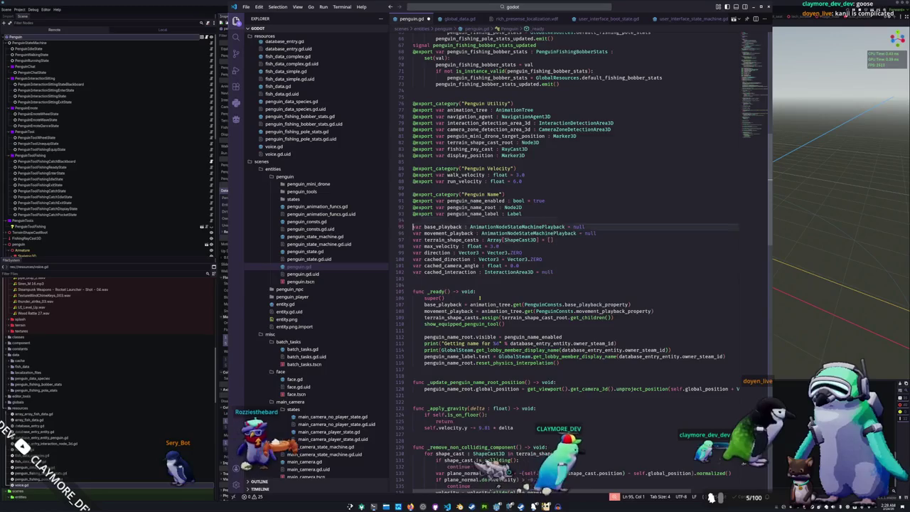
pyautogui.press('Up')
pyautogui.press('Return')
pyautogui.press('Up')
pyautogui.write('@exdo')
pyautogui.press('Escape')
pyautogui.write('ort_cat')
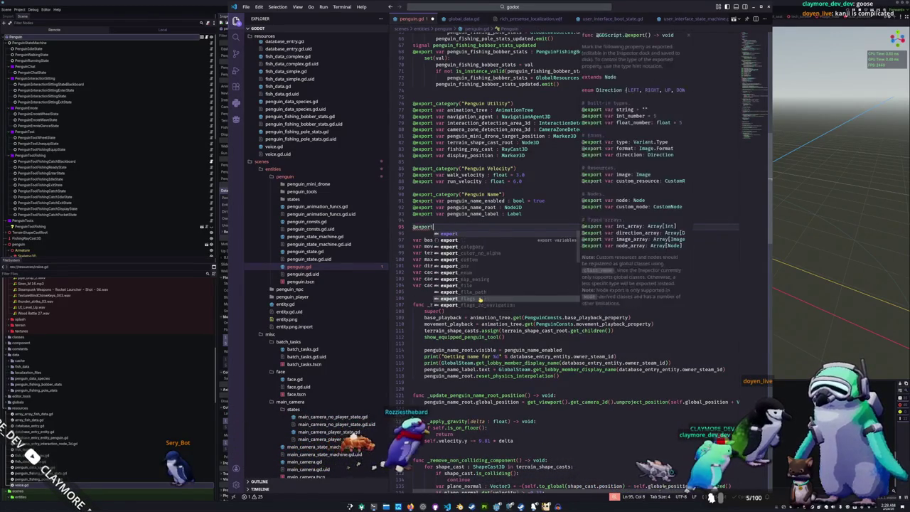
pyautogui.press('Return')
pyautogui.write('"Penguin Message")')
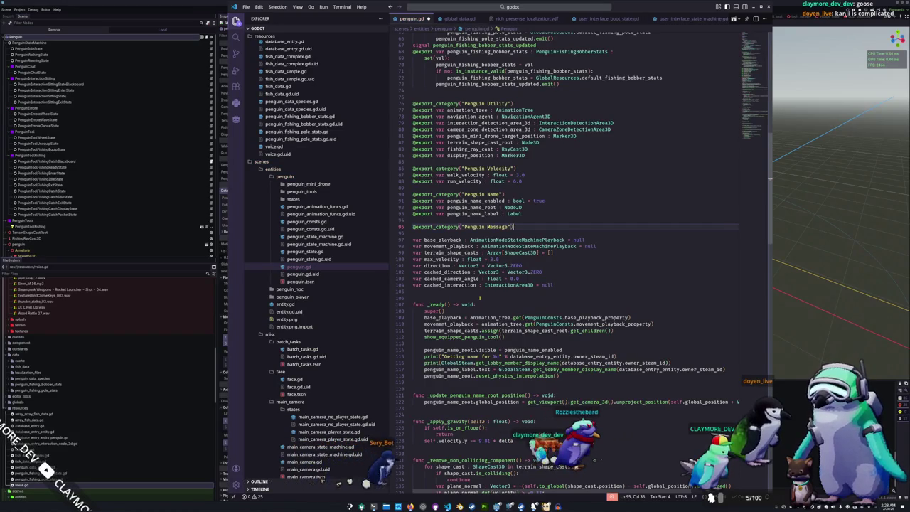
pyautogui.press('Return')
# Step: Export penguin_message_enabled : bool, penguin_message_root : Node2D and penguin_message_label : RichTextLabel
pyautogui.write('@export var penguin')
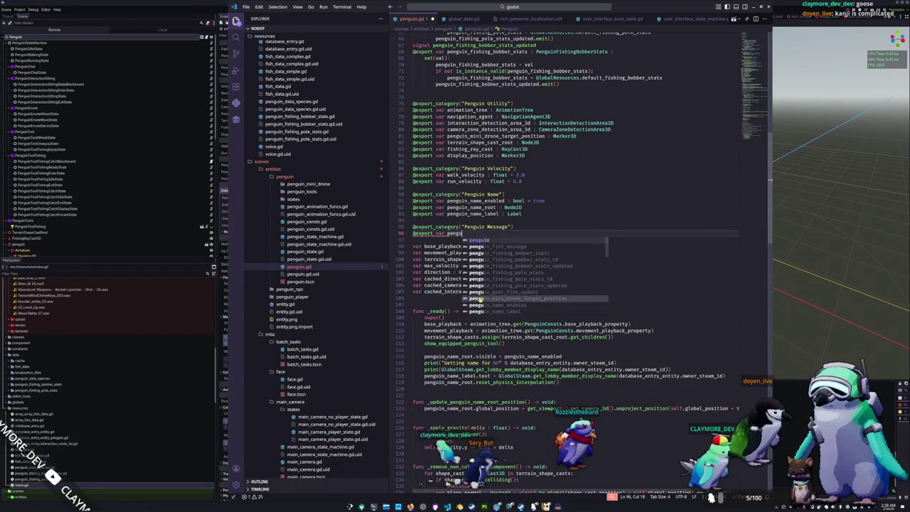
pyautogui.write('_message_enabled : b')
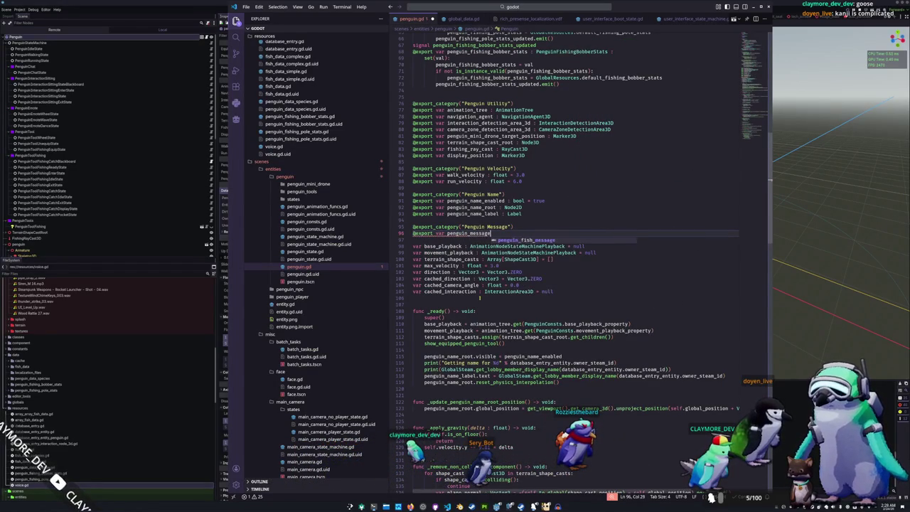
pyautogui.write('ool = true')
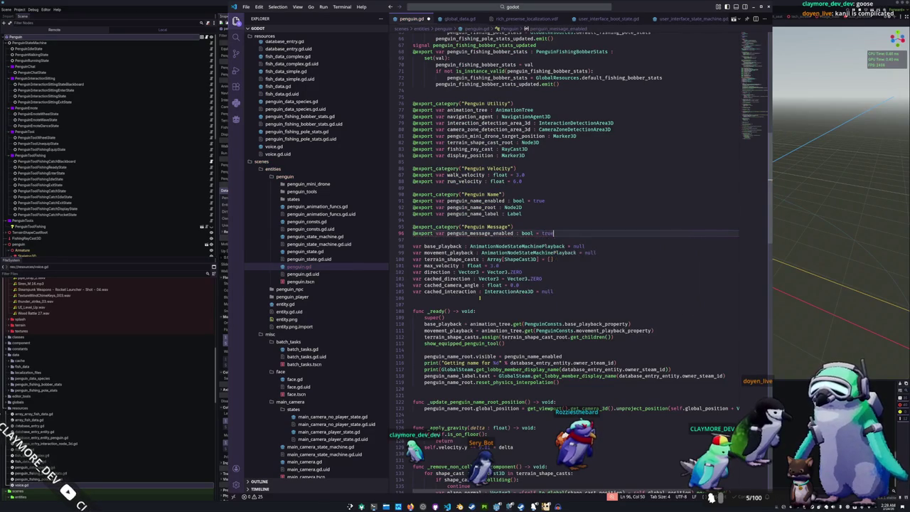
pyautogui.press('Return')
pyautogui.write('xport var penguin')
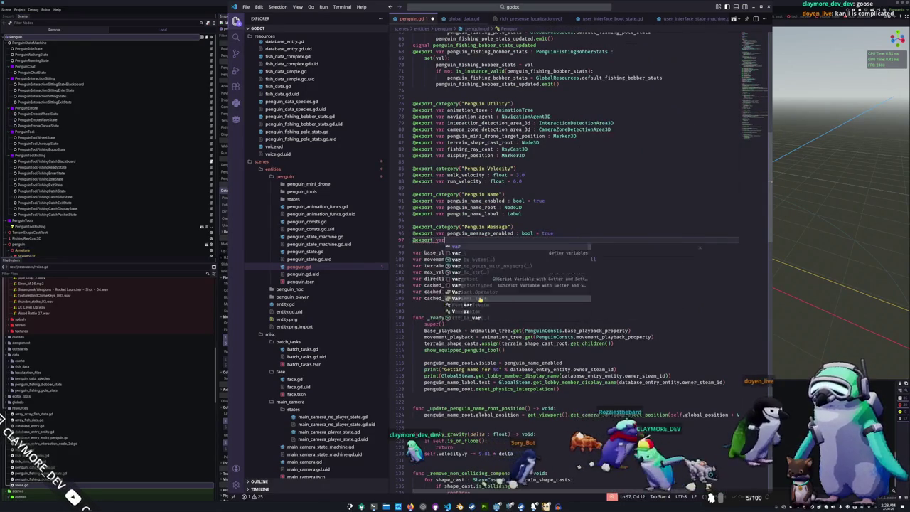
pyautogui.write('_message_root')
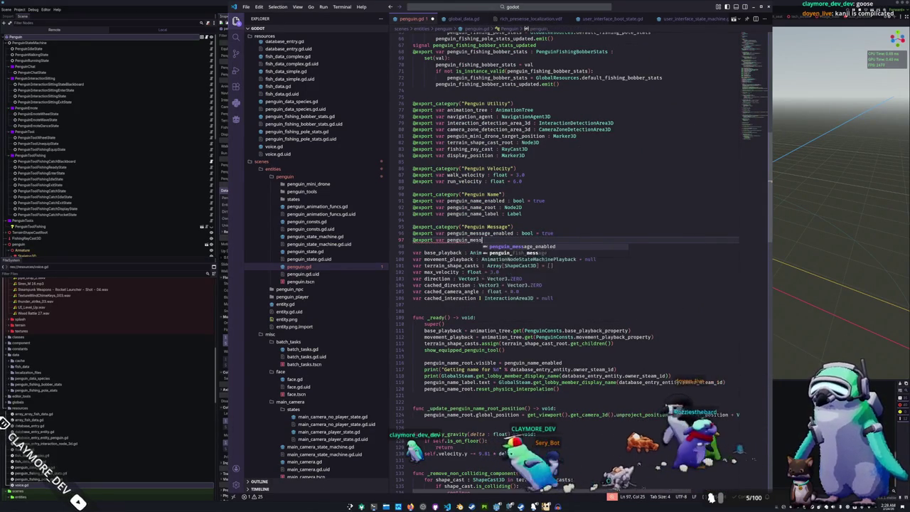
pyautogui.write(' : Node3D')
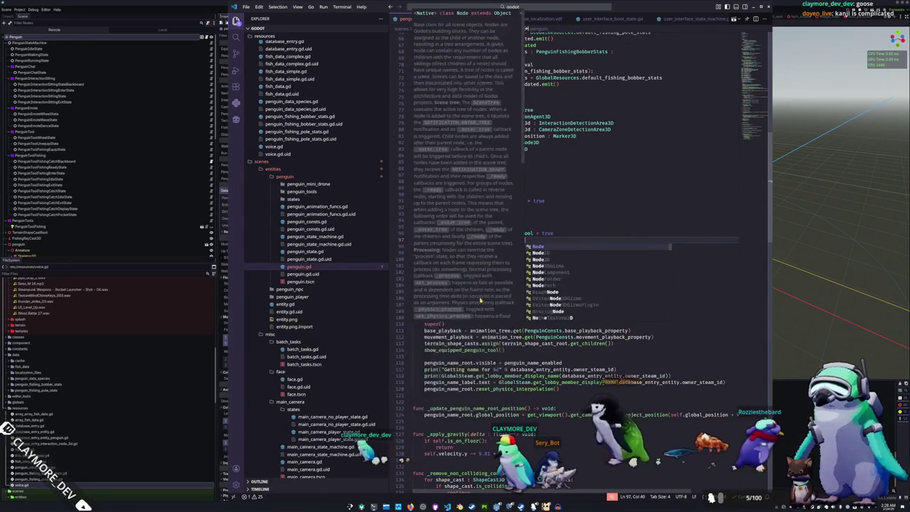
pyautogui.press('BackSpace')
pyautogui.press('BackSpace')
pyautogui.write('2D')
pyautogui.press('Return')
pyautogui.press('Return')
pyautogui.write('@export var pe')
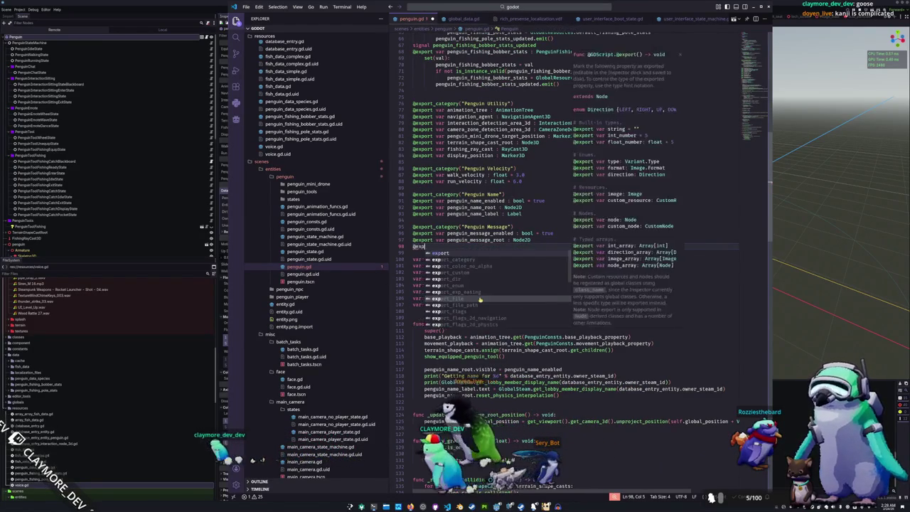
pyautogui.write('nguin_message_label : ')
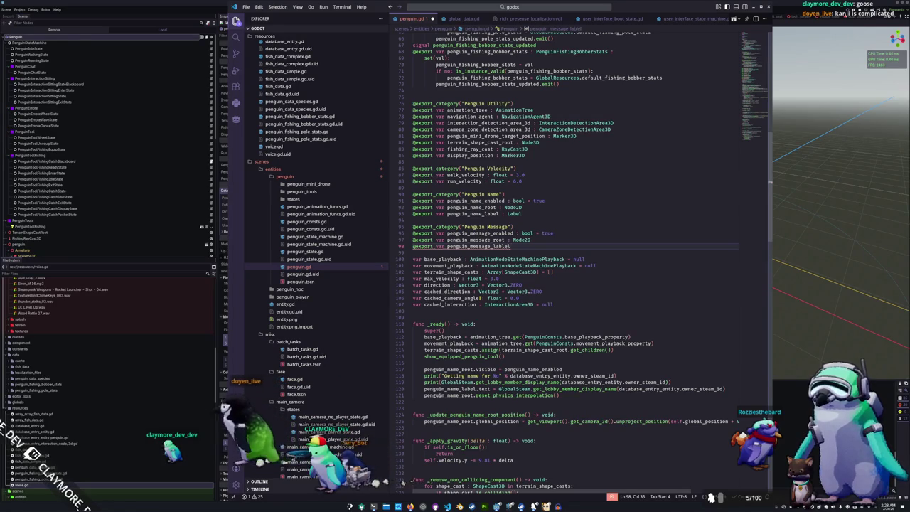
pyautogui.write('RichText')
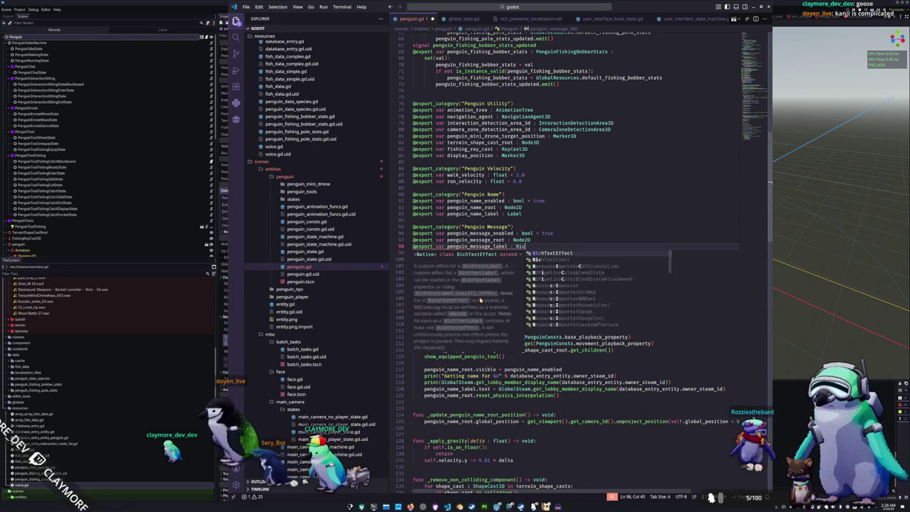
pyautogui.press('Return')
pyautogui.press('Return')
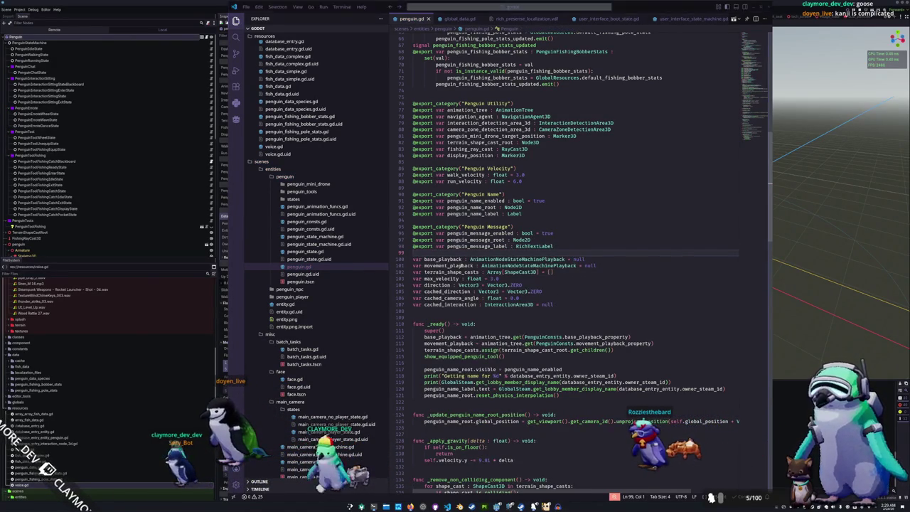
pyautogui.hotkey('alt', 'Tab')
pyautogui.scroll(-5, 125, 253)
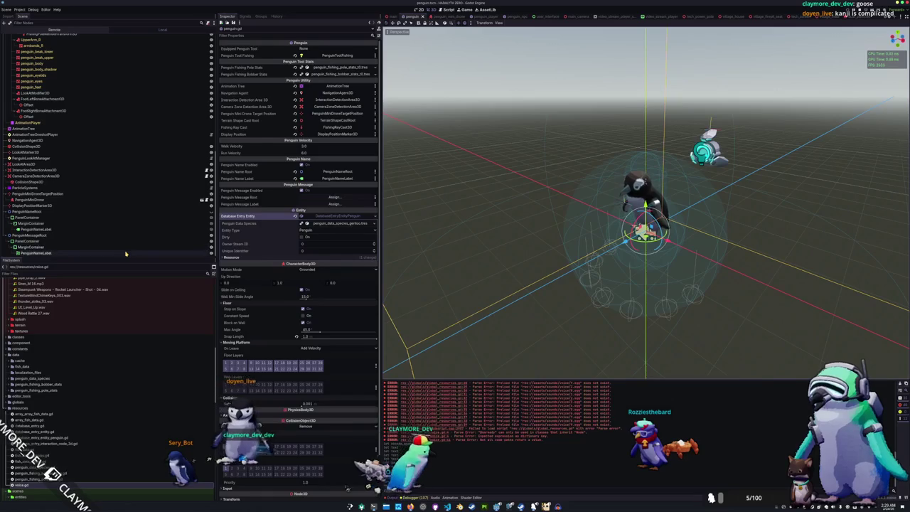
# Step: On the Penguin node, assign PenguinMessageRoot as Penguin Message Root and PenguinNameLabel as Penguin Message Label
pyautogui.click(126, 253)
pyautogui.scroll(-2, 504, 239)
pyautogui.scroll(3, 451, 249)
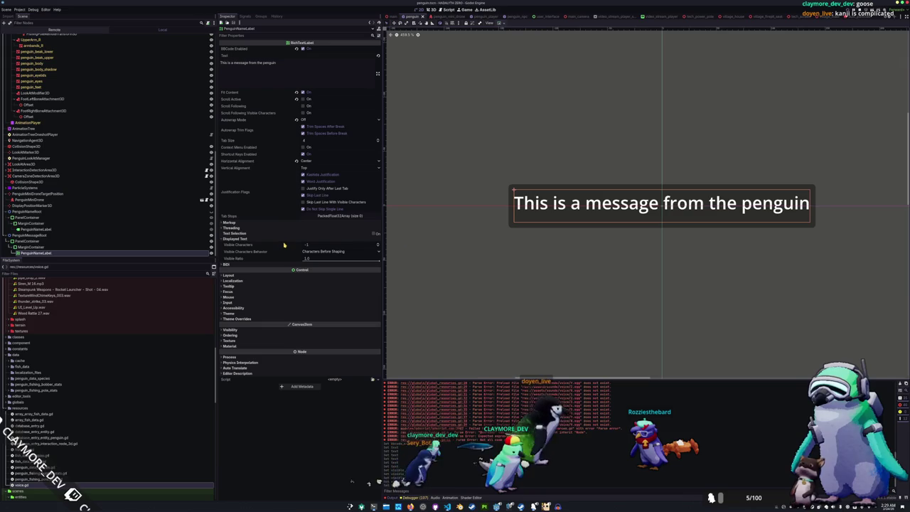
pyautogui.moveTo(282, 247)
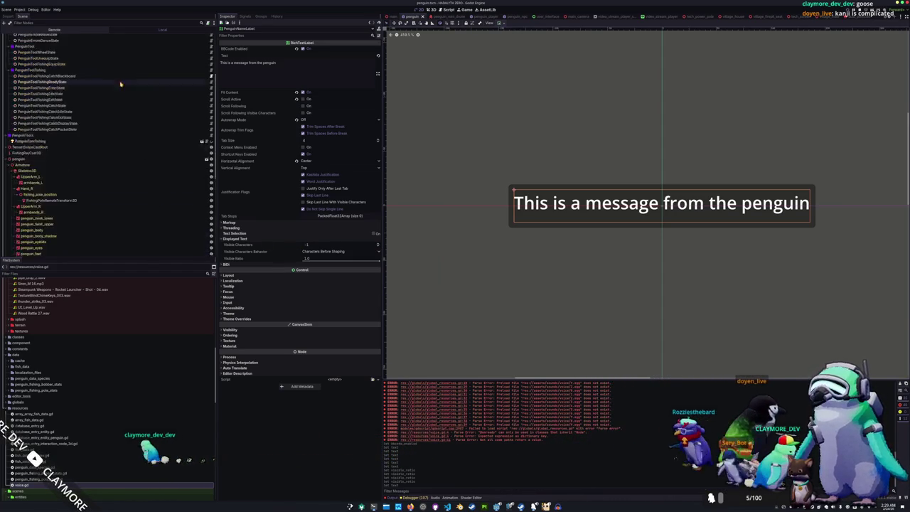
pyautogui.scroll(10, 121, 92)
pyautogui.click(146, 37)
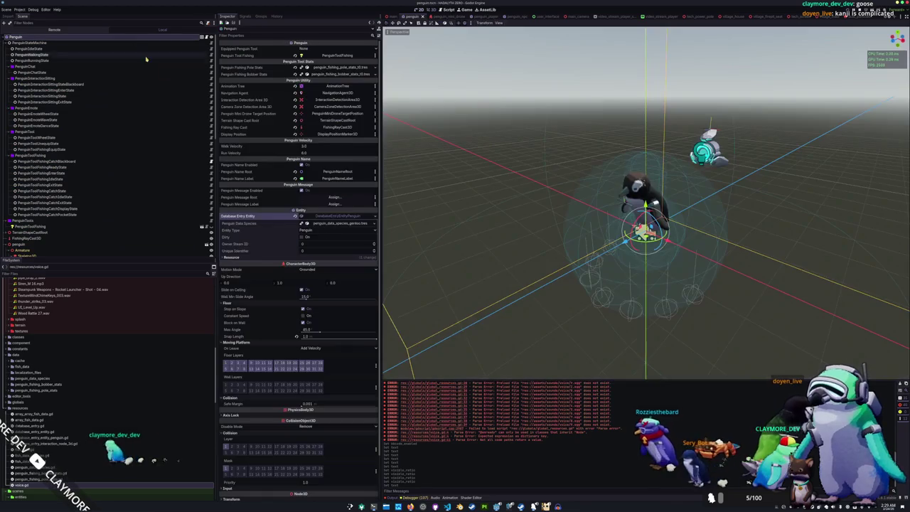
pyautogui.click(333, 198)
pyautogui.doubleClick(457, 200)
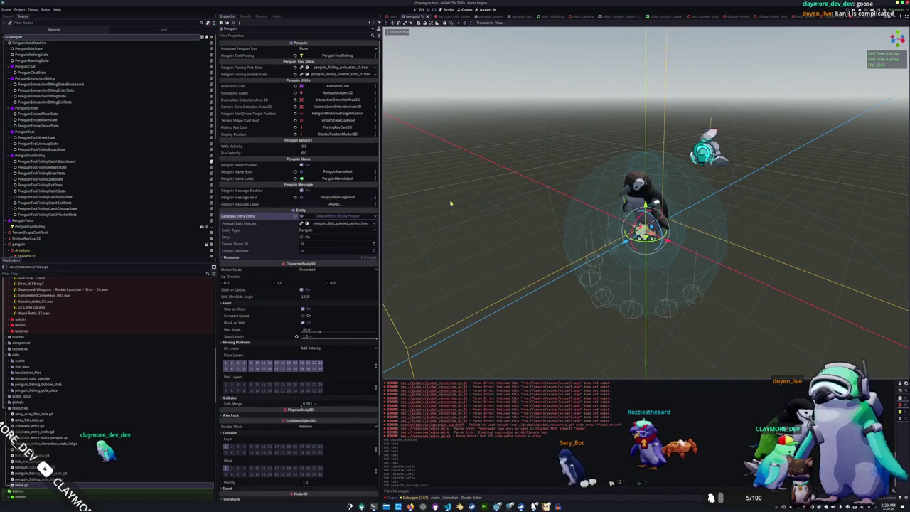
pyautogui.click(356, 207)
pyautogui.doubleClick(460, 212)
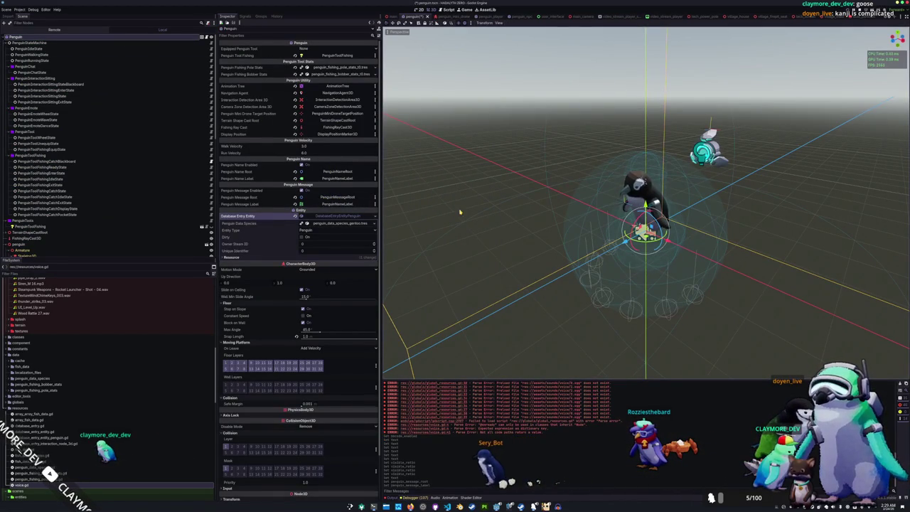
pyautogui.hotkey('alt', 'Tab')
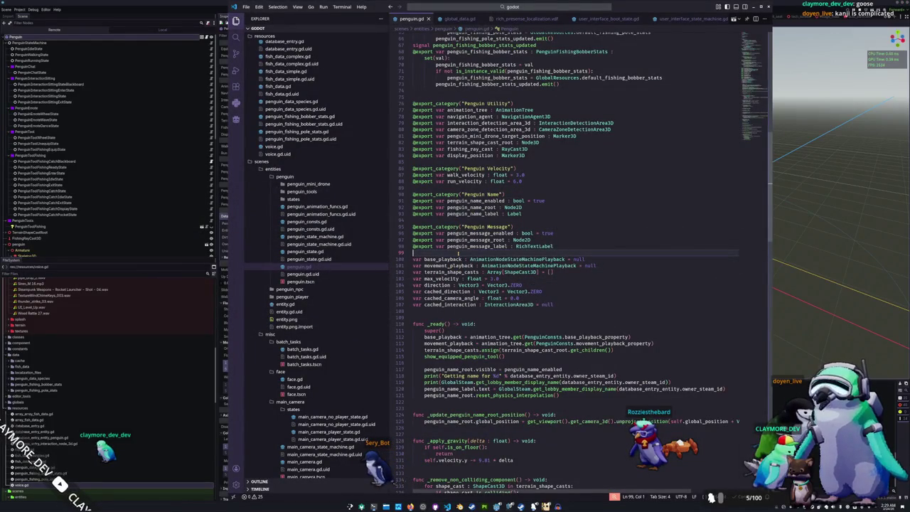
# Step: Add `if penguin_message_root.visible:` in _physics_process, calling _update_penguin_message_root_position() inside it
pyautogui.scroll(-14, 458, 253)
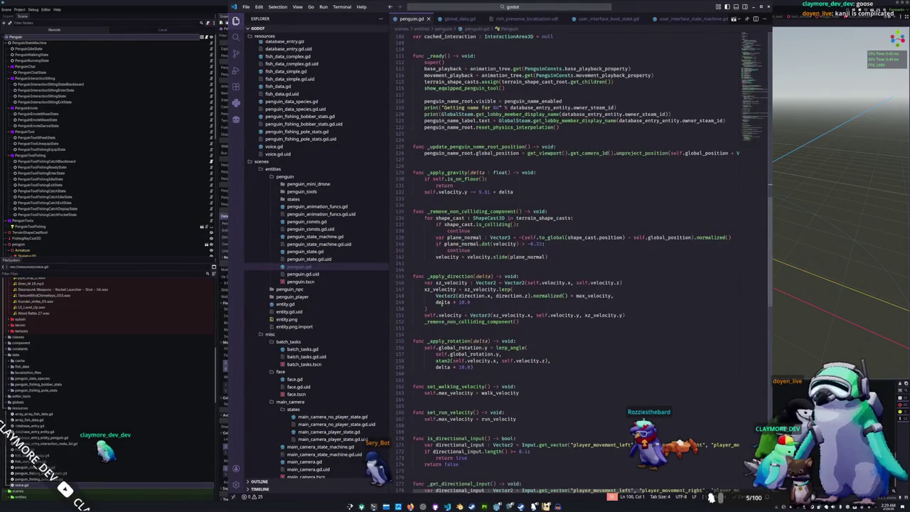
pyautogui.scroll(-20, 429, 320)
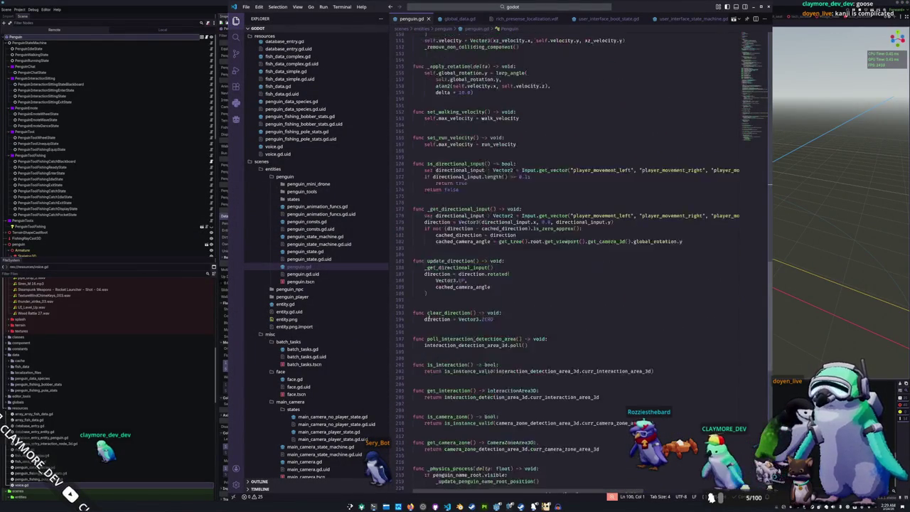
pyautogui.scroll(-2, 428, 319)
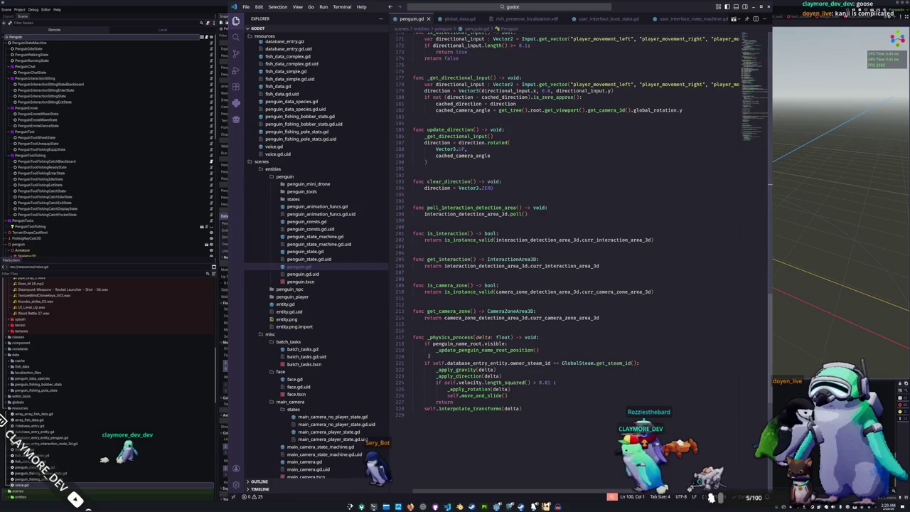
pyautogui.click(578, 356)
pyautogui.press('Return')
pyautogui.press('Return')
pyautogui.press('Up')
pyautogui.write('if penguin')
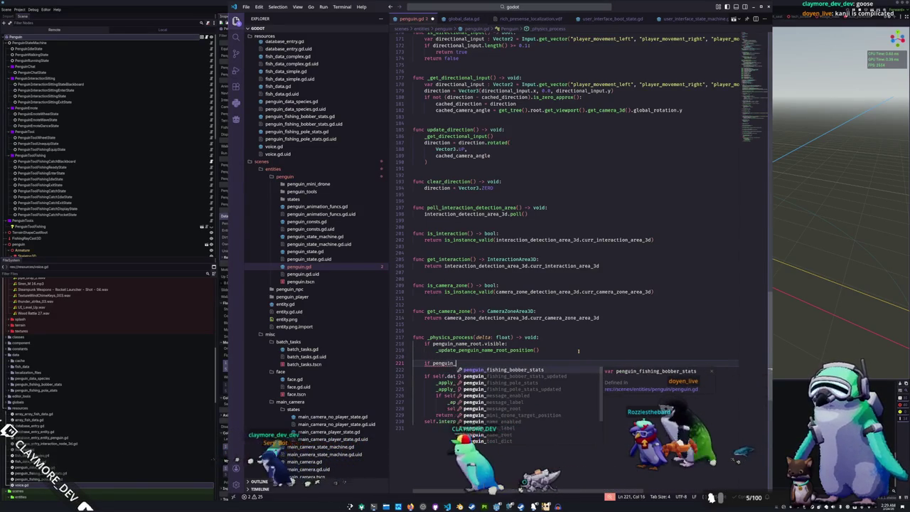
pyautogui.write('_mess')
pyautogui.press('Return')
pyautogui.write('.visible:')
pyautogui.press('Return')
pyautogui.write('_update_penguin_message_root_position(')
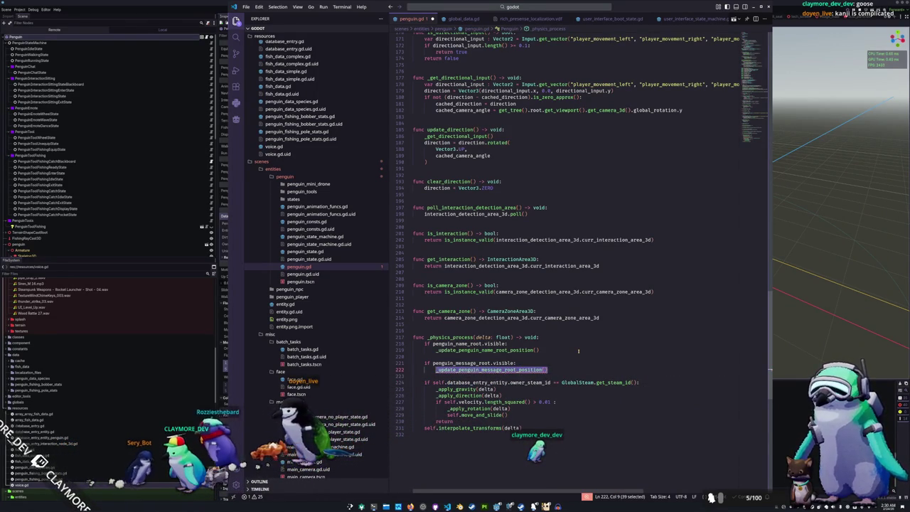
pyautogui.scroll(5, 540, 291)
pyautogui.scroll(10, 501, 234)
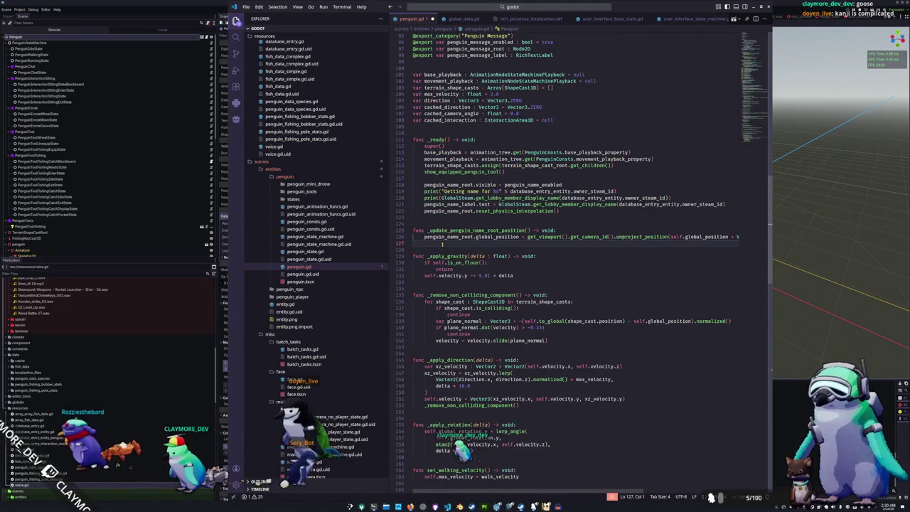
# Step: Create the function header `func _update_penguin_message_root_position() -> void:`
pyautogui.press('Return')
pyautogui.write('_update_penguin_message_root_position()')
pyautogui.press('Home')
pyautogui.write('func')
pyautogui.press('End')
pyautogui.write('-> void:')
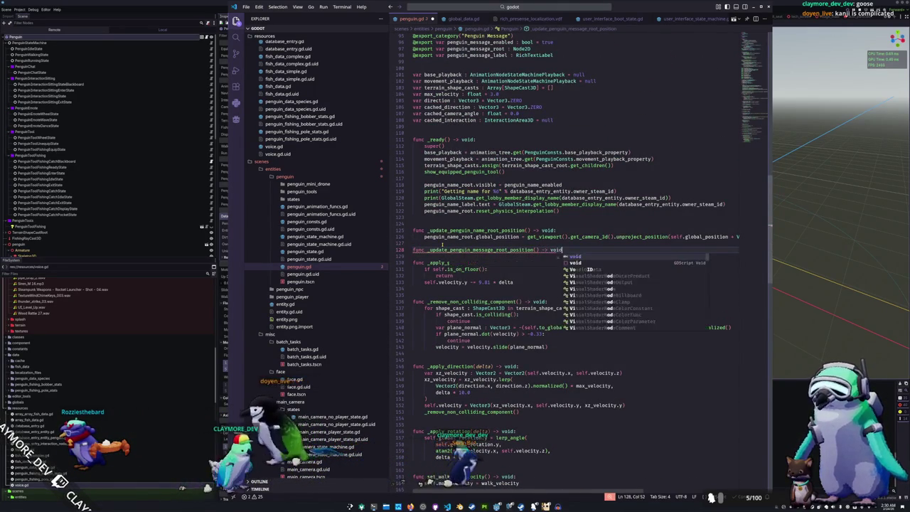
pyautogui.press('Return')
# Step: In _ready, set penguin_message_root.visible = penguin_message_enabled
pyautogui.press('Up')
pyautogui.press('Up')
pyautogui.press('Up')
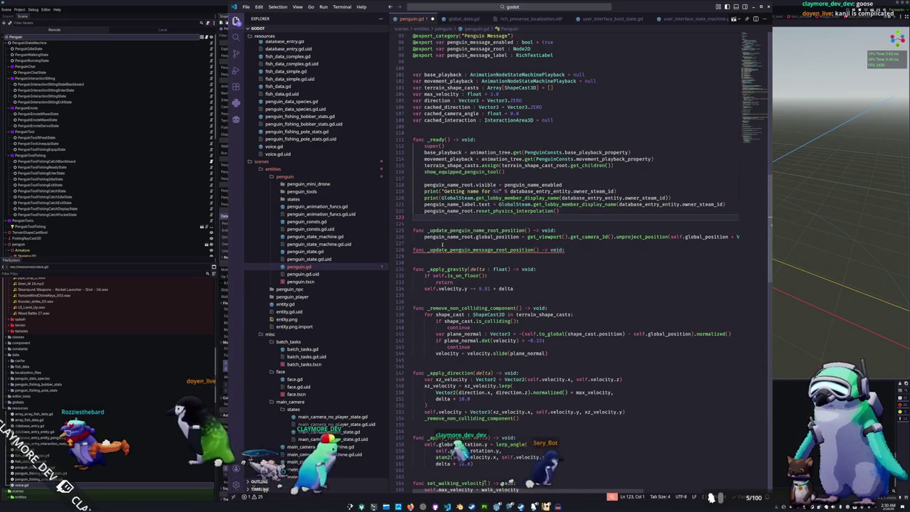
pyautogui.press('Return')
pyautogui.press('Tab')
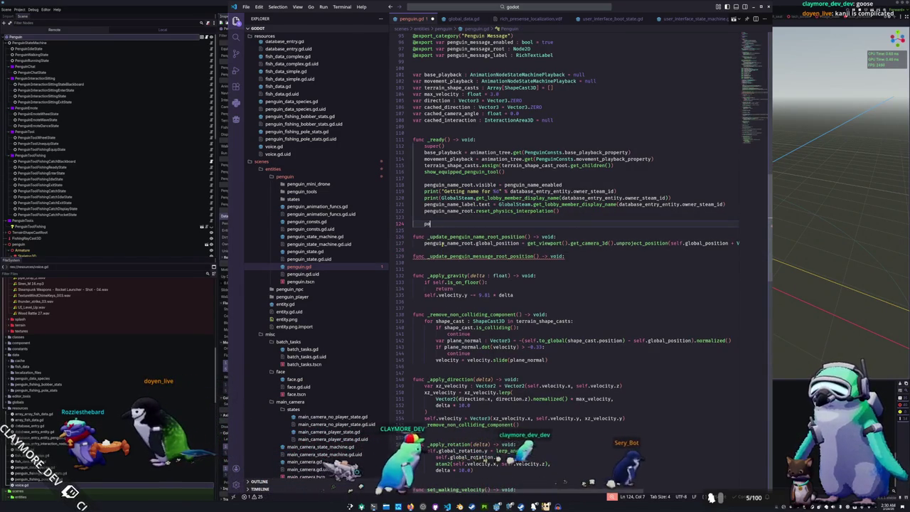
pyautogui.write('penguin_name_root')
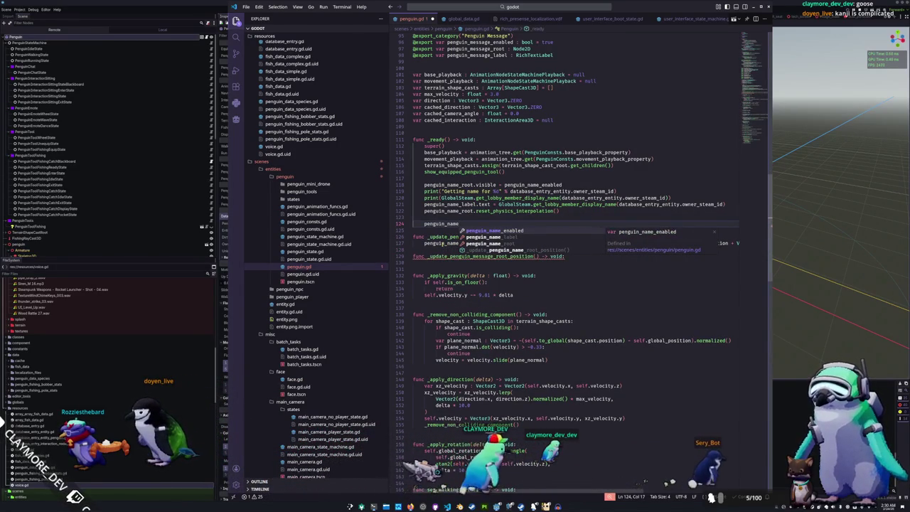
pyautogui.write('.visible')
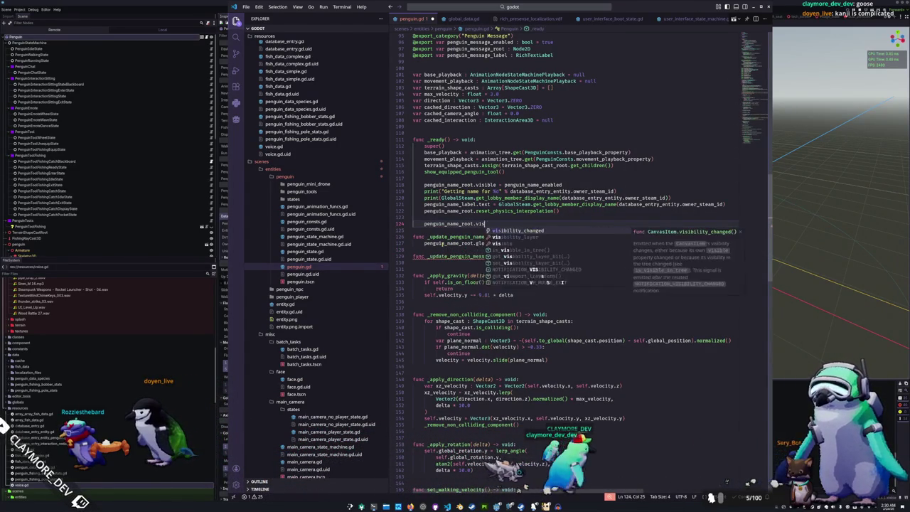
pyautogui.write(' = penguin_')
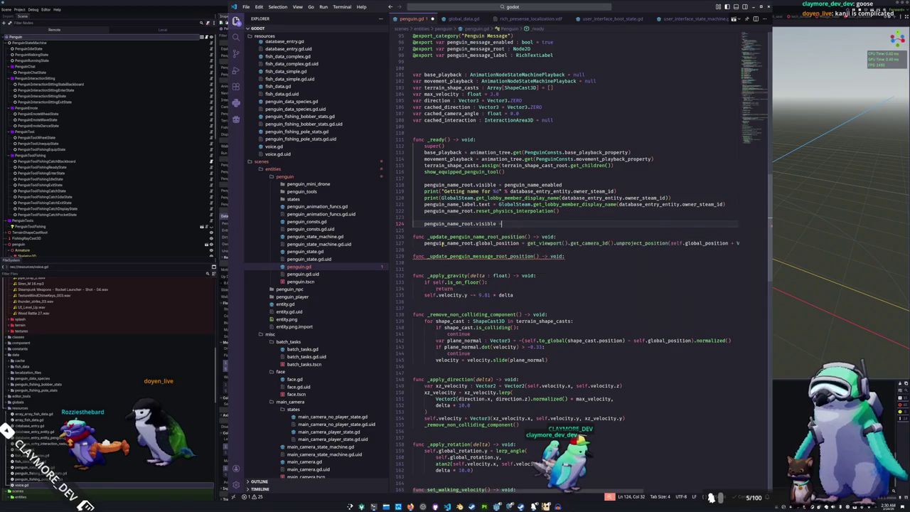
pyautogui.write('mess')
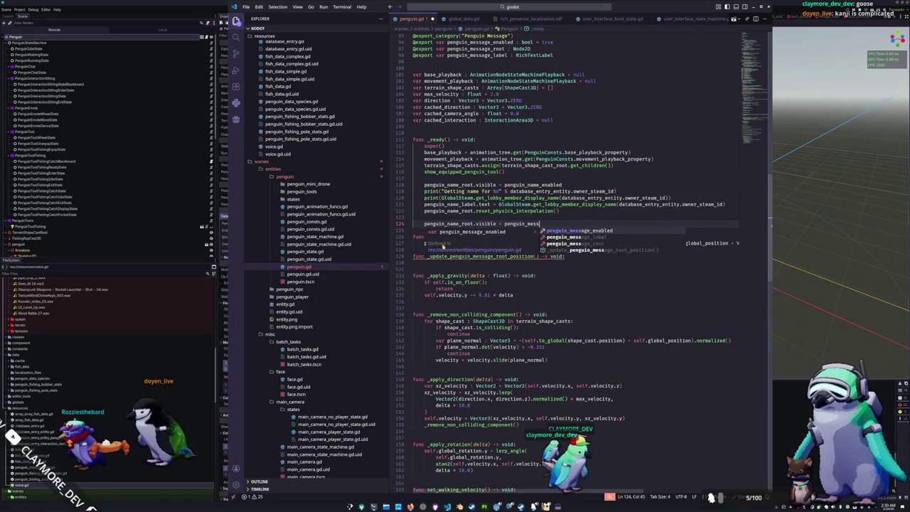
pyautogui.press('Return')
pyautogui.hotkey('ctrl', 'Left')
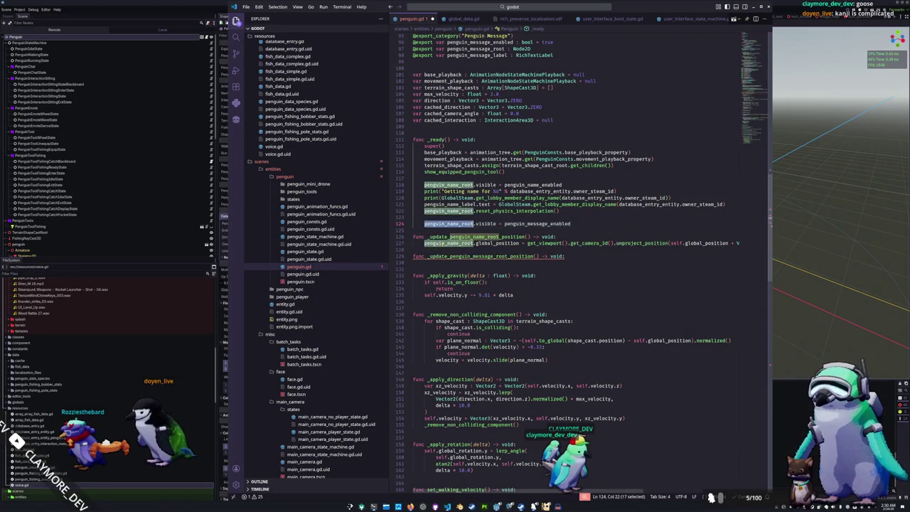
pyautogui.write('enguin_mess')
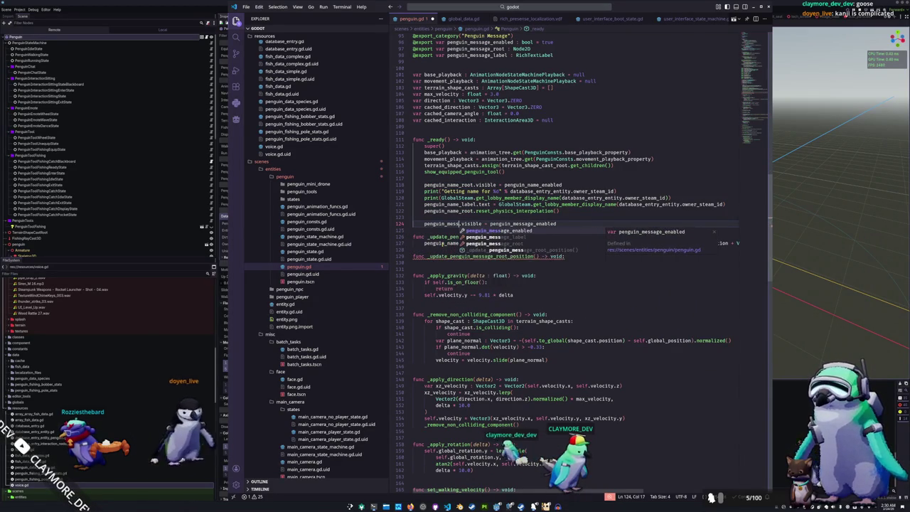
pyautogui.press('Return')
pyautogui.press('End')
pyautogui.press('Return')
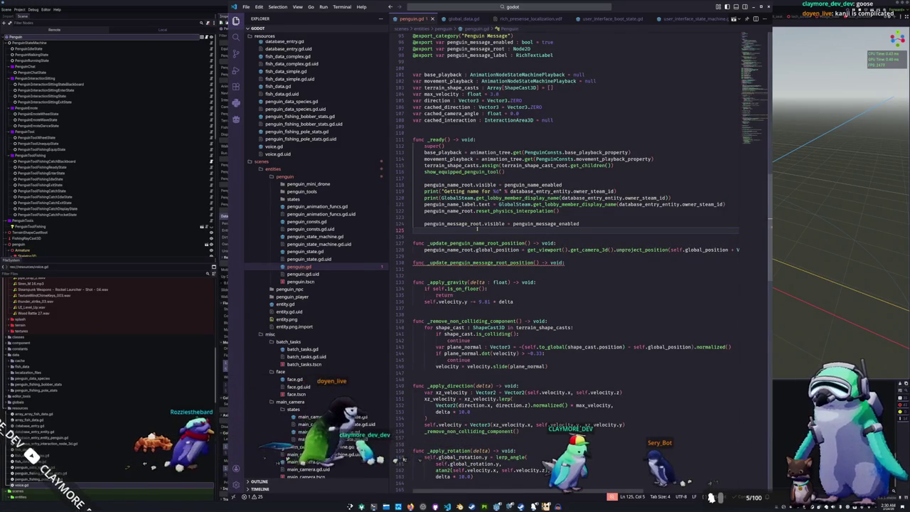
# Step: Insert a position-update call before the physics interpolation reset in _ready
pyautogui.scroll(-1, 476, 231)
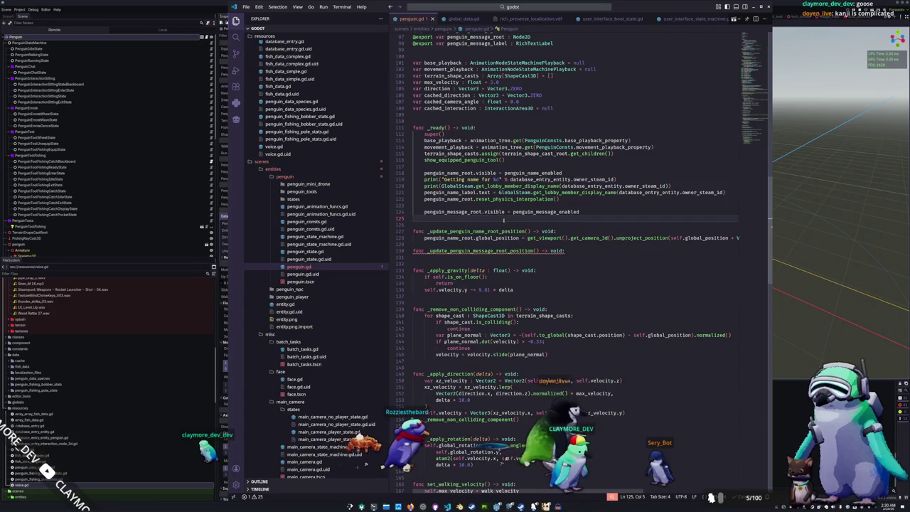
pyautogui.press('Up')
pyautogui.press('Up')
pyautogui.press('Up')
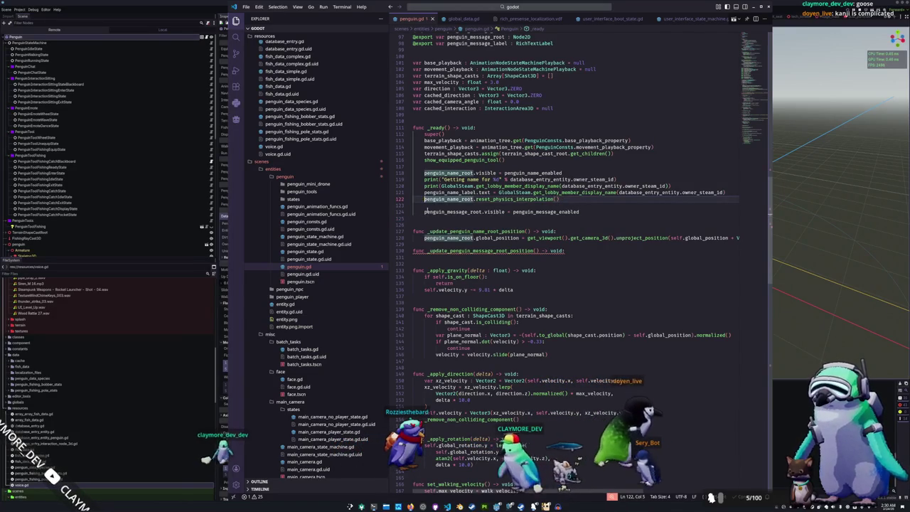
pyautogui.hotkey('ctrl', 'shift', 'Return')
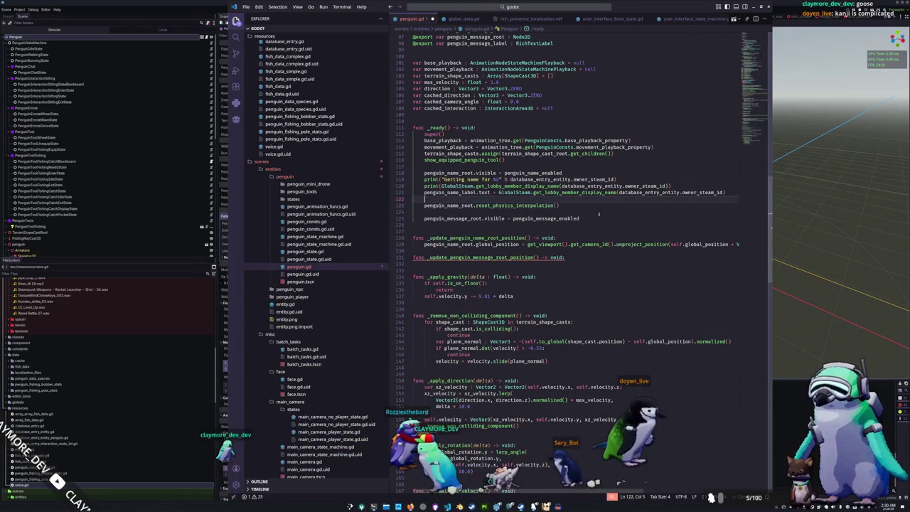
pyautogui.write('_update')
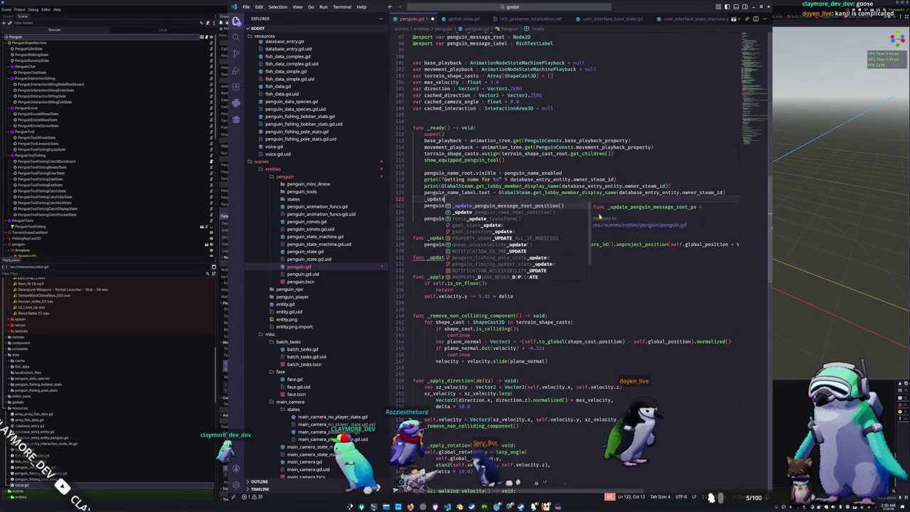
pyautogui.write('_pen')
pyautogui.press('Return')
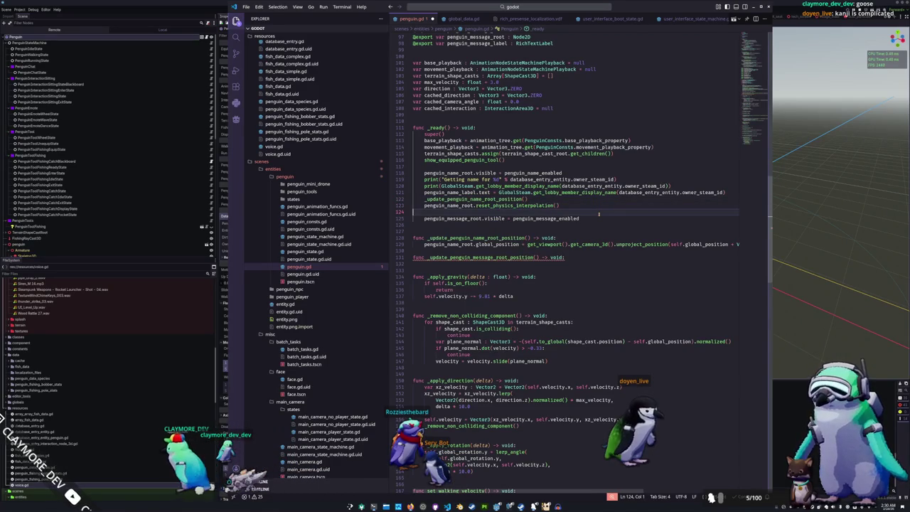
# Step: Fill the new function with the camera-projection calculation assigning penguin_message_root.global_position, spaced above
pyautogui.press('Down')
pyautogui.press('Down')
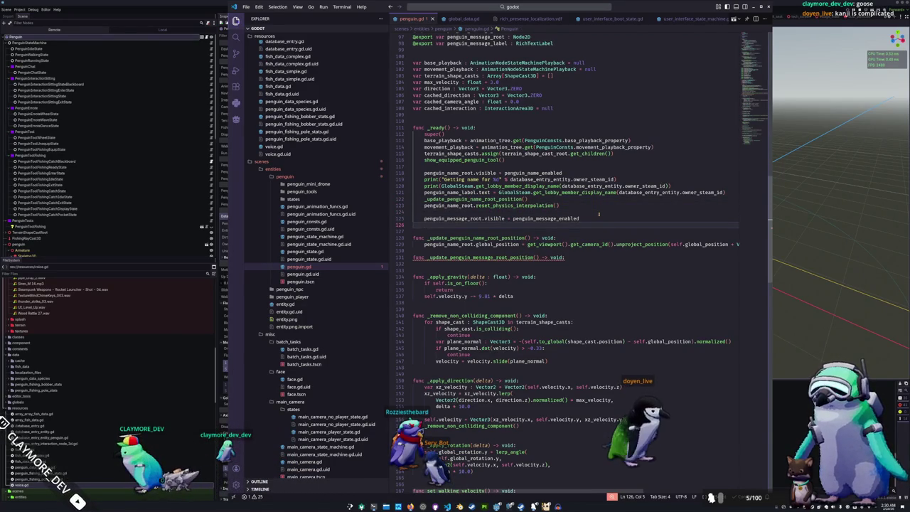
pyautogui.press('Down')
pyautogui.press('Down')
pyautogui.press('Down')
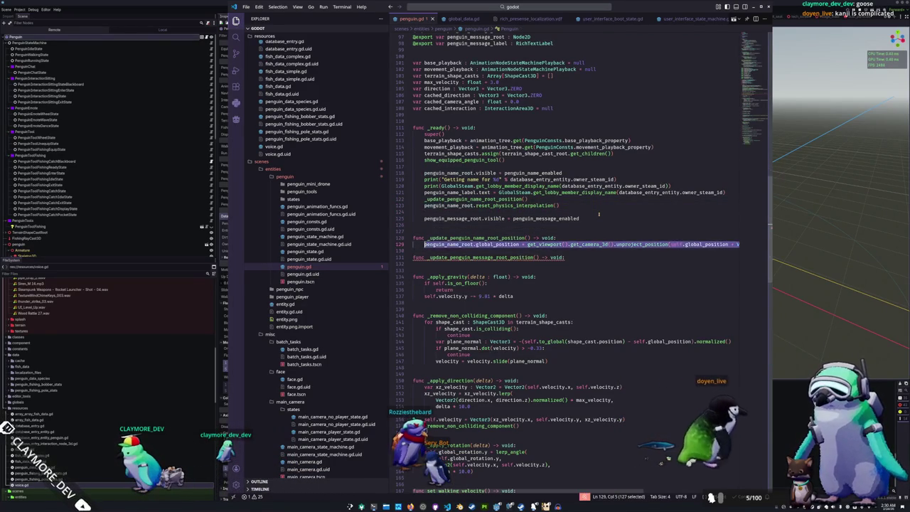
pyautogui.hotkey('ctrl', 'v')
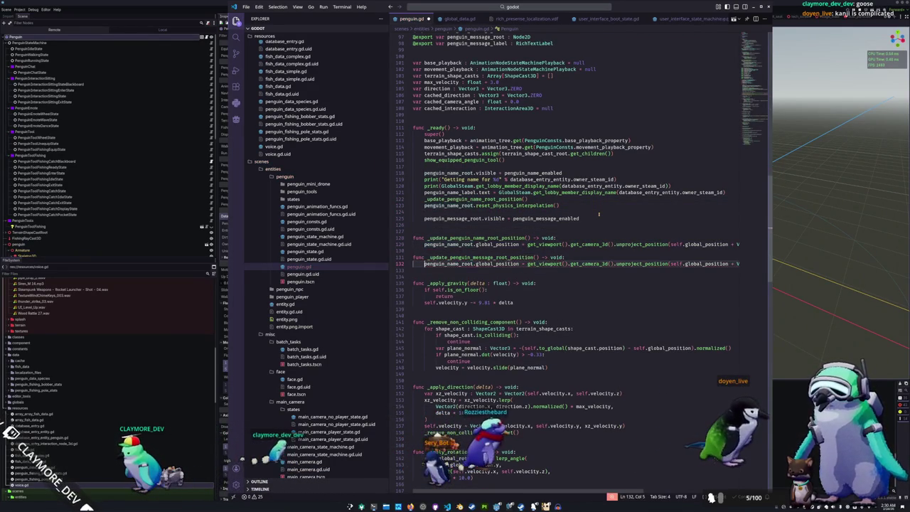
pyautogui.write('penguin_message')
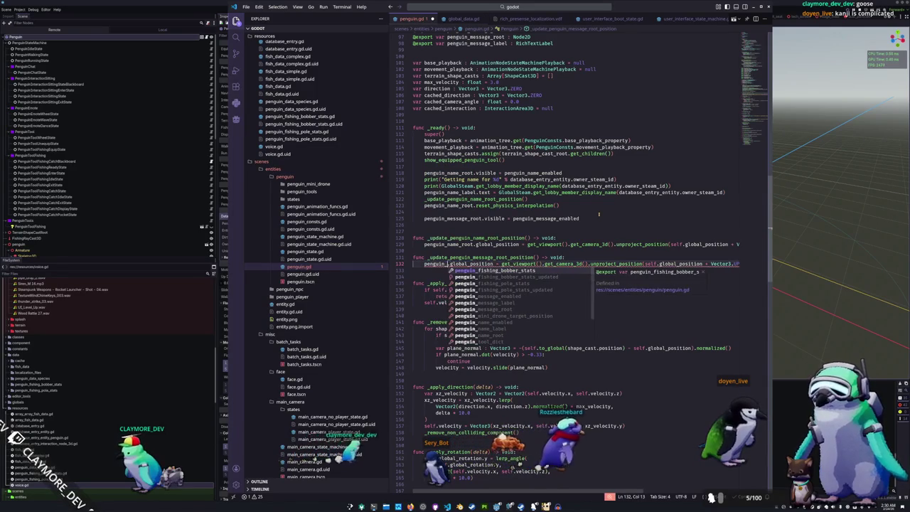
pyautogui.write('_root.')
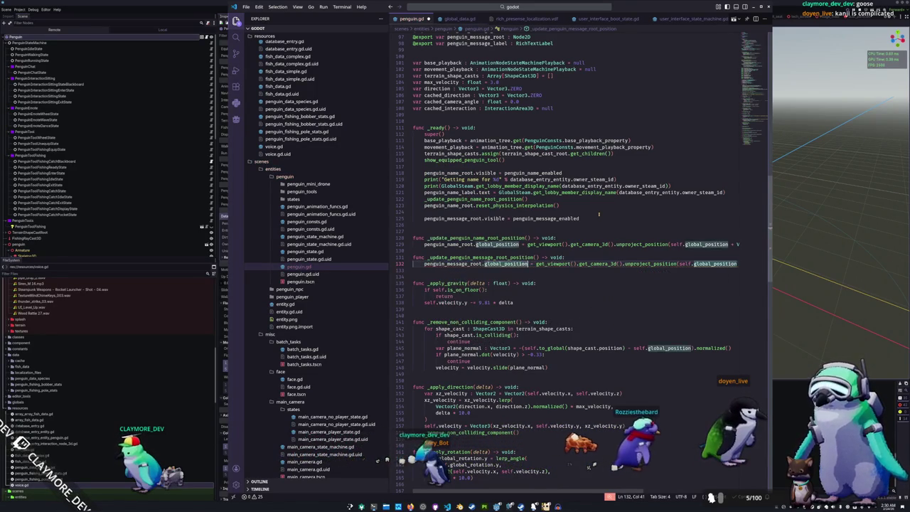
pyautogui.press('End')
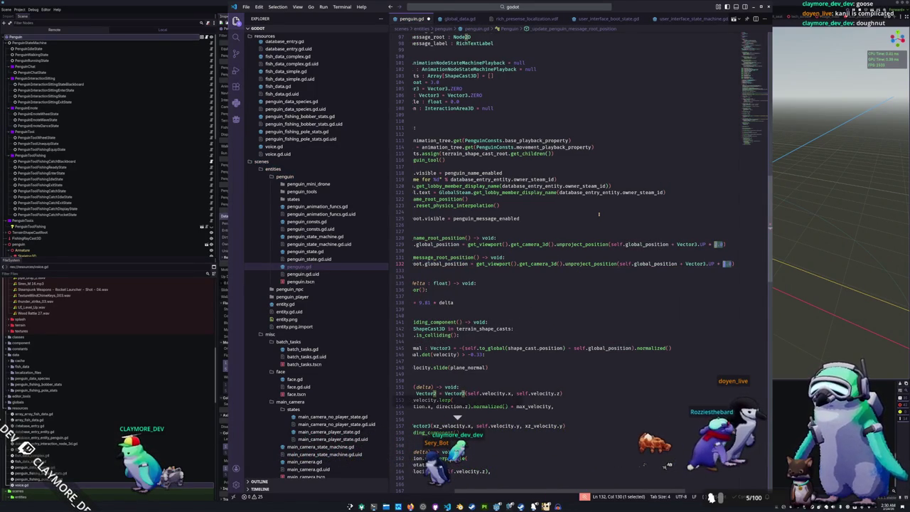
pyautogui.press('Home')
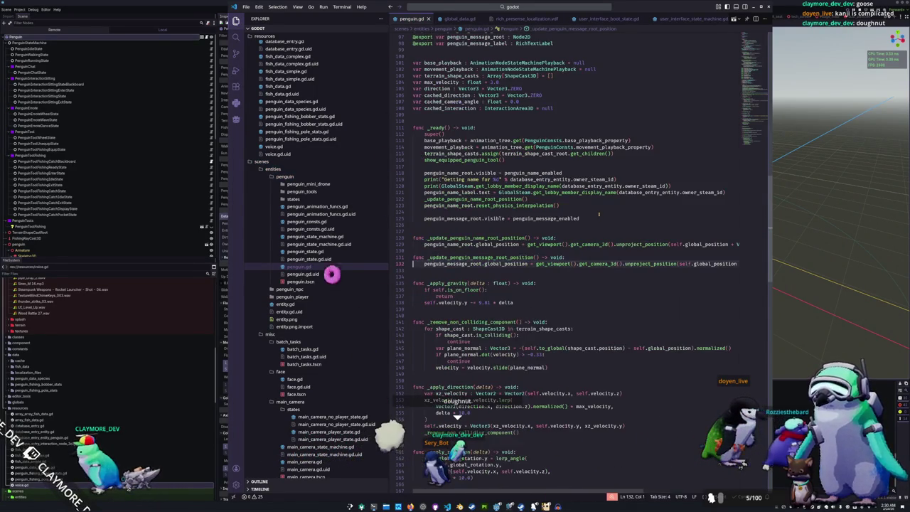
pyautogui.hotkey('alt', 'Up')
pyautogui.hotkey('alt', 'Up')
pyautogui.hotkey('alt', 'Up')
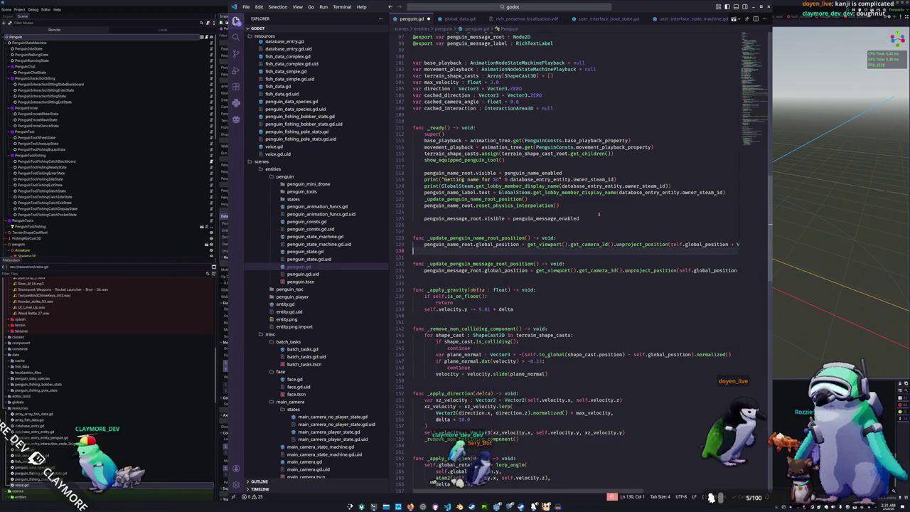
pyautogui.scroll(4, 445, 121)
pyautogui.click(433, 121)
pyautogui.scroll(2, 444, 135)
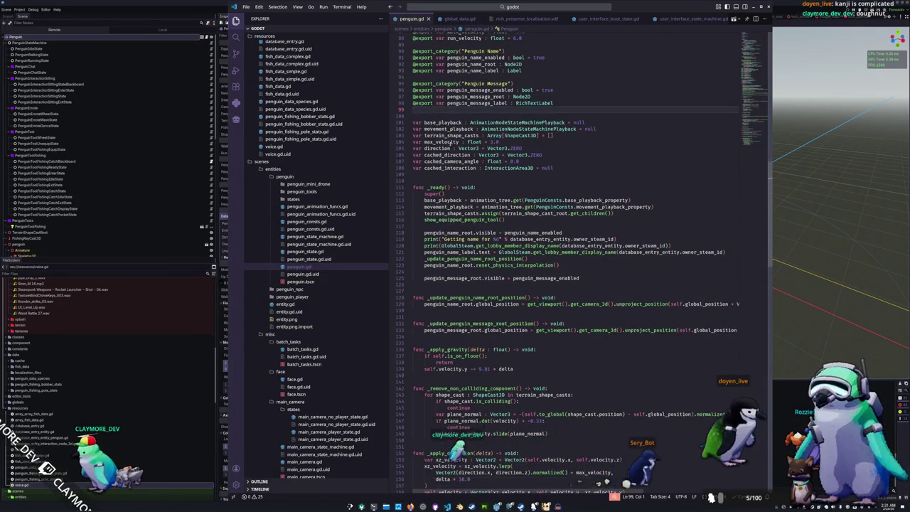
pyautogui.write('@export var penguin_audio_play')
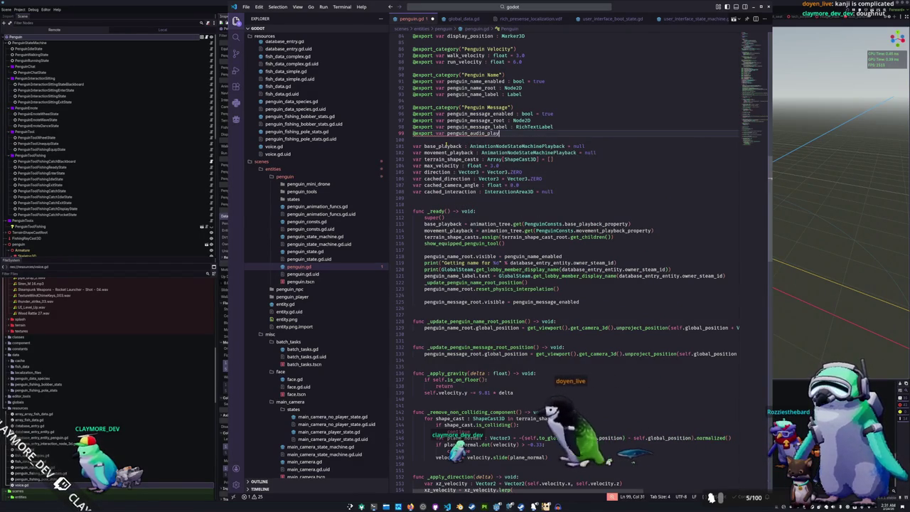
pyautogui.press('BackSpace')
pyautogui.press('BackSpace')
pyautogui.press('BackSpace')
pyautogui.press('BackSpace')
pyautogui.press('BackSpace')
pyautogui.write('message')
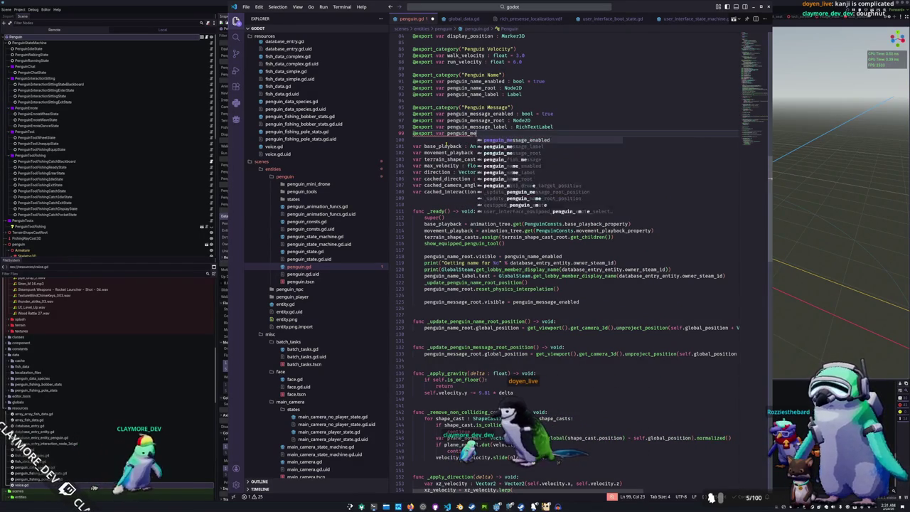
pyautogui.write('_audio_stre')
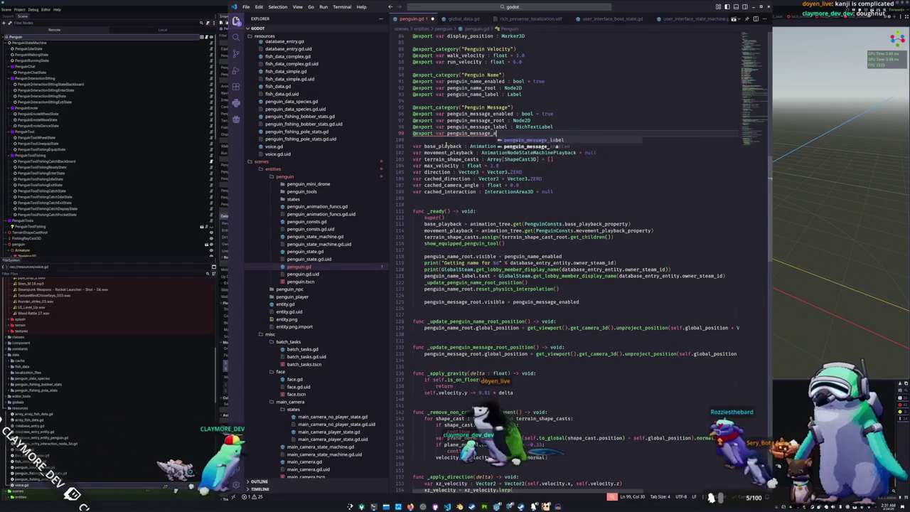
pyautogui.write('am_player :')
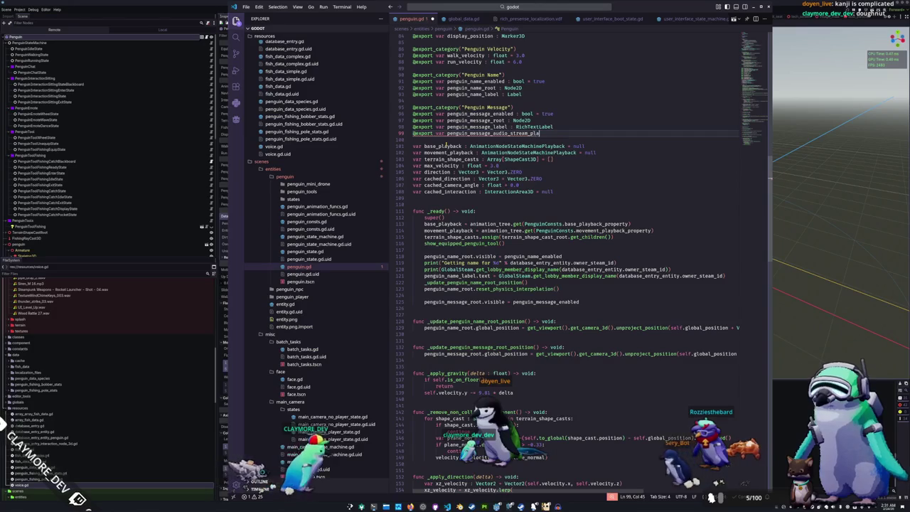
pyautogui.write('AudioStreamPlayer')
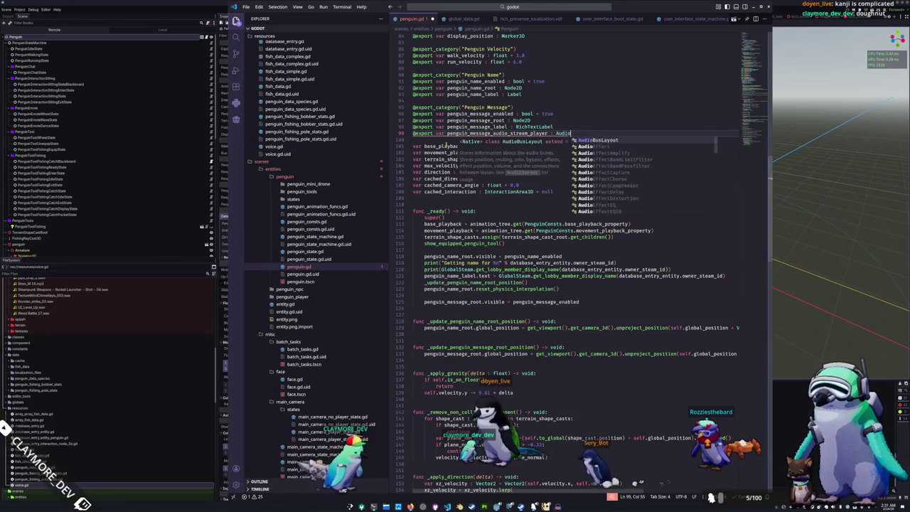
pyautogui.write('3D')
pyautogui.press('Return')
pyautogui.press('Down')
pyautogui.hotkey('alt', 'Tab')
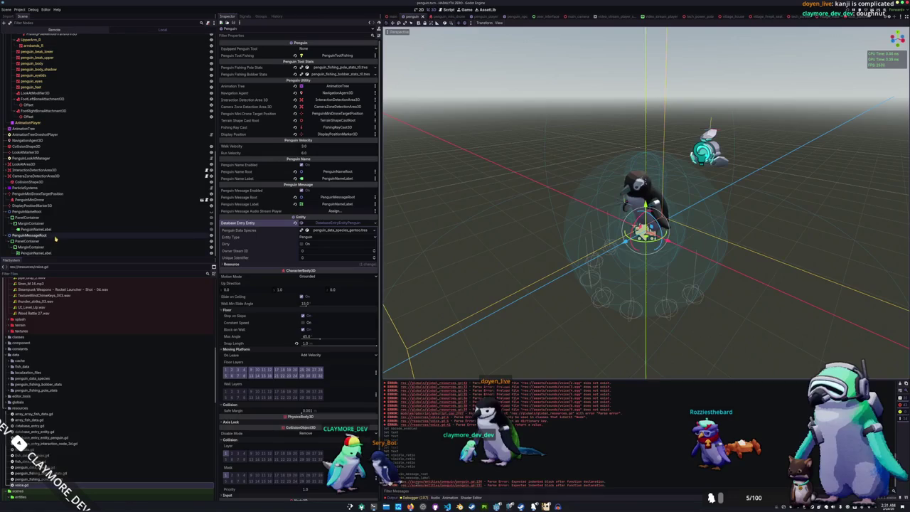
# Step: Add an AudioStreamPlayer3D node to the penguin scene and name it PenguinMessageAudioStreamPlayer3D
pyautogui.scroll(10, 55, 238)
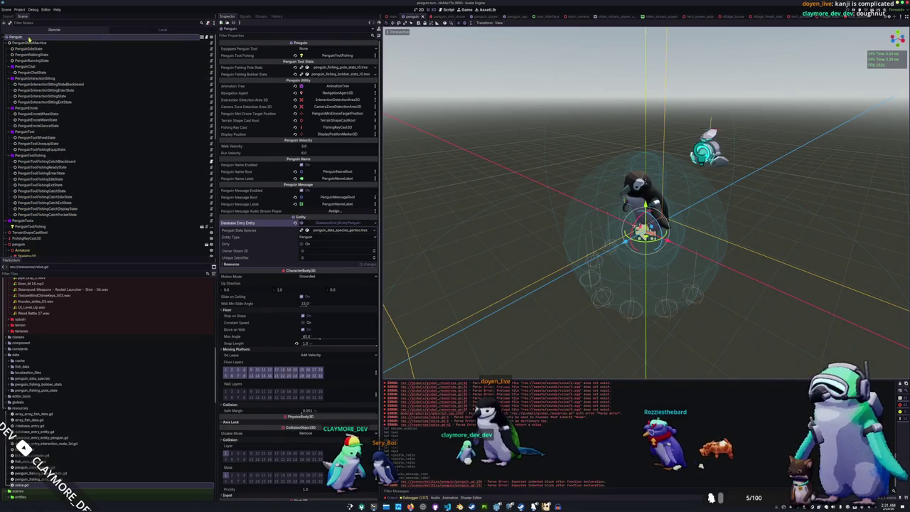
pyautogui.hotkey('ctrl', 'a')
pyautogui.write('audiostream')
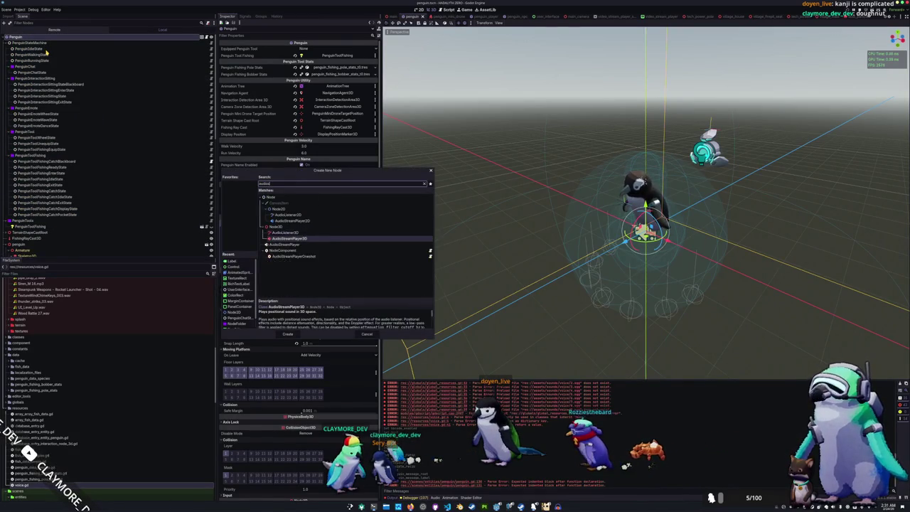
pyautogui.press('Return')
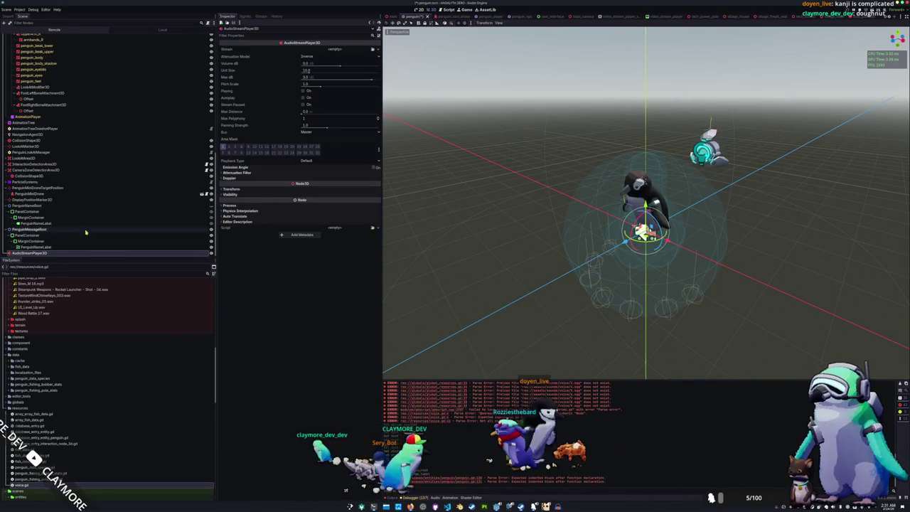
pyautogui.press('Home')
pyautogui.write('Message')
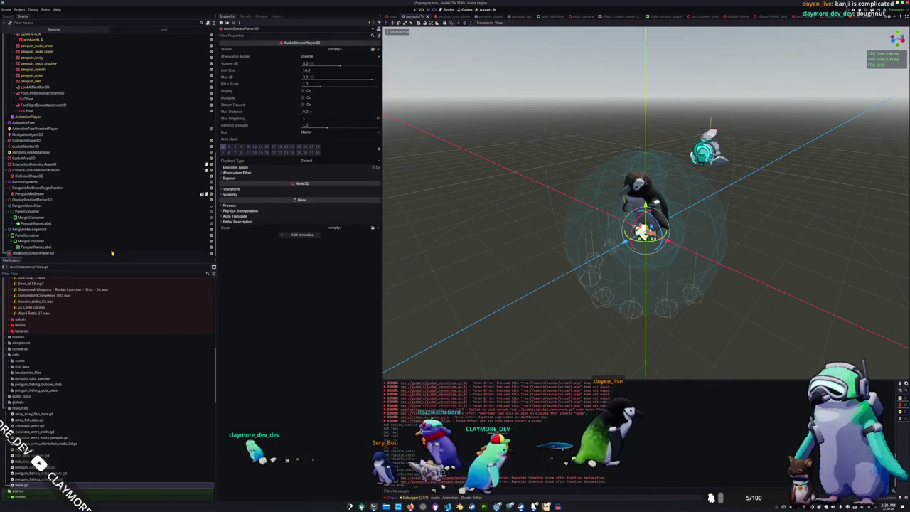
pyautogui.press('Home')
pyautogui.write('Penguin')
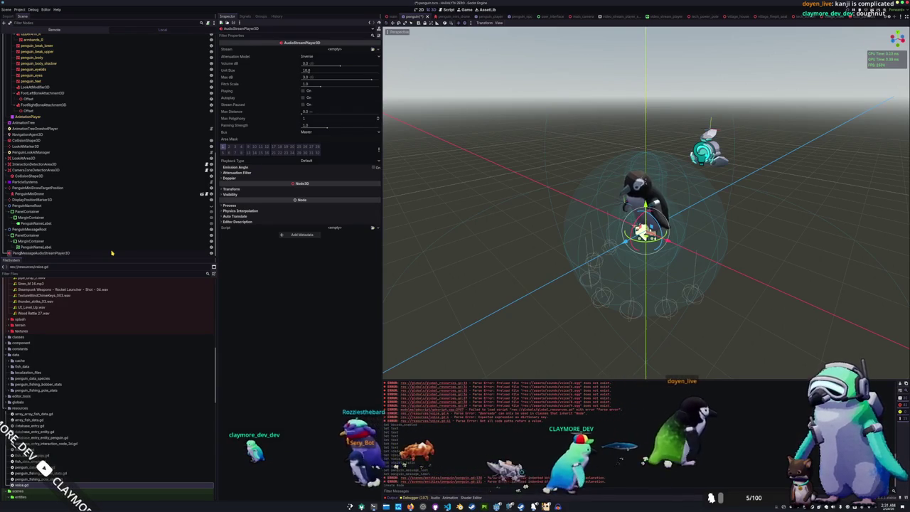
pyautogui.click(334, 49)
# Step: Load A.ogg as the new node's Stream
pyautogui.click(269, 119)
pyautogui.scroll(-10, 388, 239)
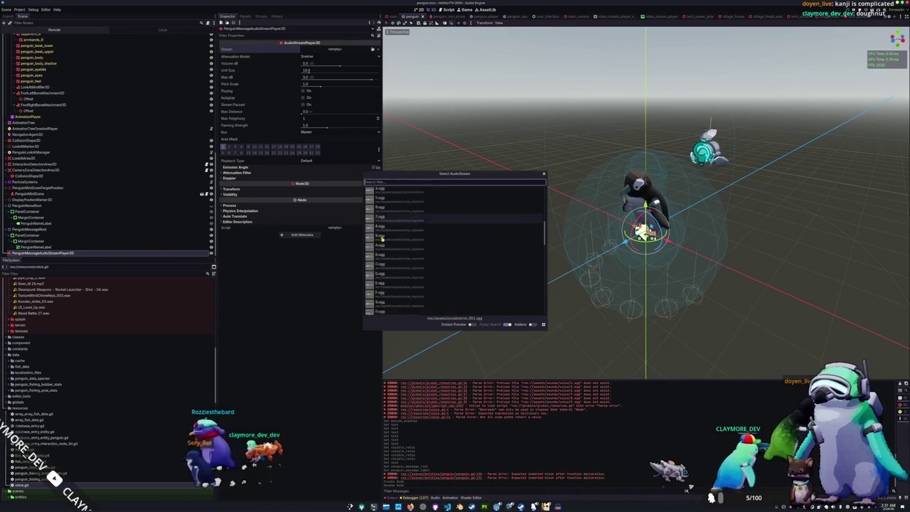
pyautogui.click(387, 238)
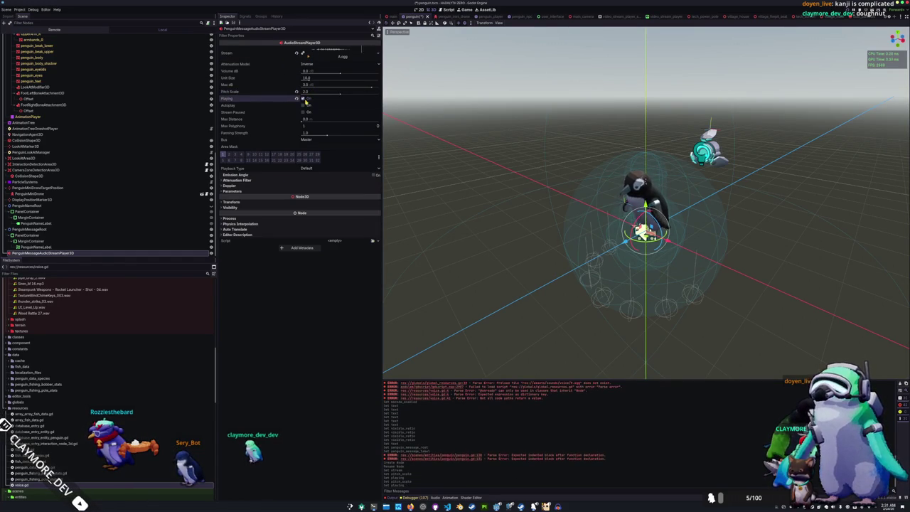
# Step: Set the message audio player's Pitch Scale to 1.7
pyautogui.click(311, 94)
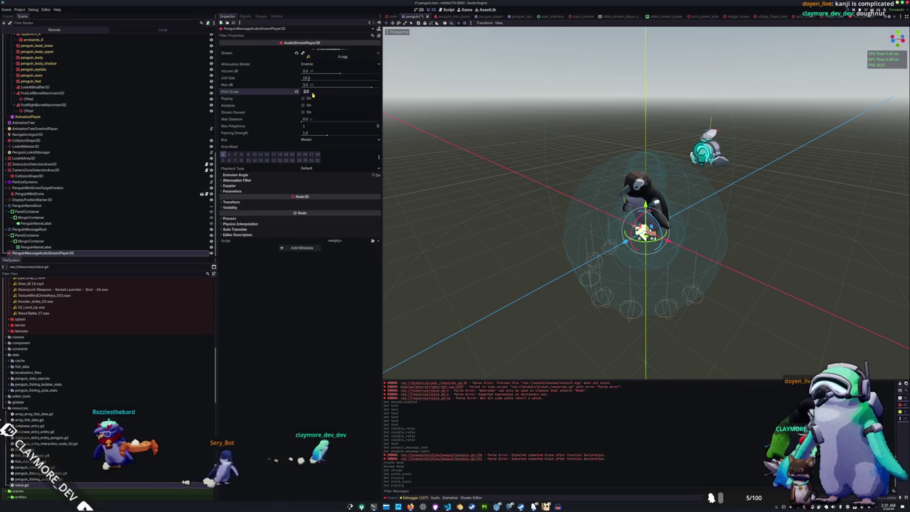
pyautogui.write('1.5')
pyautogui.press('Return')
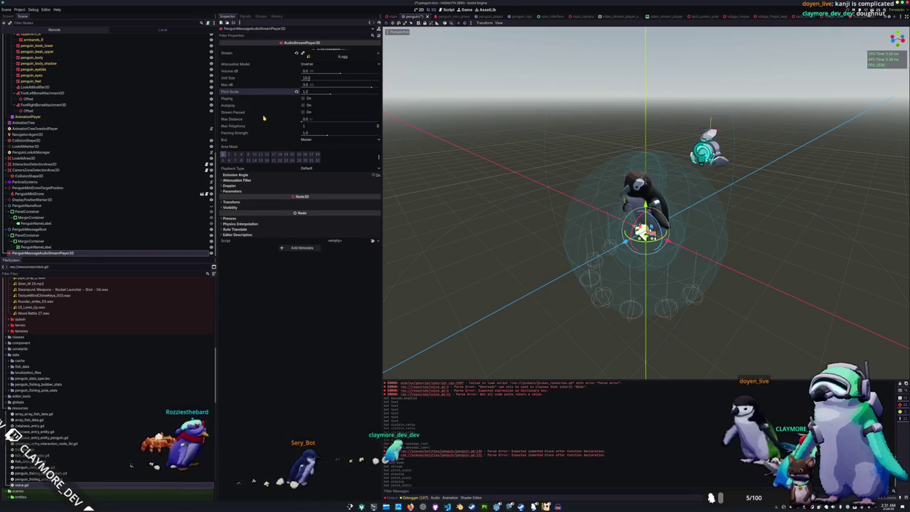
pyautogui.click(306, 91)
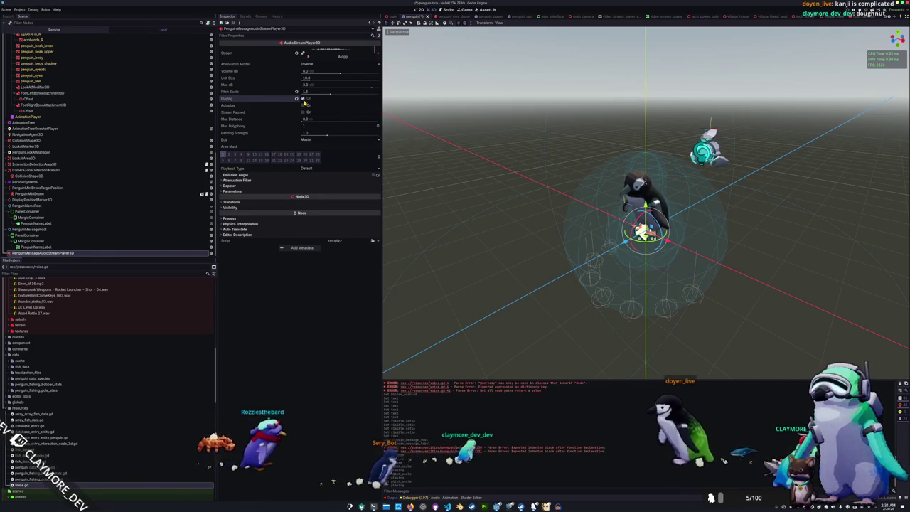
pyautogui.write('1.7')
pyautogui.press('Return')
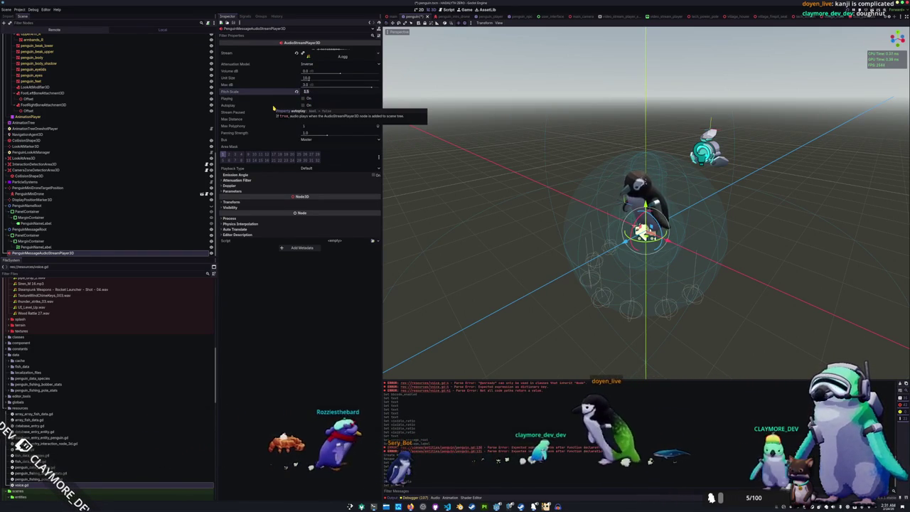
# Step: Route the sound to the Effects bus, lower its volume below 0 dB, and preview it
pyautogui.click(306, 140)
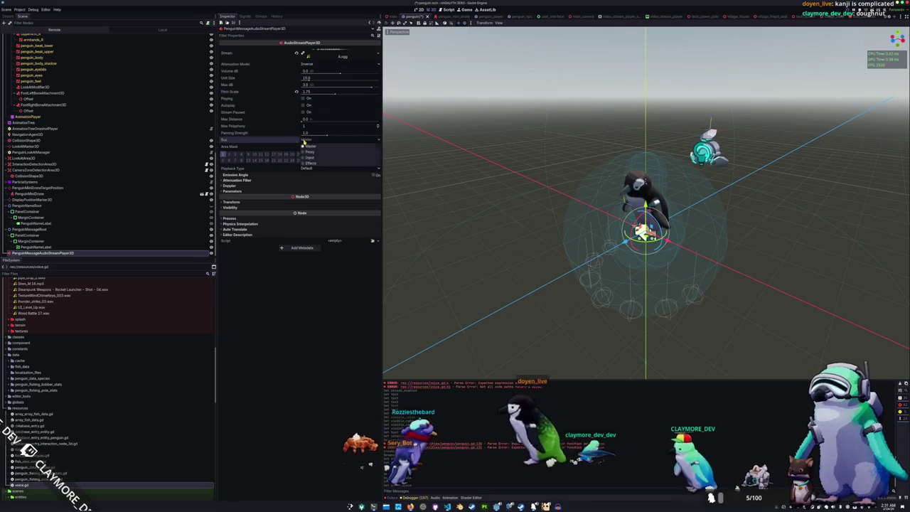
pyautogui.click(310, 163)
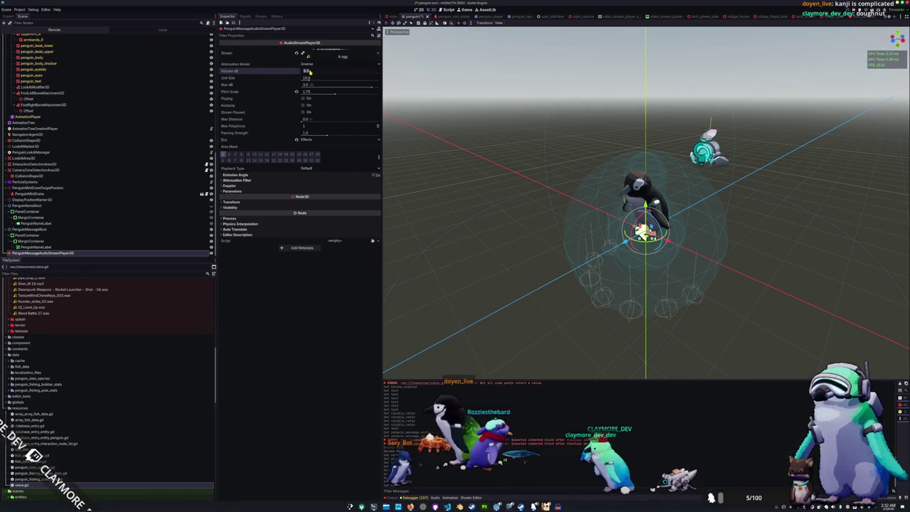
pyautogui.moveTo(309, 71); pyautogui.dragTo(308, 72)
pyautogui.write('-18')
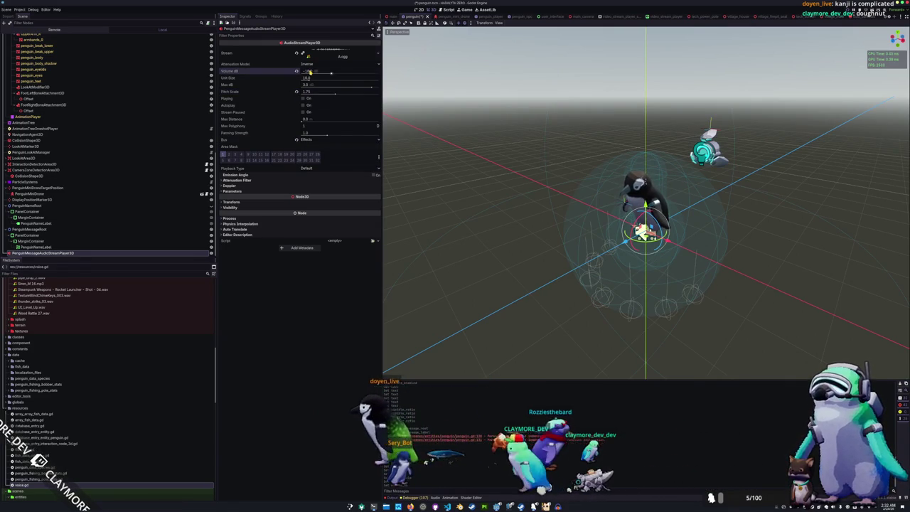
pyautogui.click(303, 99)
pyautogui.moveTo(307, 73); pyautogui.dragTo(311, 73)
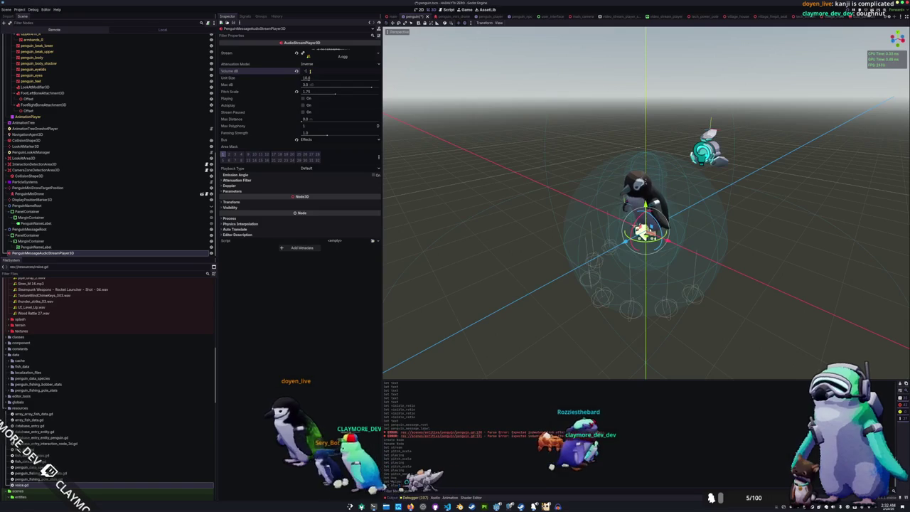
pyautogui.click(303, 99)
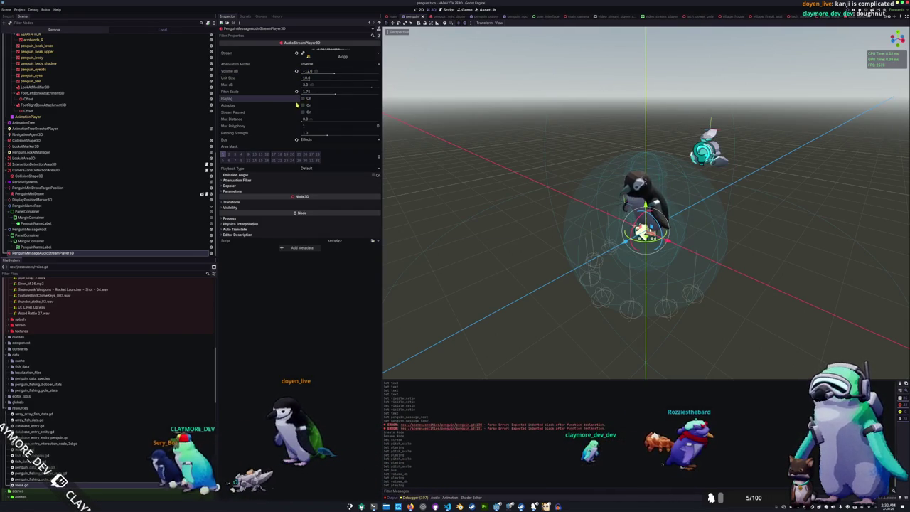
pyautogui.click(304, 98)
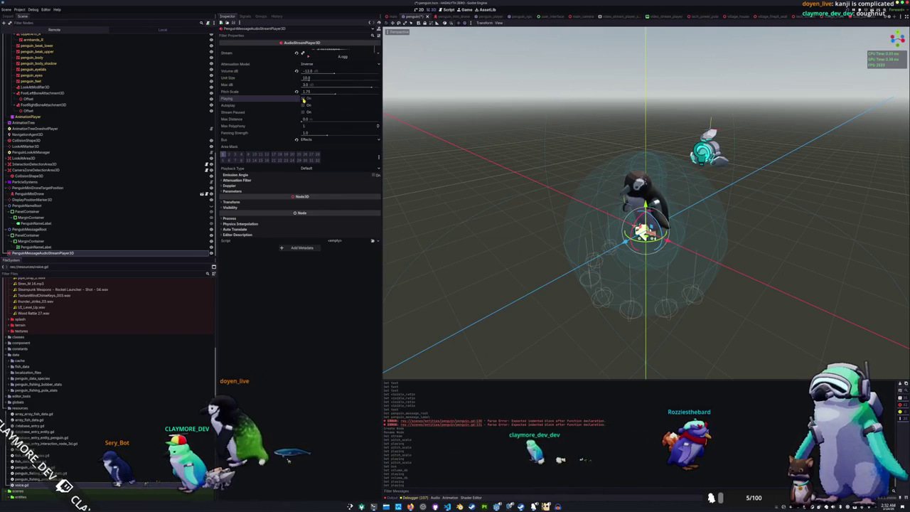
pyautogui.click(303, 99)
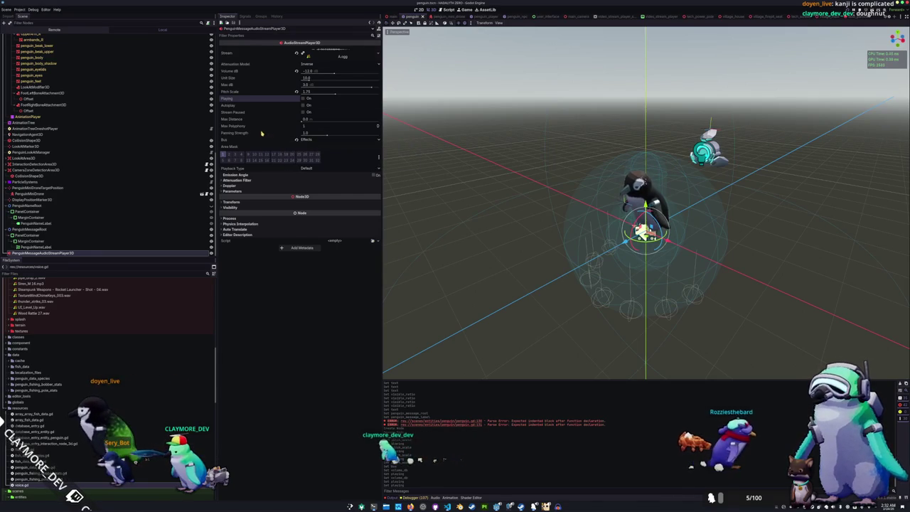
# Step: Assign PenguinMessageAudioStreamPlayer3D to the Penguin root's Penguin Message Audio Stream Player export
pyautogui.scroll(10, 86, 166)
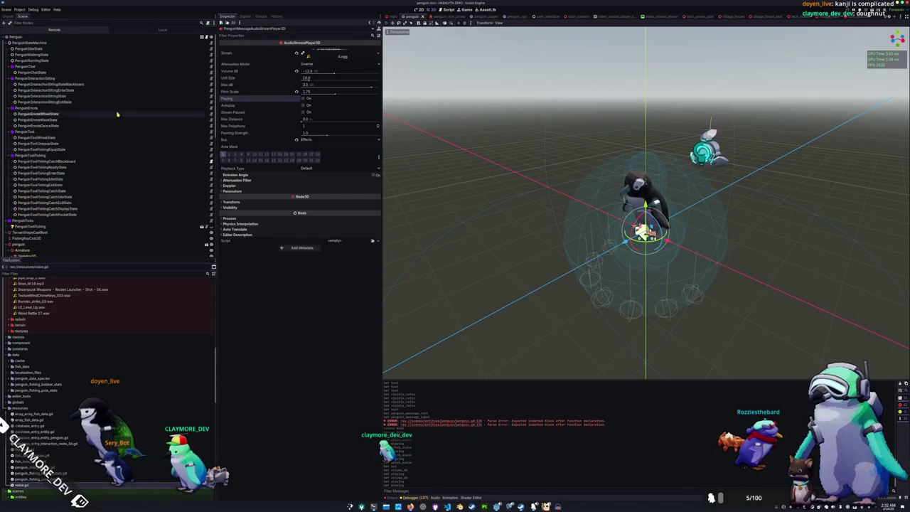
pyautogui.click(50, 38)
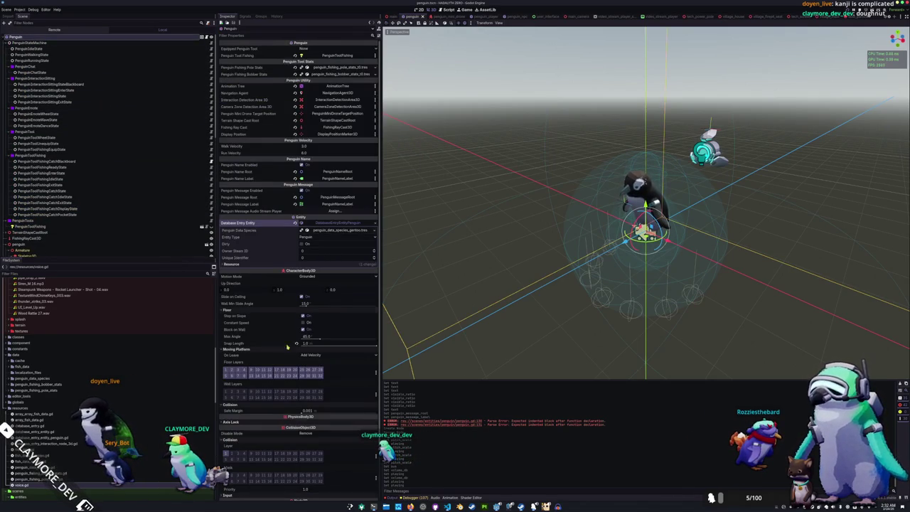
pyautogui.click(447, 507)
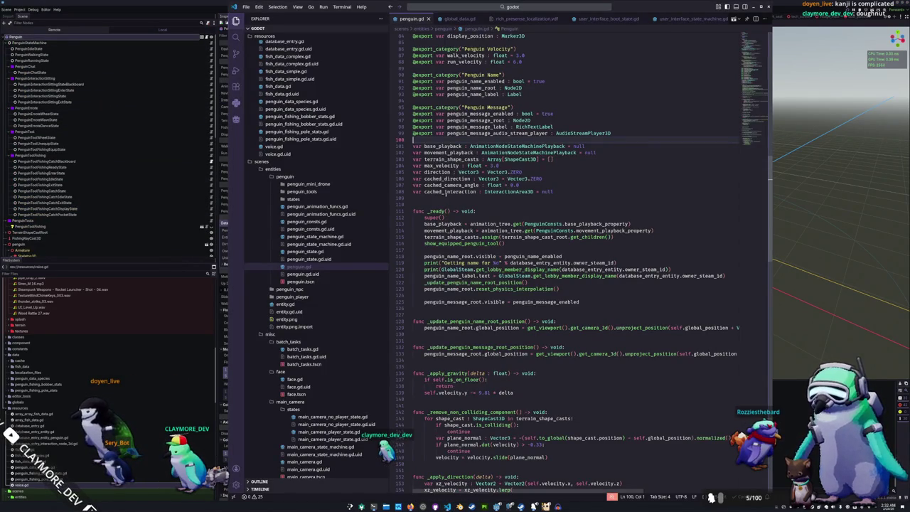
pyautogui.hotkey('alt', 'Tab')
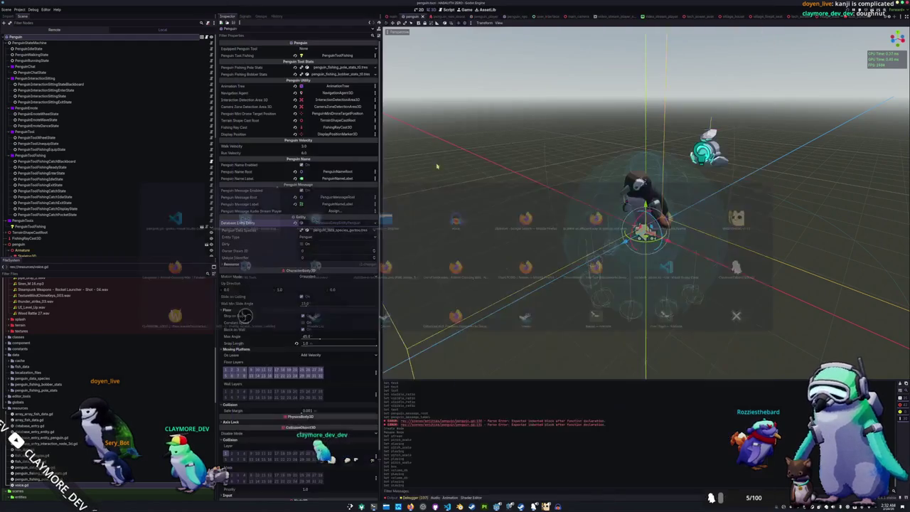
pyautogui.click(317, 212)
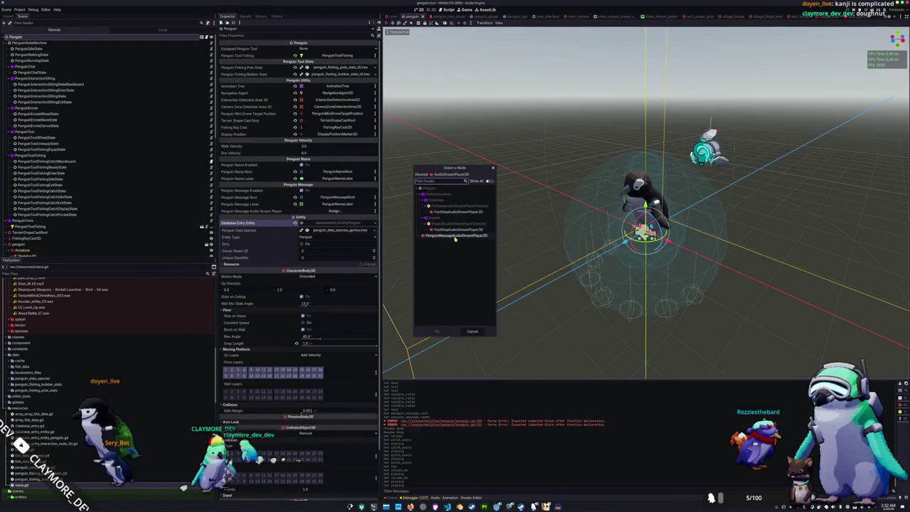
pyautogui.doubleClick(455, 237)
pyautogui.hotkey('alt', 'Tab')
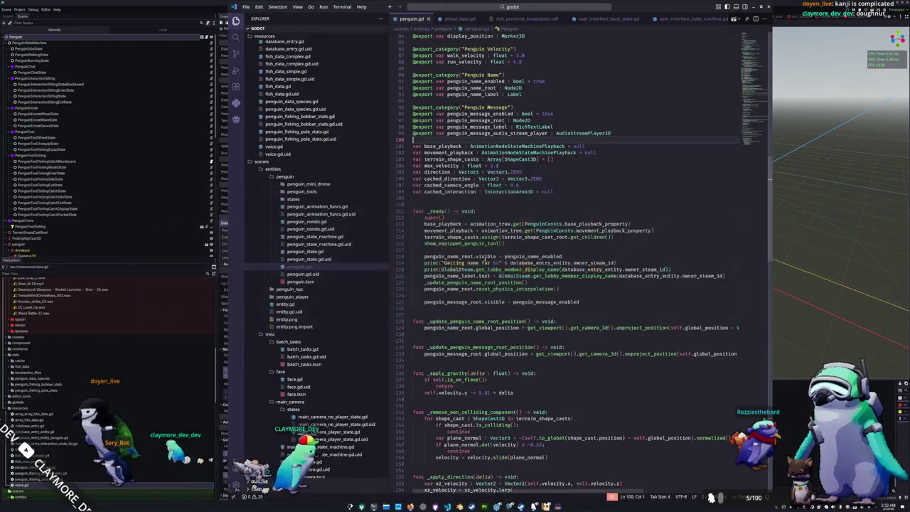
pyautogui.scroll(-10, 432, 332)
pyautogui.scroll(-9, 431, 333)
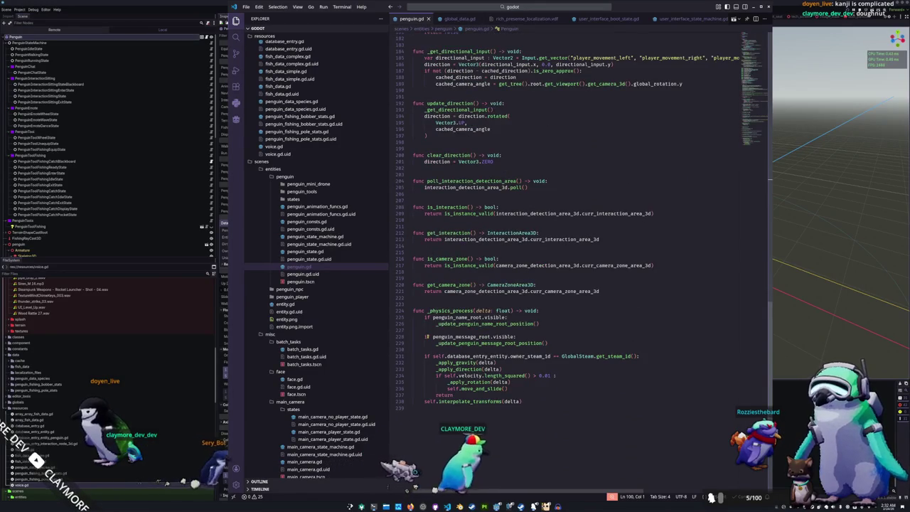
pyautogui.scroll(1, 516, 367)
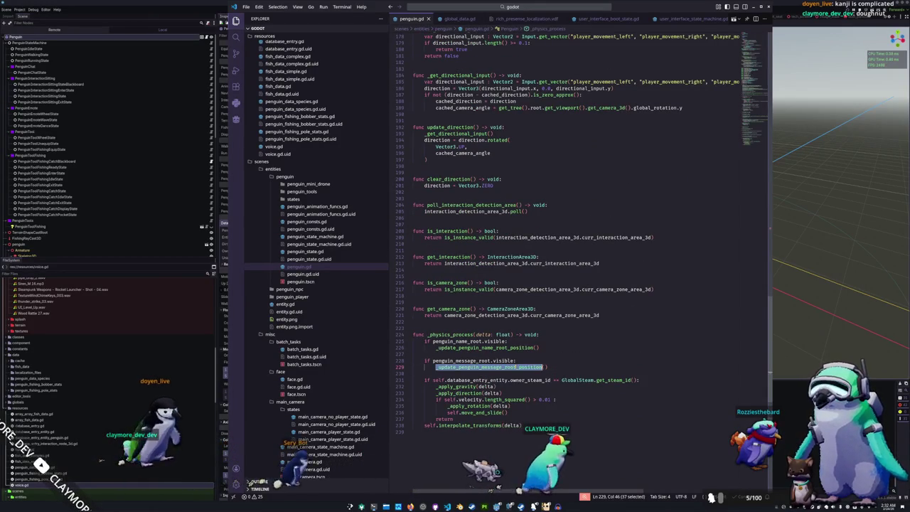
pyautogui.click(549, 361)
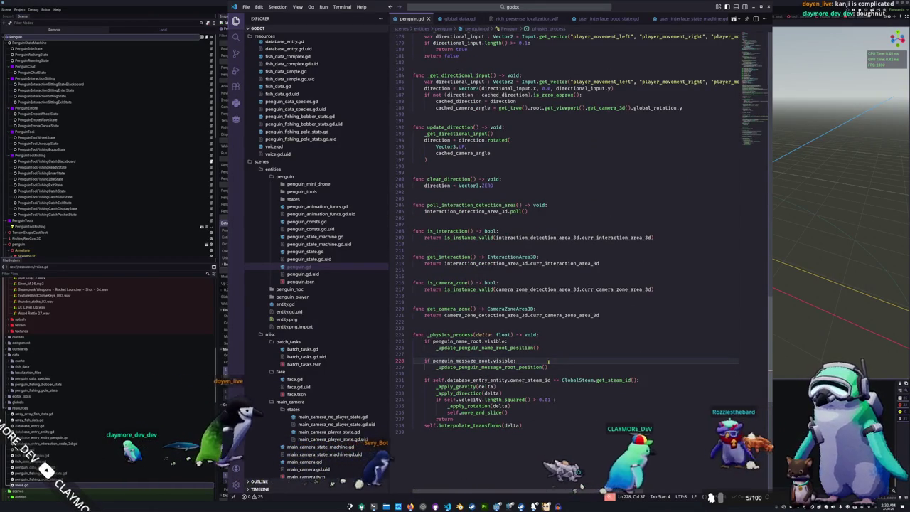
pyautogui.scroll(2, 548, 361)
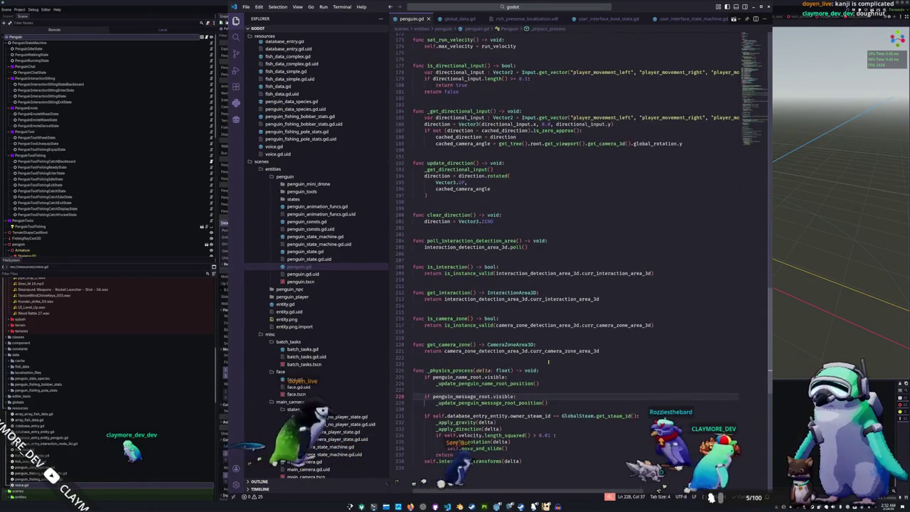
pyautogui.click(437, 358)
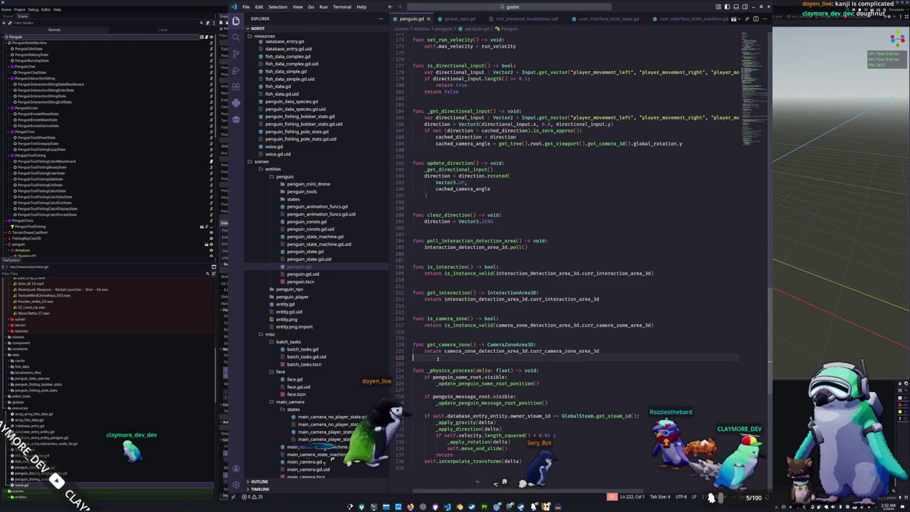
# Step: Add 'func _play_penguin_message(message_text : String) -> void:' with a blank body and spacing above it
pyautogui.scroll(14, 438, 358)
pyautogui.scroll(15, 437, 358)
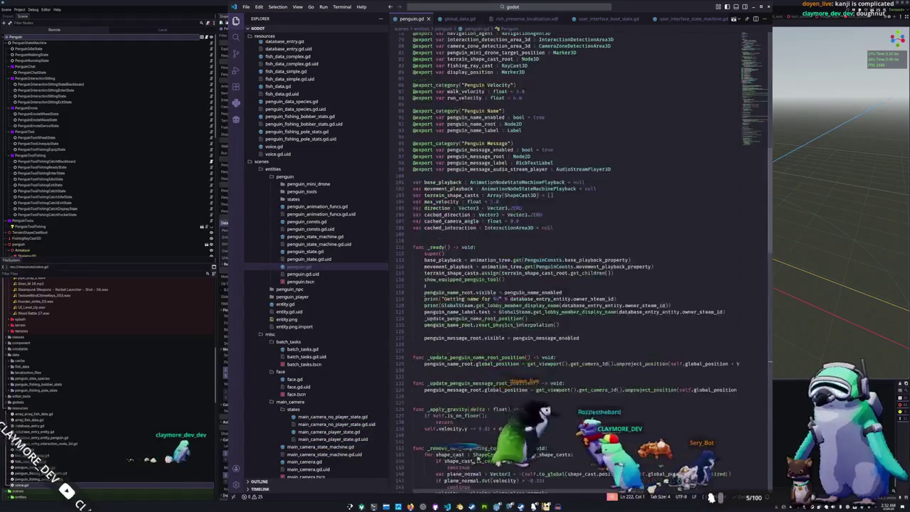
pyautogui.scroll(-3, 437, 359)
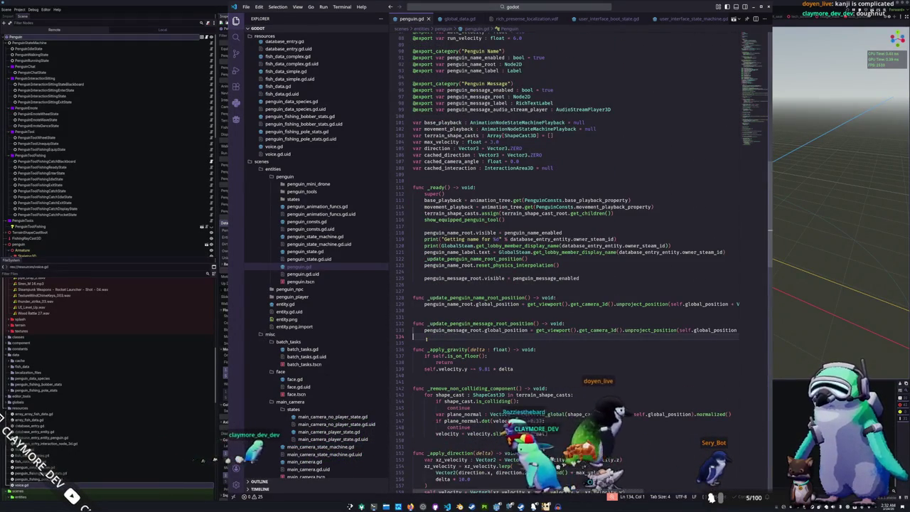
pyautogui.press('Return')
pyautogui.write('func ')
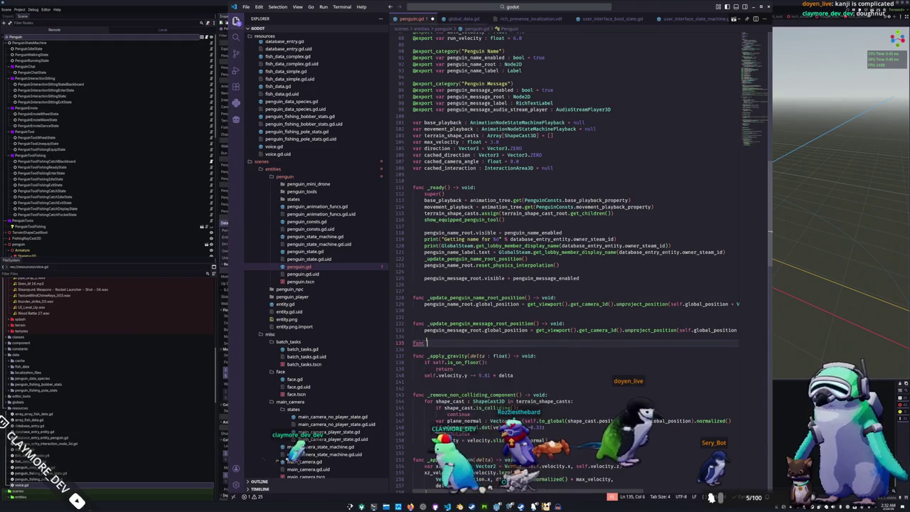
pyautogui.write('_play_message(')
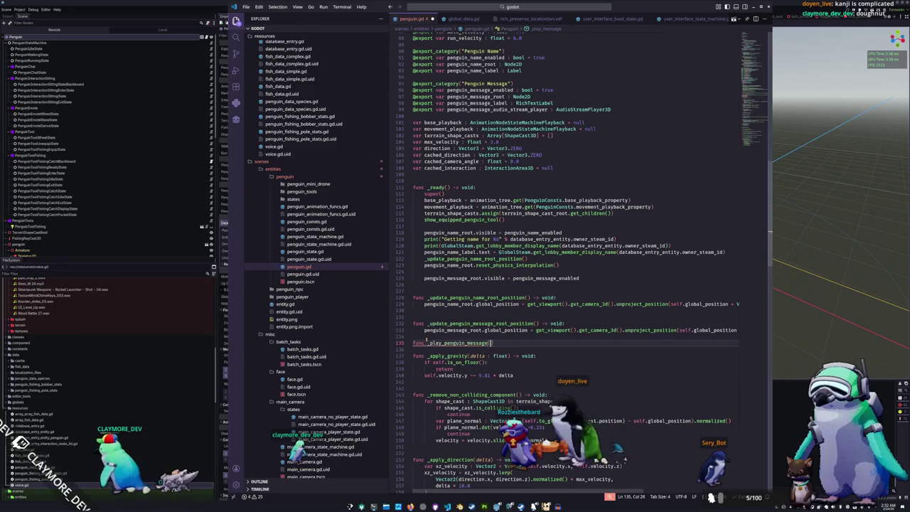
pyautogui.write('ge(message_text : String')
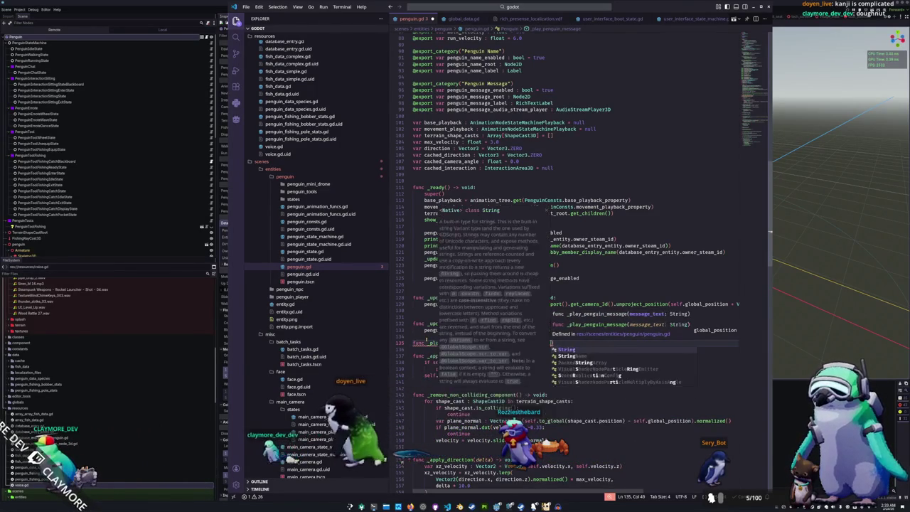
pyautogui.write(') -> void:')
pyautogui.press('Return')
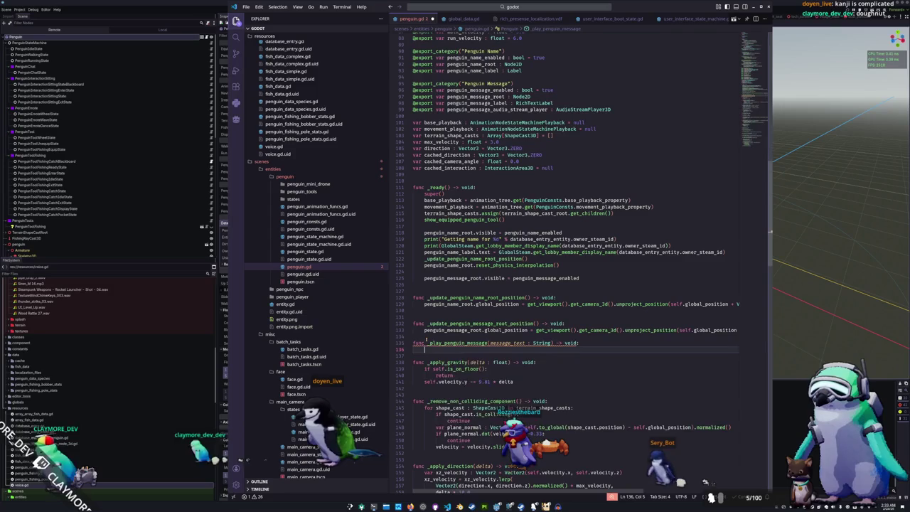
pyautogui.write('pass')
pyautogui.press('Return')
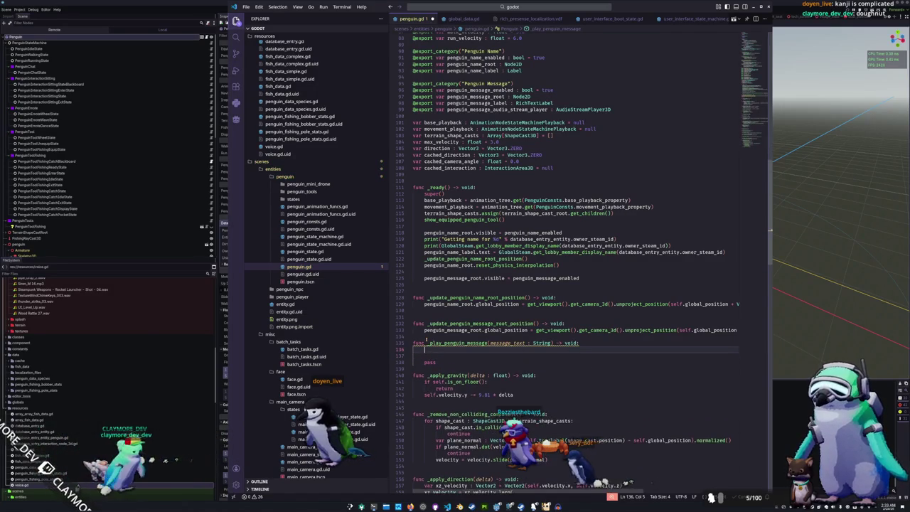
pyautogui.click(426, 338)
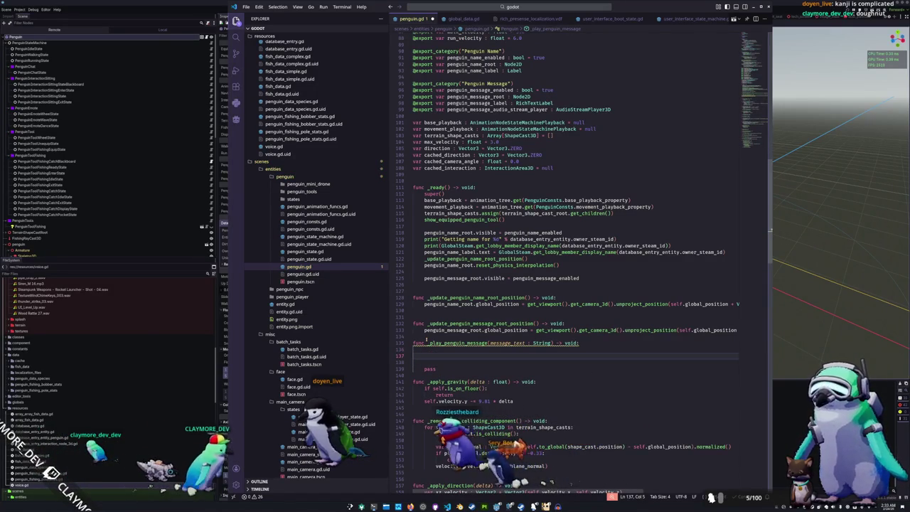
pyautogui.press('Return')
pyautogui.press('Down')
pyautogui.press('Down')
pyautogui.press('Down')
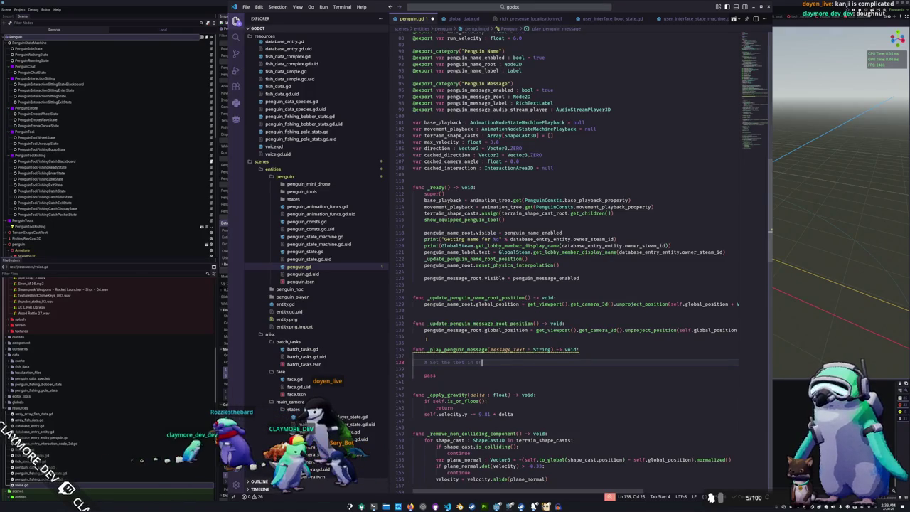
# Step: Write step comments for label visibility, resetting its position, tweening through characters, and playing a sound
pyautogui.press('Return')
pyautogui.press('Return')
pyautogui.write('# ')
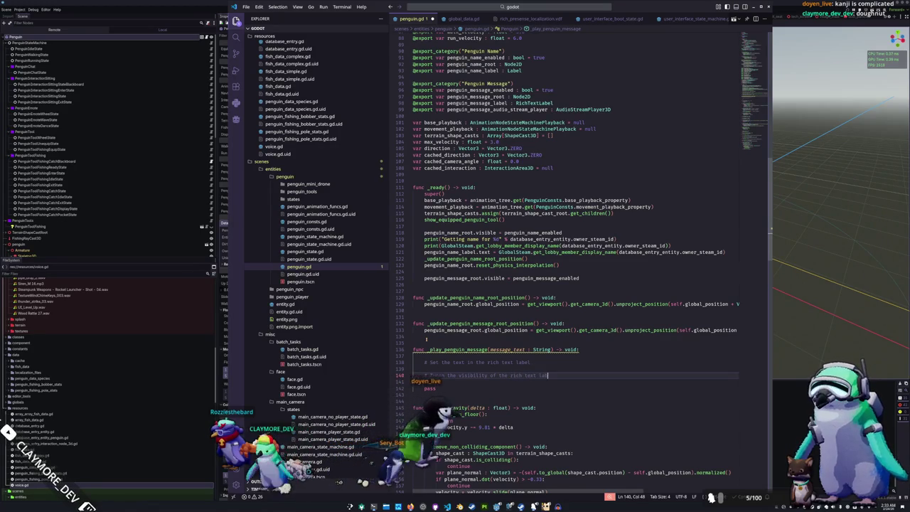
pyautogui.write('el')
pyautogui.press('Return')
pyautogui.write("Reset it's po")
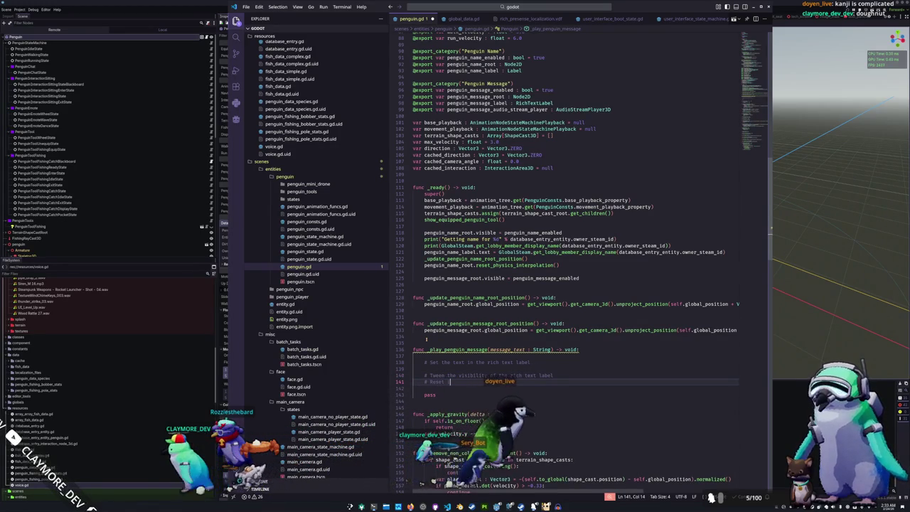
pyautogui.write('sition')
pyautogui.press('Return')
pyautogui.press('Return')
pyautogui.write('# ')
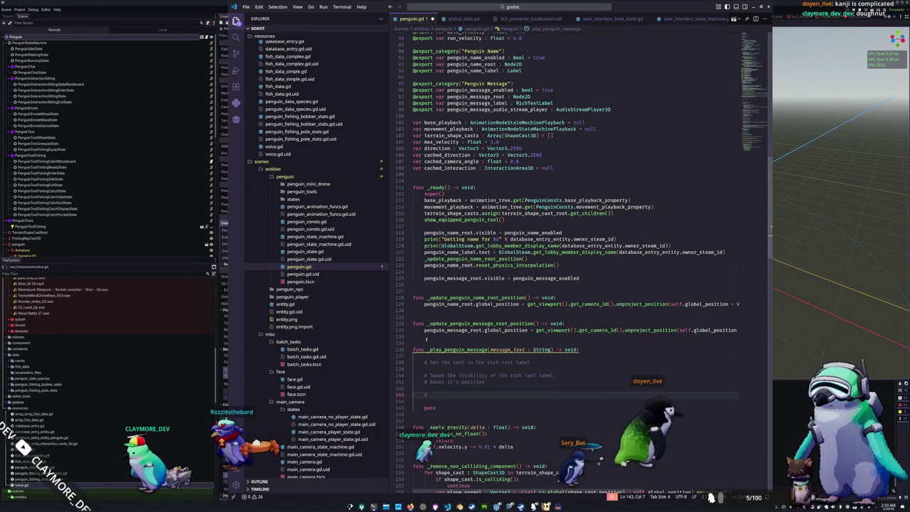
pyautogui.write('Tween through ')
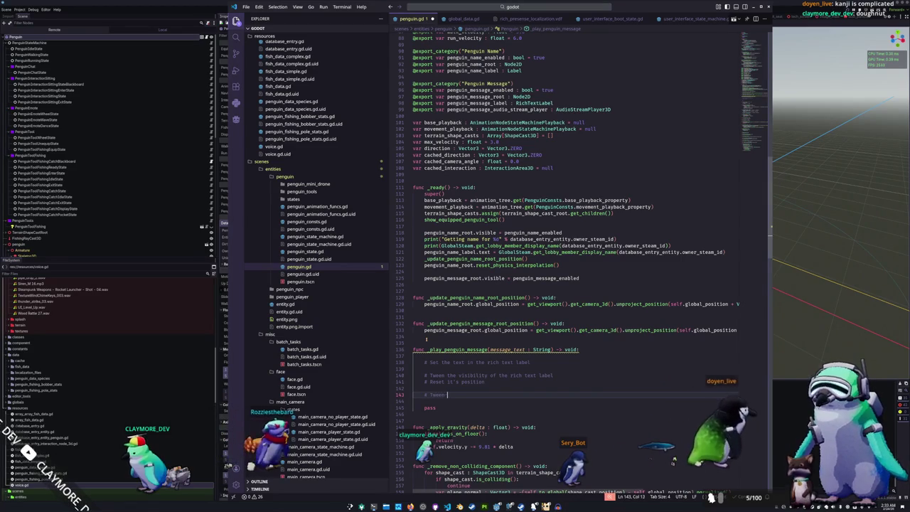
pyautogui.write('the different')
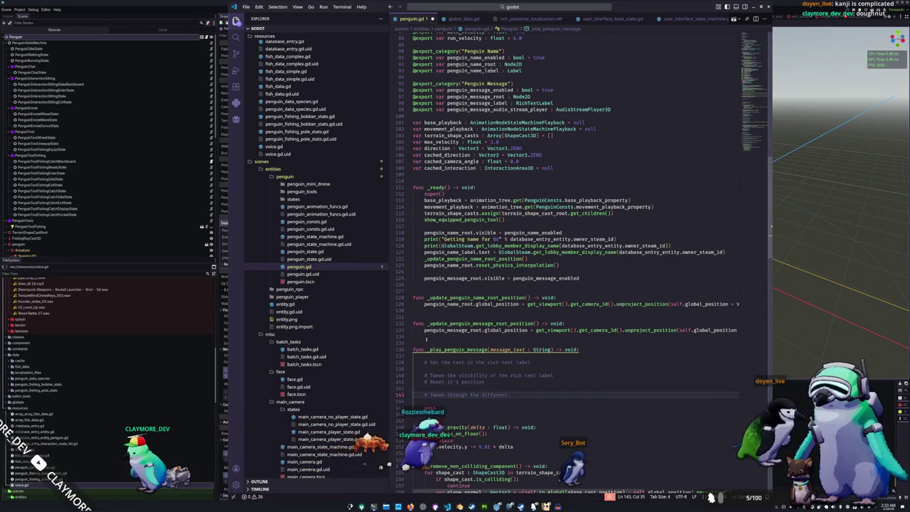
pyautogui.press('BackSpace')
pyautogui.press('BackSpace')
pyautogui.press('BackSpace')
pyautogui.press('BackSpace')
pyautogui.press('BackSpace')
pyautogui.press('BackSpace')
pyautogui.write('characters of the message')
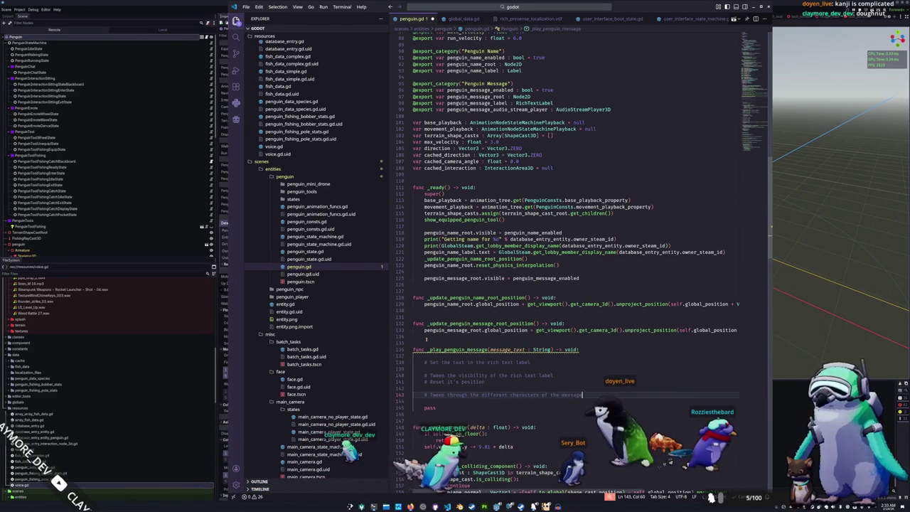
pyautogui.press('Return')
pyautogui.press('Return')
pyautogui.write('a sound')
pyautogui.write('# Spawn an audio stream pl')
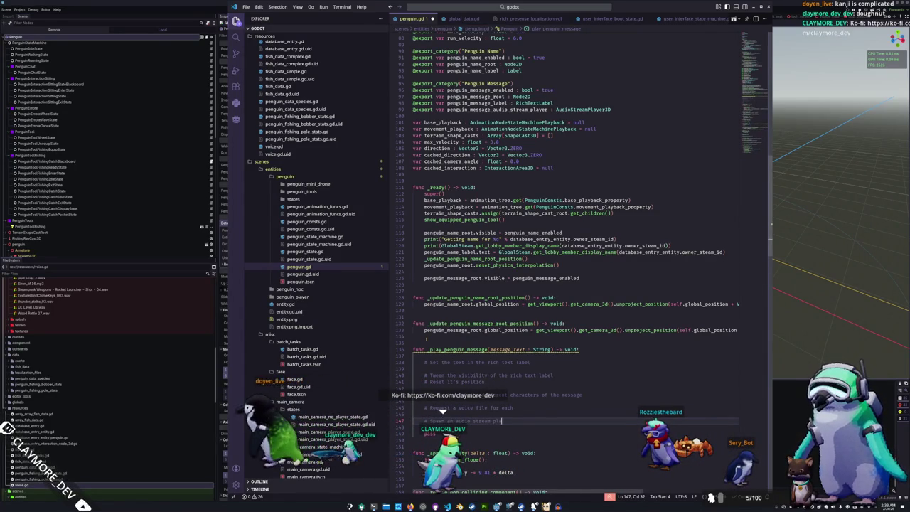
pyautogui.write('yer to play the sound')
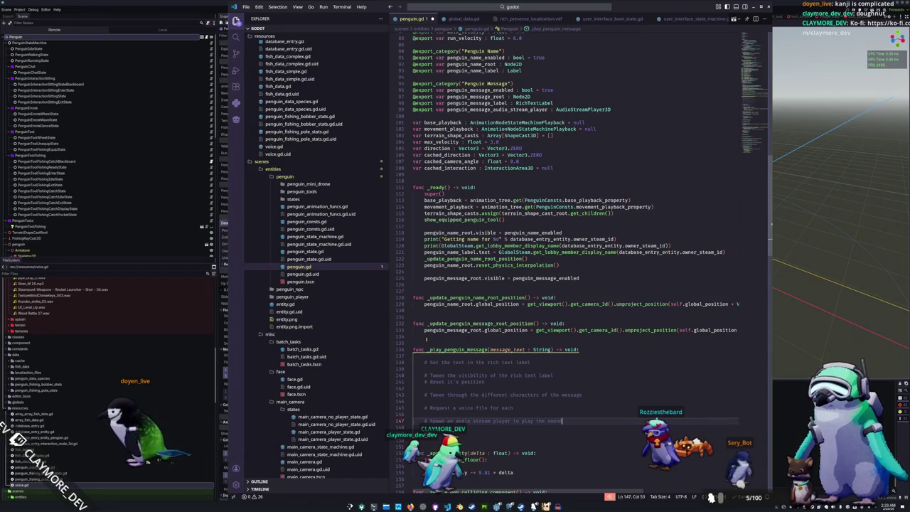
# Step: Begin 'penguin_message_label.text = mess' on a new line under the set-text comment
pyautogui.press('Up')
pyautogui.press('Up')
pyautogui.press('Up')
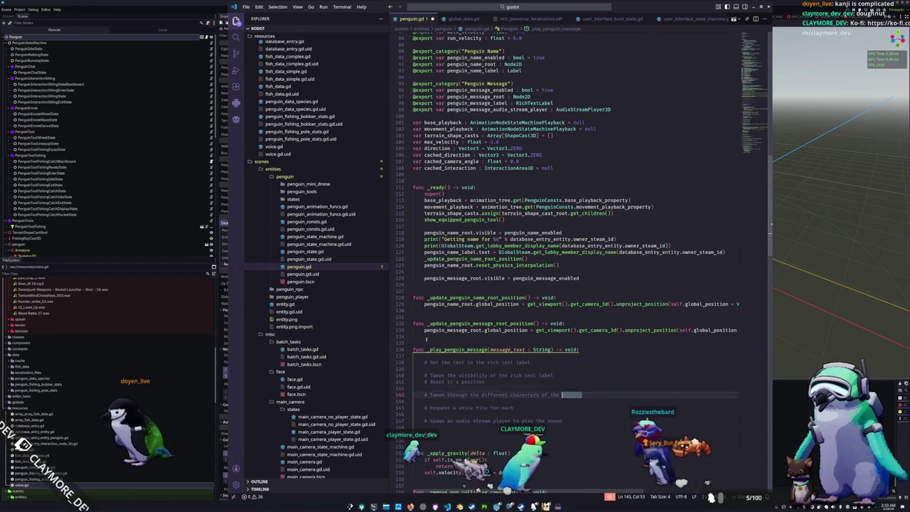
pyautogui.press('End')
pyautogui.press('Return')
pyautogui.write('penguin_message_')
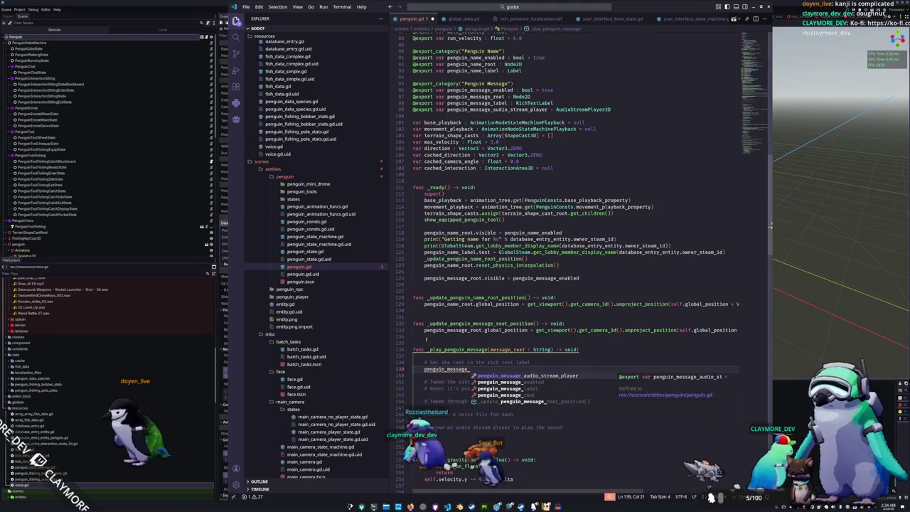
pyautogui.write('label.text = mess')
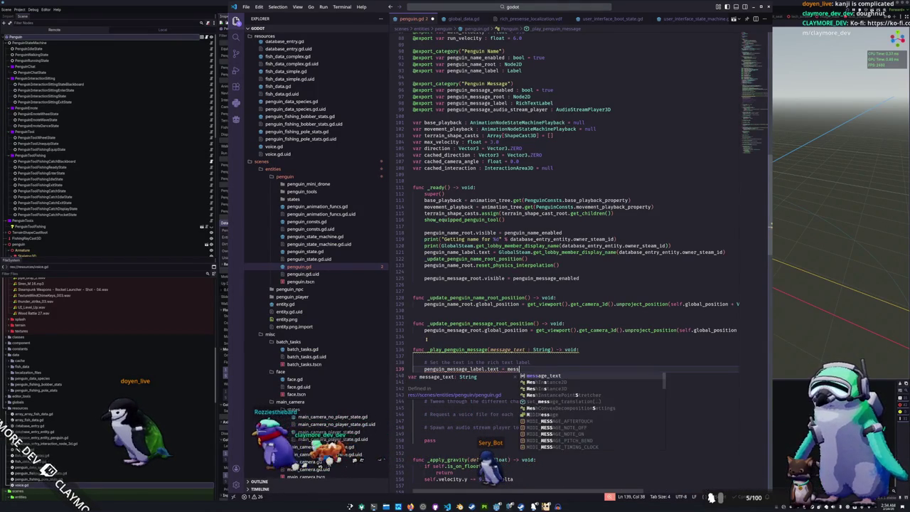
# Step: Complete the label assignment with message_text, add a '# Strip bbcode somehow' comment, and begin 'message_text = message_text'
pyautogui.press('Return')
pyautogui.press('Up')
pyautogui.hotkey('ctrl', 'shift', 'Return')
pyautogui.hotkey('ctrl', 'shift', 'Return')
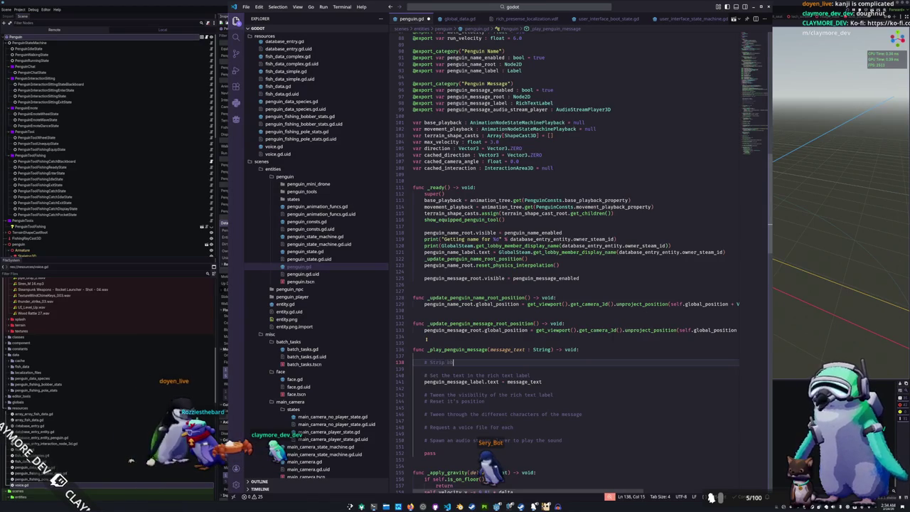
pyautogui.write('w')
pyautogui.press('Return')
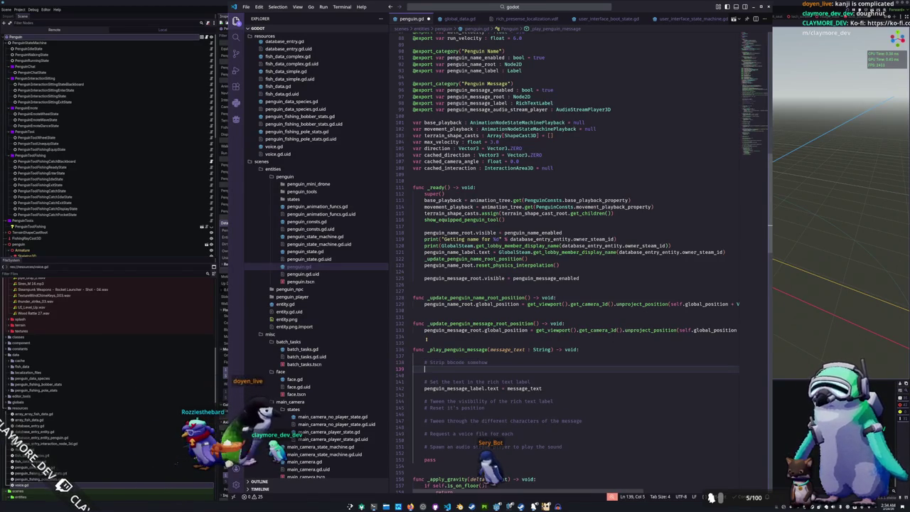
pyautogui.write('message_text = message')
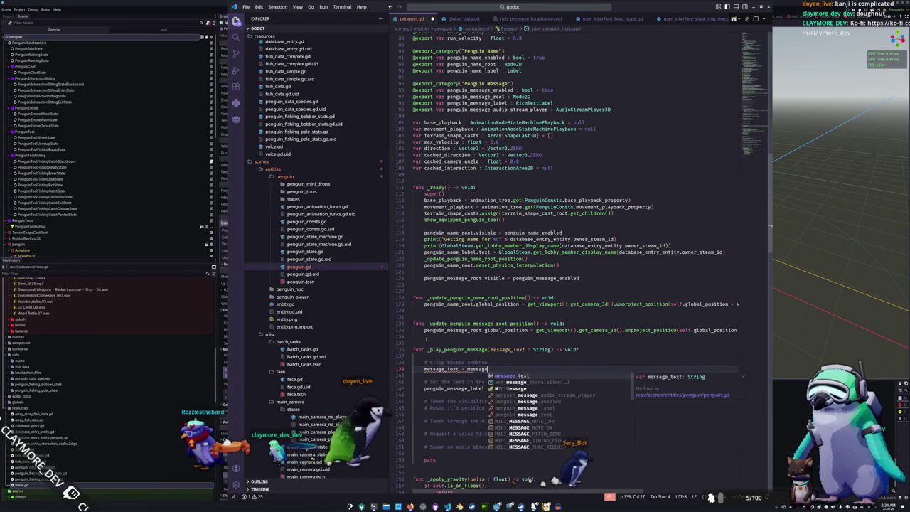
pyautogui.press('Return')
# Step: Browse the String method suggestions after 'message_text.' looking for a bbcode stripper
pyautogui.write('.strip')
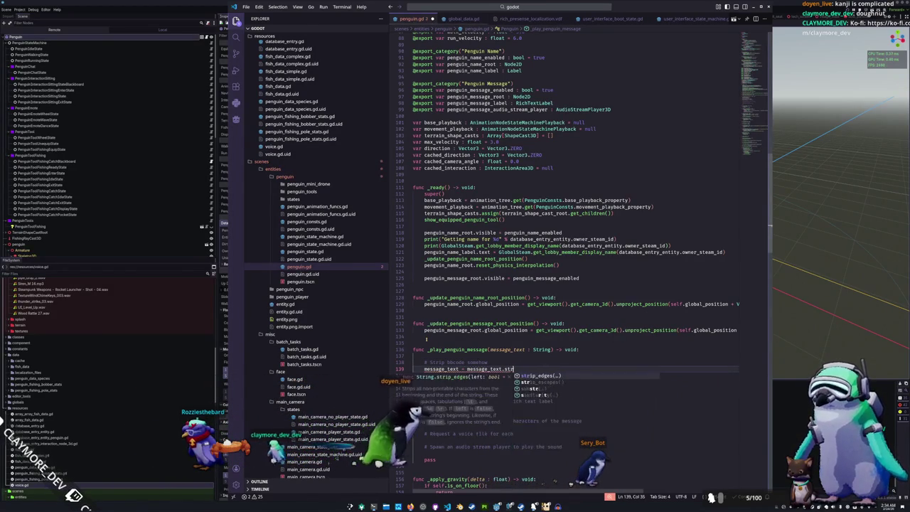
pyautogui.press('Down')
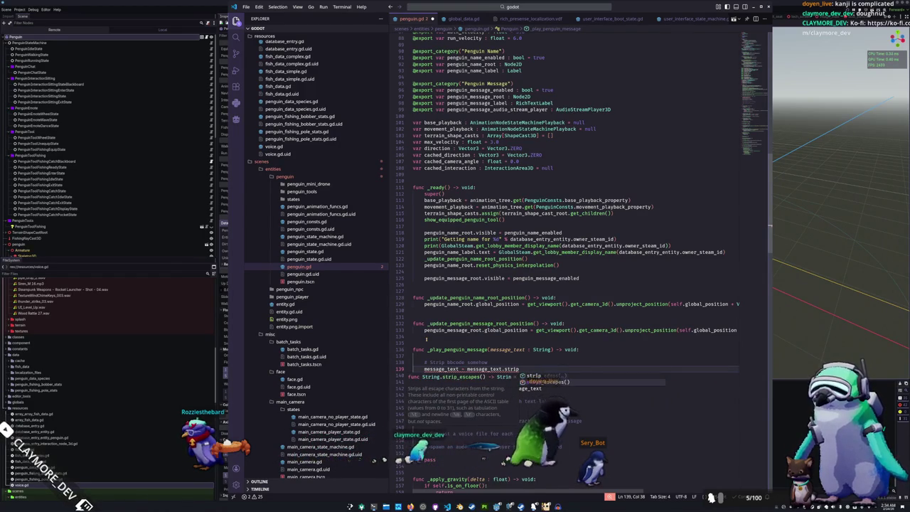
pyautogui.press('BackSpace')
pyautogui.press('BackSpace')
pyautogui.press('BackSpace')
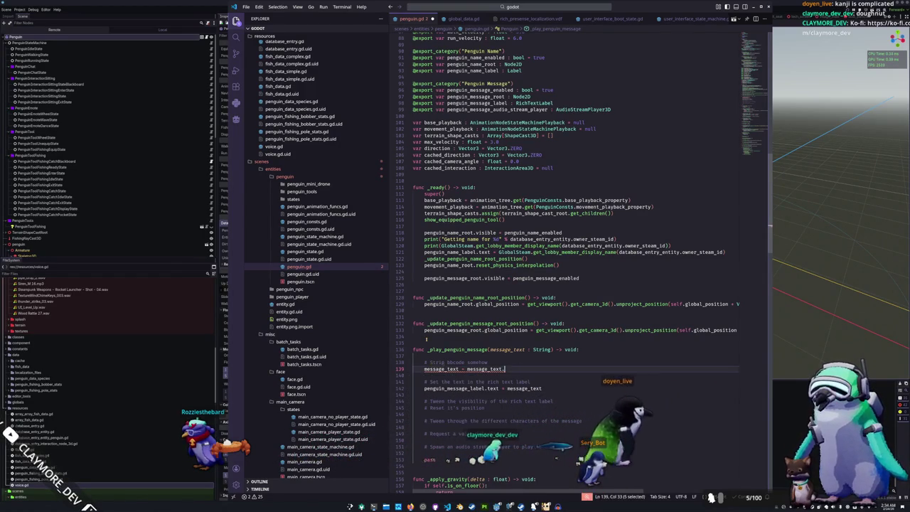
pyautogui.write('.')
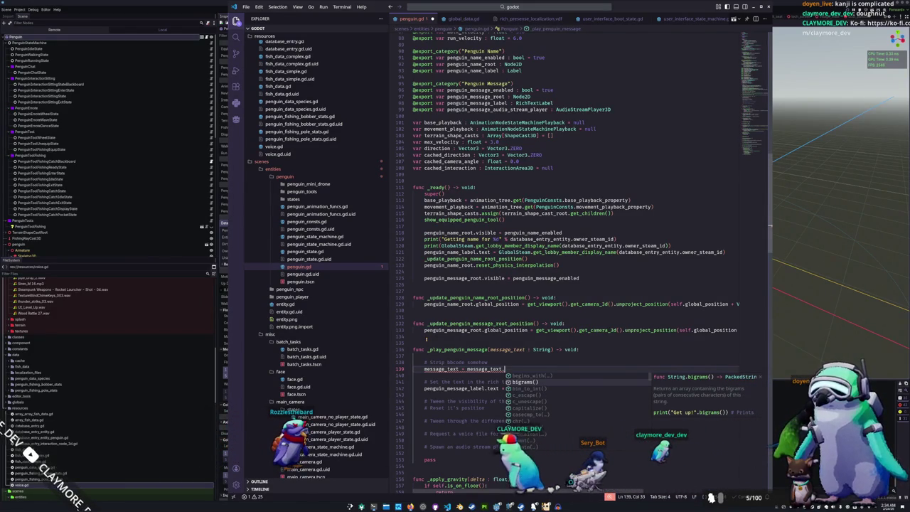
pyautogui.press('Down')
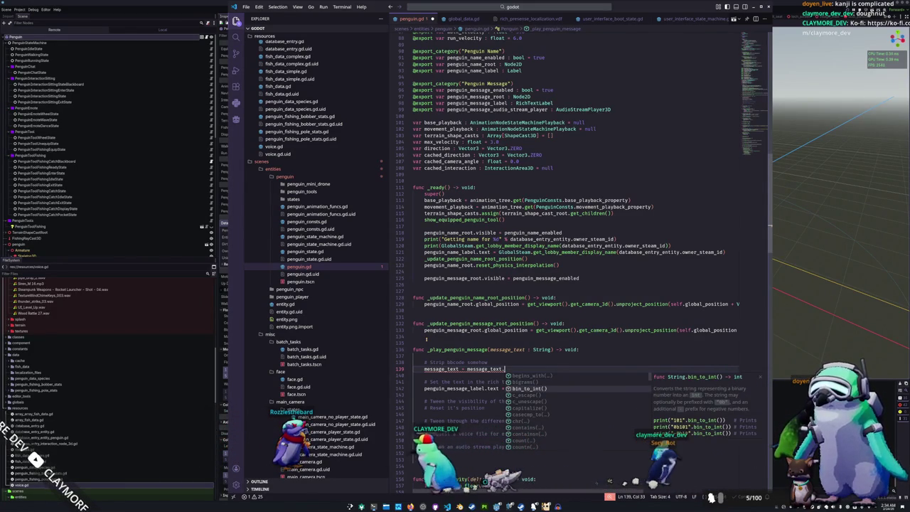
pyautogui.press('Down')
pyautogui.press('Down')
pyautogui.press('Down')
pyautogui.press('Down')
pyautogui.press('Down')
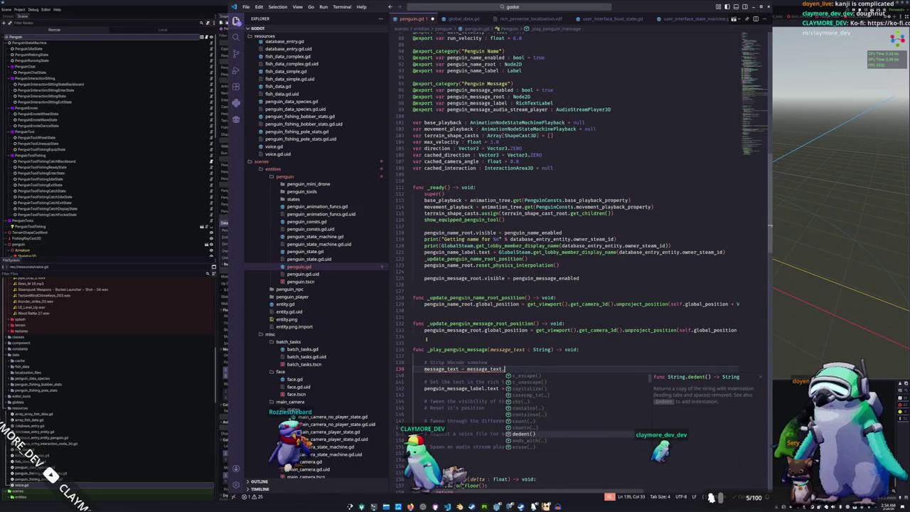
pyautogui.press('Down')
pyautogui.press('Down')
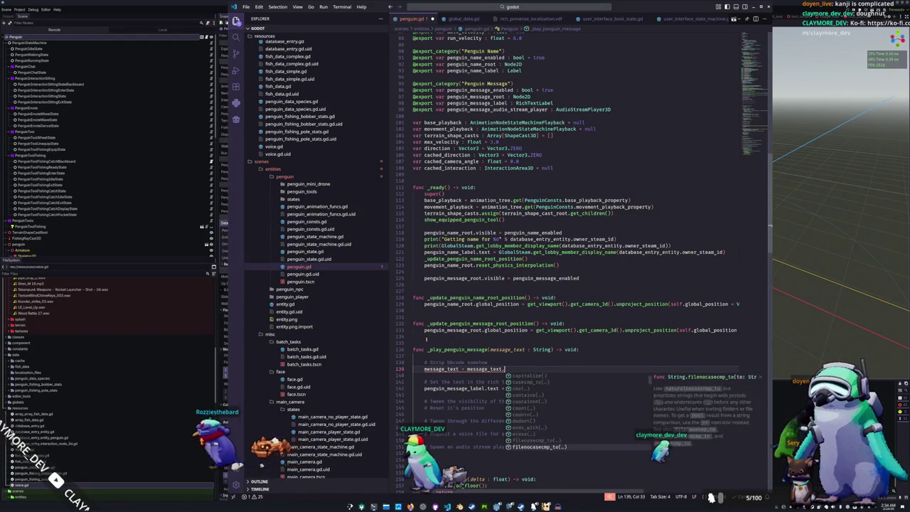
pyautogui.press('Down')
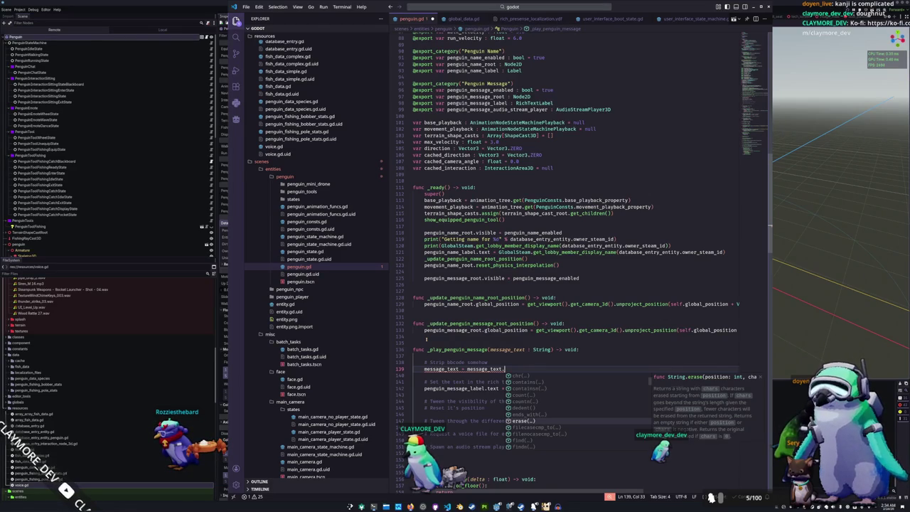
pyautogui.press('Down')
pyautogui.press('Down')
pyautogui.press('Down')
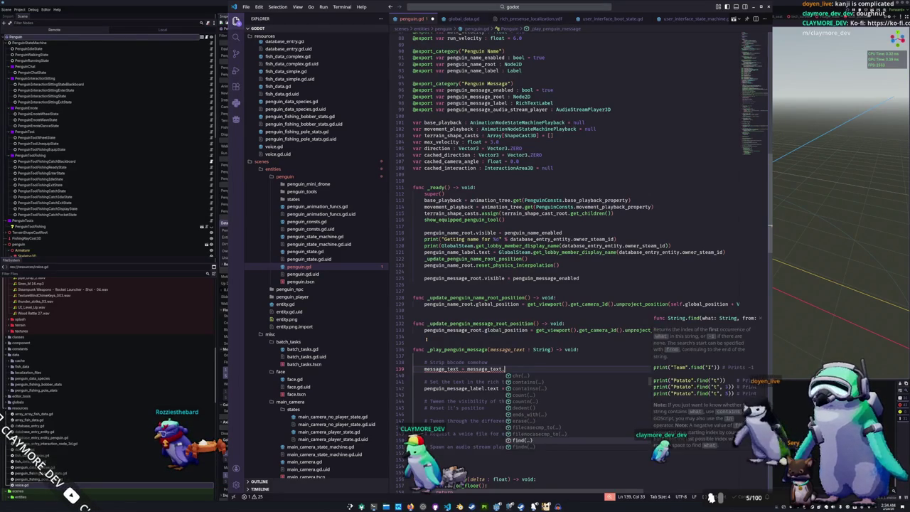
pyautogui.press('Down')
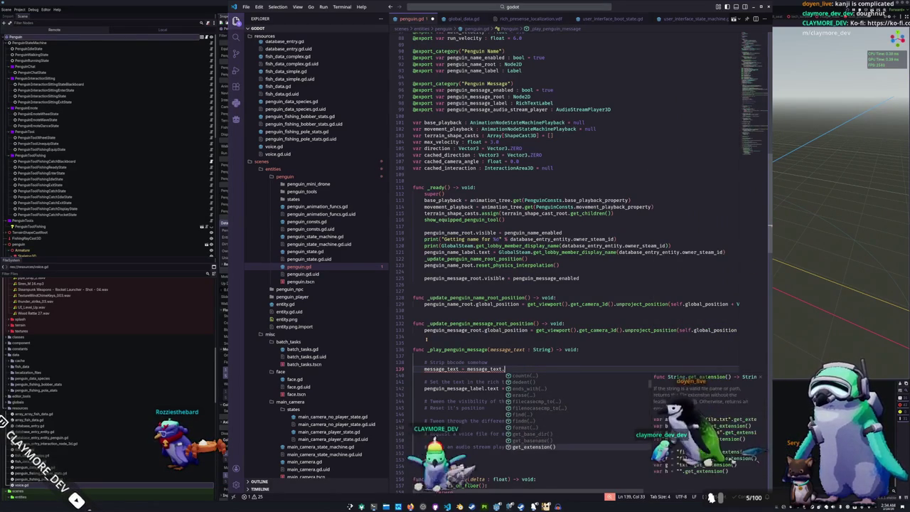
pyautogui.press('Down')
pyautogui.press('Down')
pyautogui.press('Down')
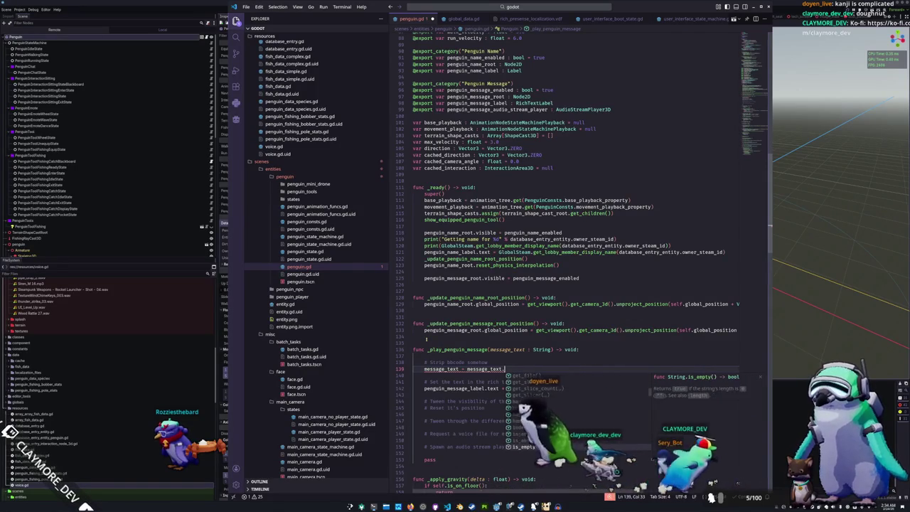
pyautogui.press('Down')
pyautogui.press('Down')
pyautogui.press('Down')
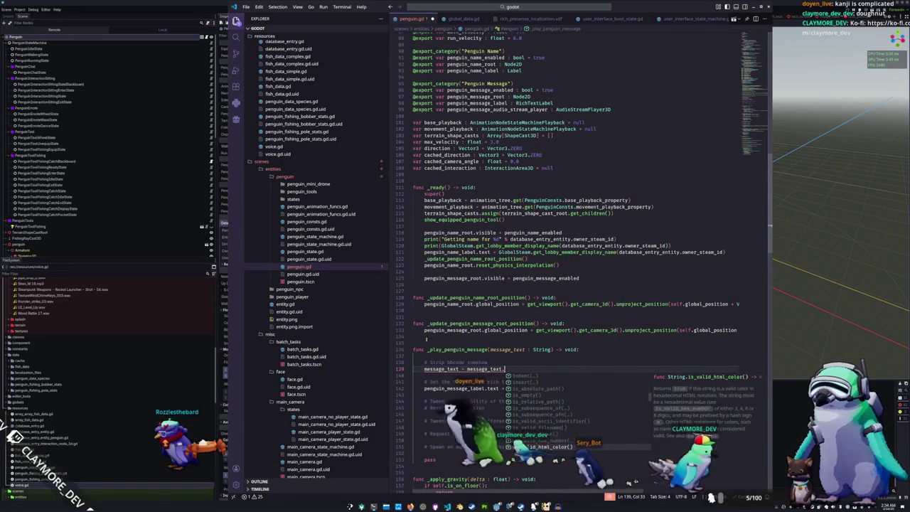
pyautogui.press('Down')
pyautogui.press('Down')
pyautogui.press('Up')
pyautogui.press('Up')
pyautogui.press('Up')
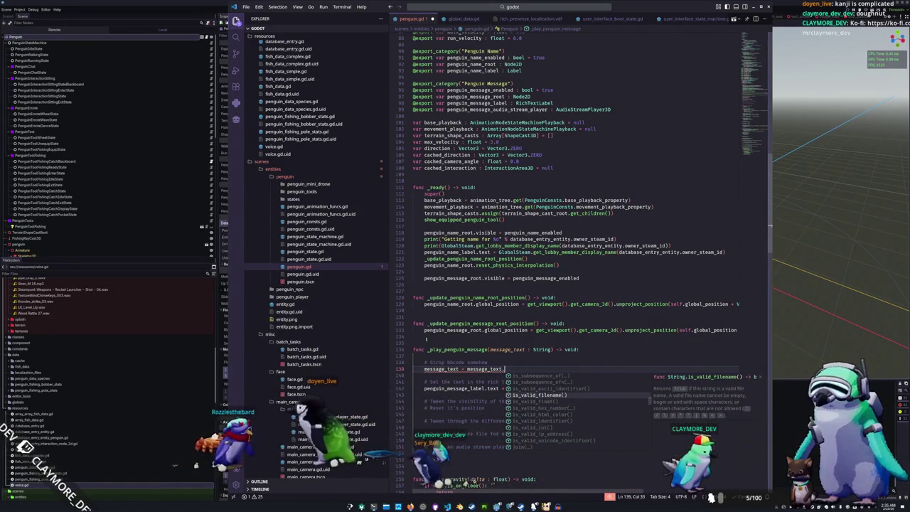
pyautogui.press('Down')
pyautogui.press('Down')
pyautogui.press('Down')
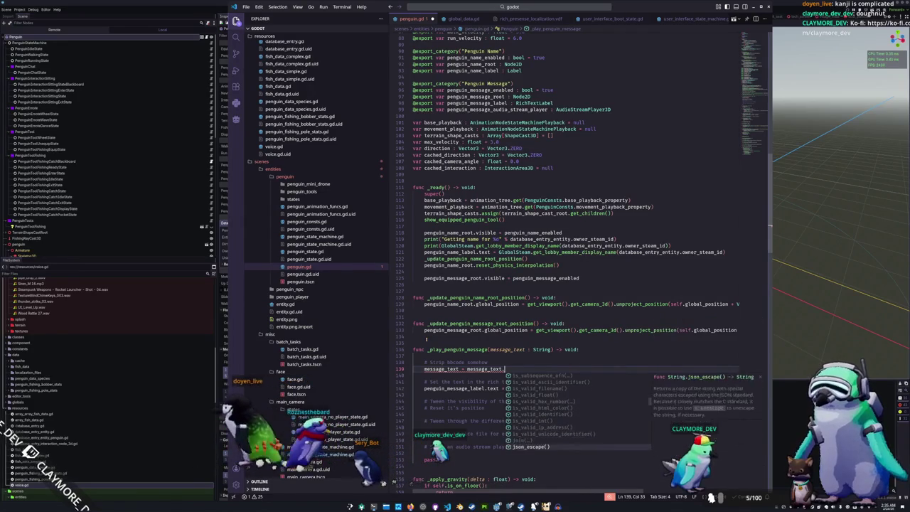
pyautogui.press('Down')
pyautogui.press('Down')
pyautogui.press('Down')
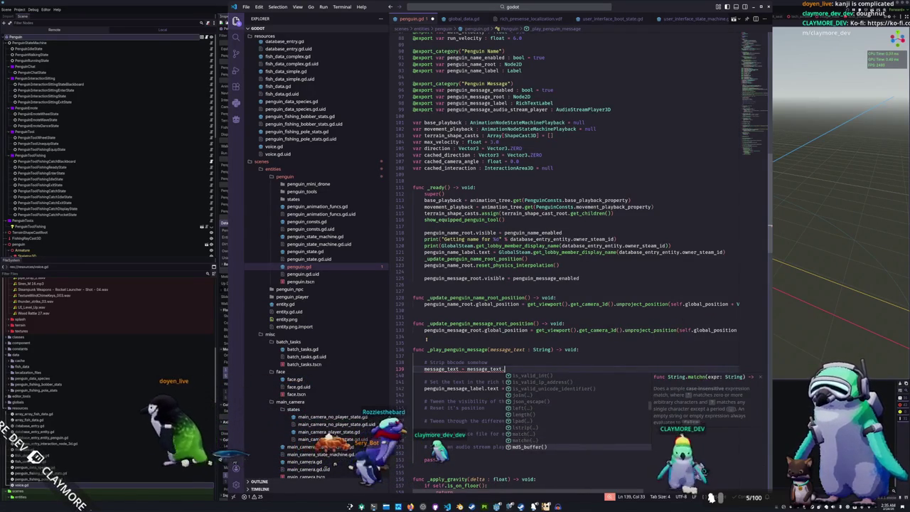
pyautogui.press('Down')
pyautogui.press('Down')
pyautogui.press('Down')
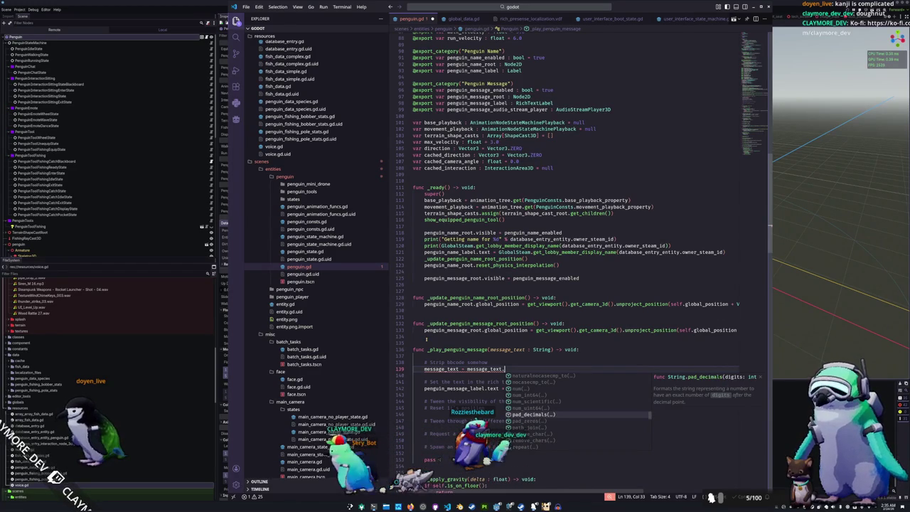
pyautogui.press('Down')
pyautogui.press('Down')
pyautogui.press('Down')
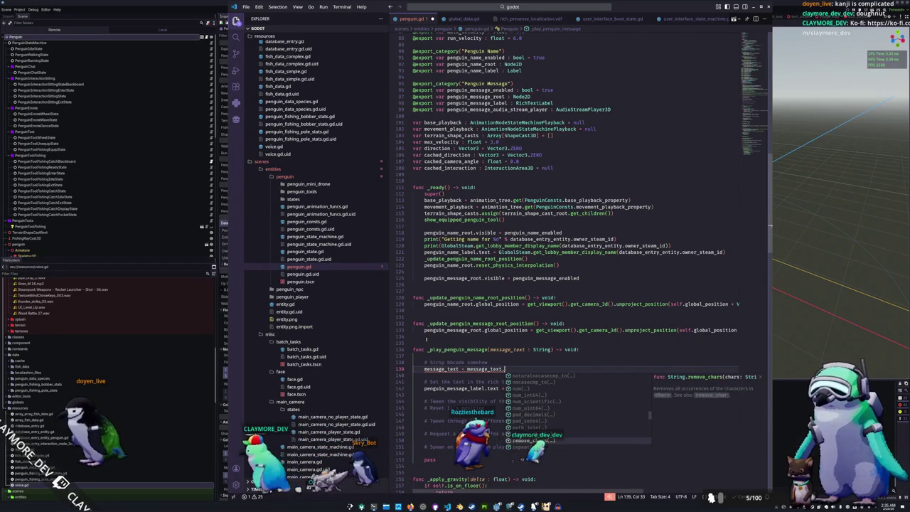
pyautogui.press('Down')
pyautogui.press('Down')
pyautogui.press('Down')
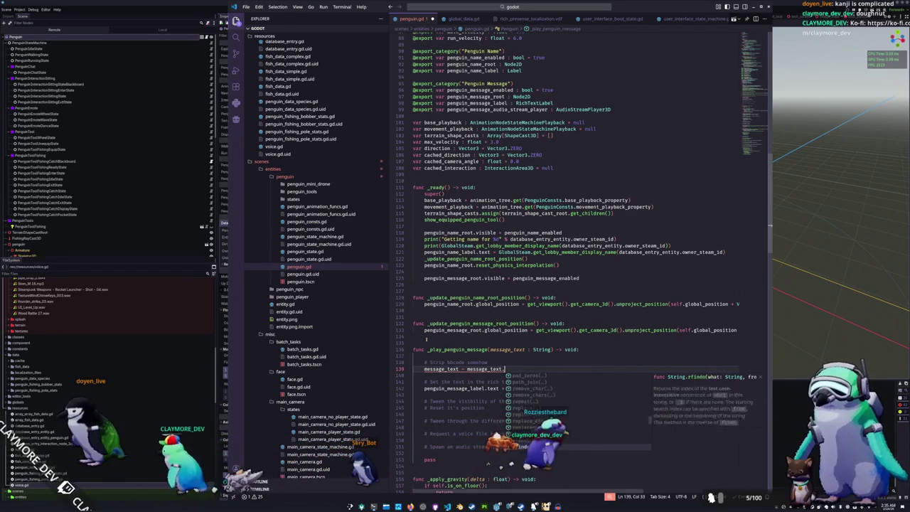